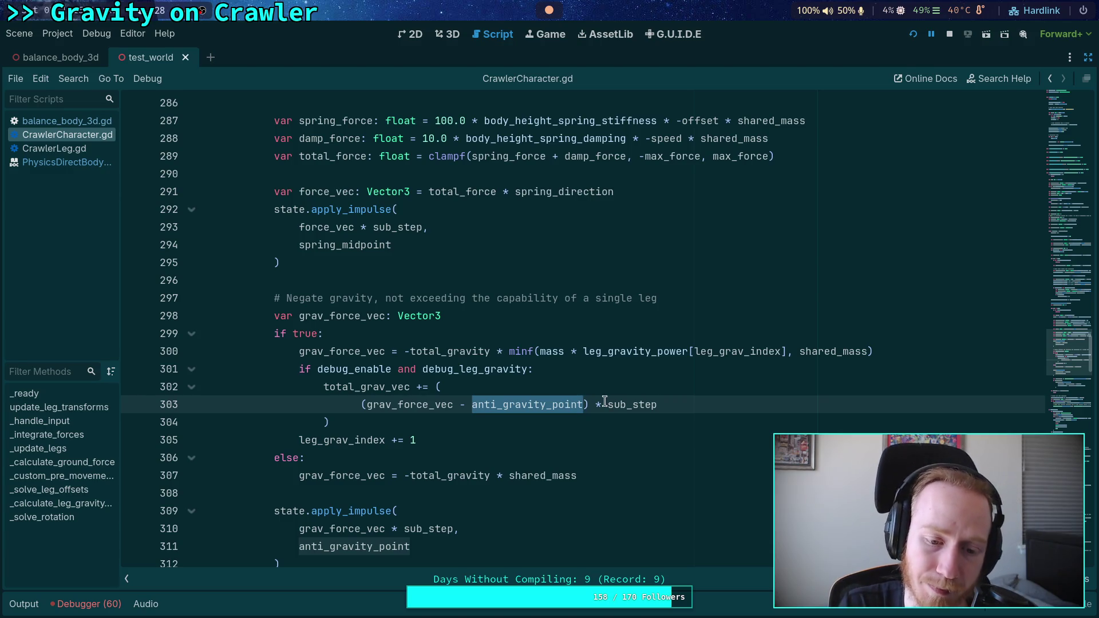
# Review the leg-gravity code around line 422 of CrawlerCharacter.gd
pyautogui.scroll(-20, 614, 384)
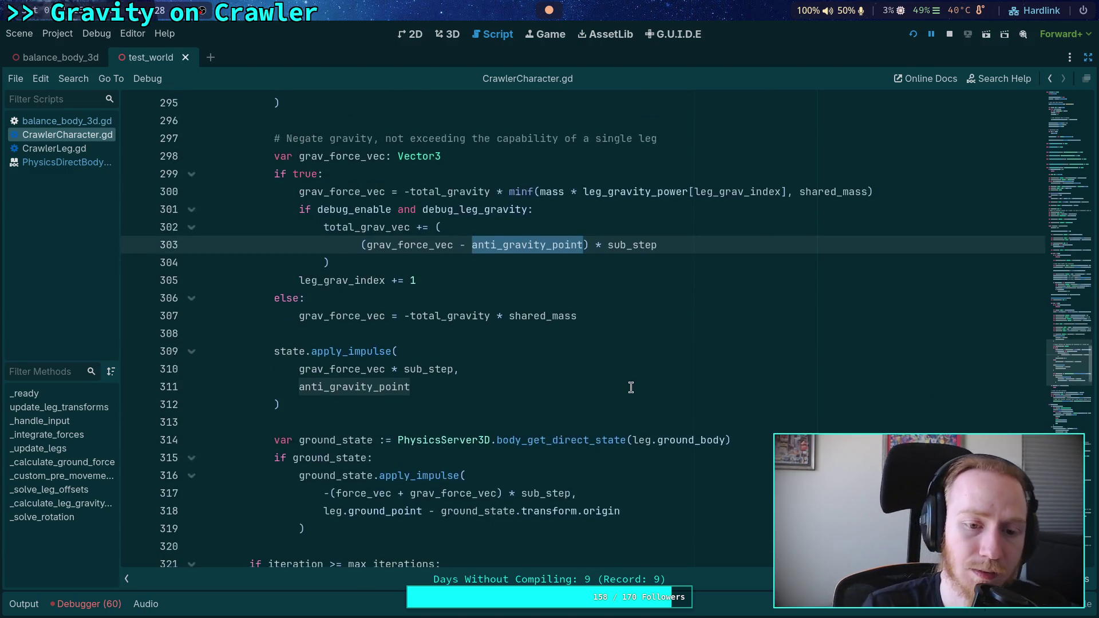
pyautogui.scroll(-20, 631, 388)
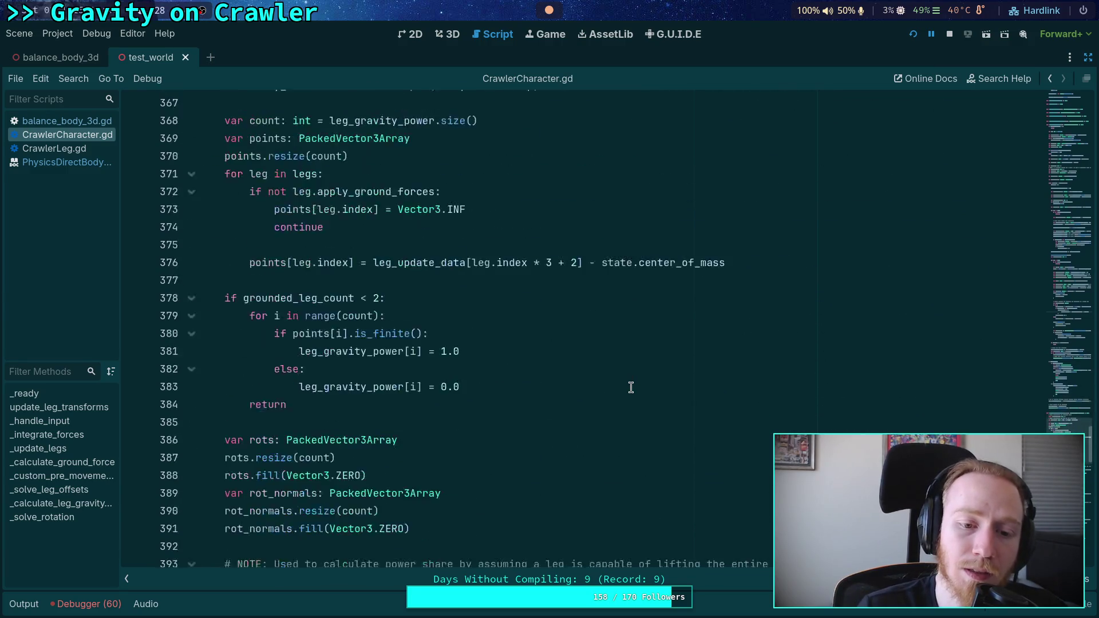
pyautogui.scroll(1, 631, 388)
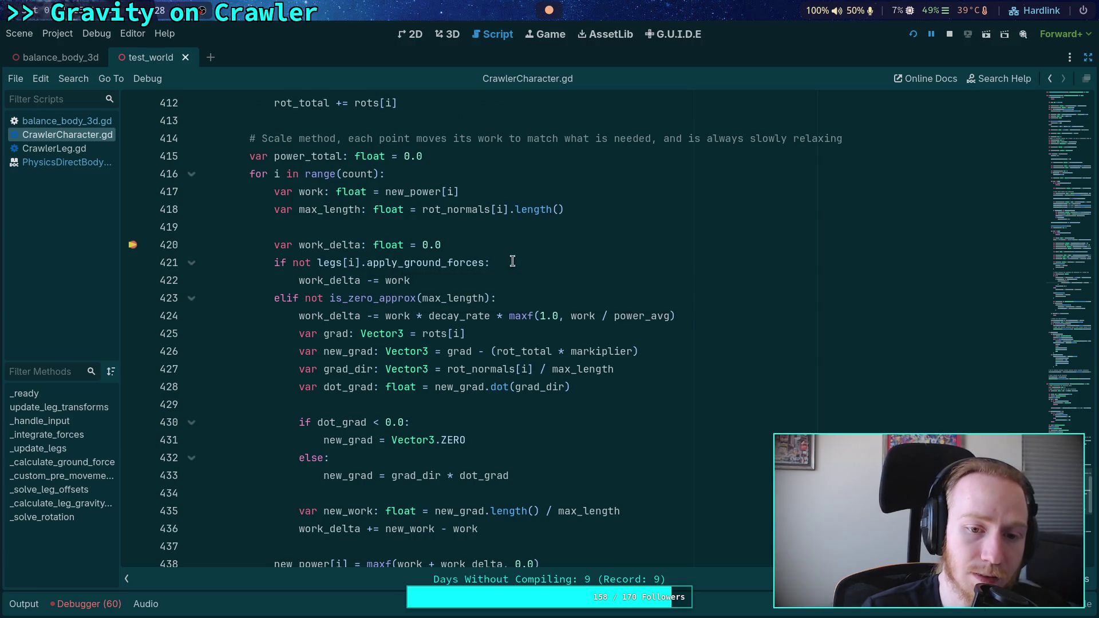
pyautogui.scroll(7, 472, 302)
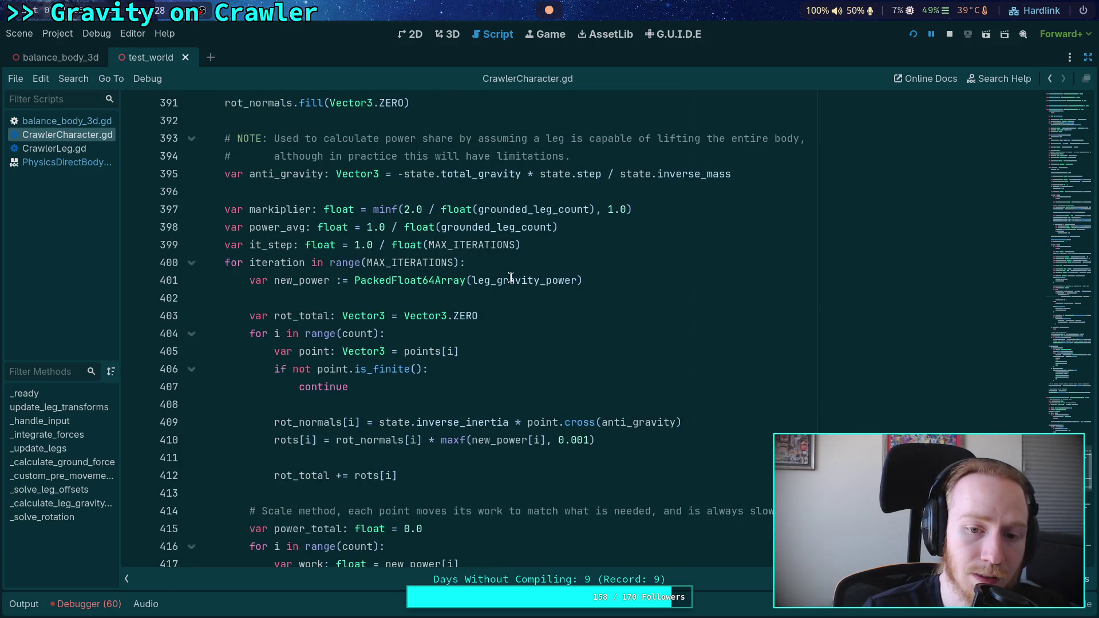
pyautogui.moveTo(512, 278)
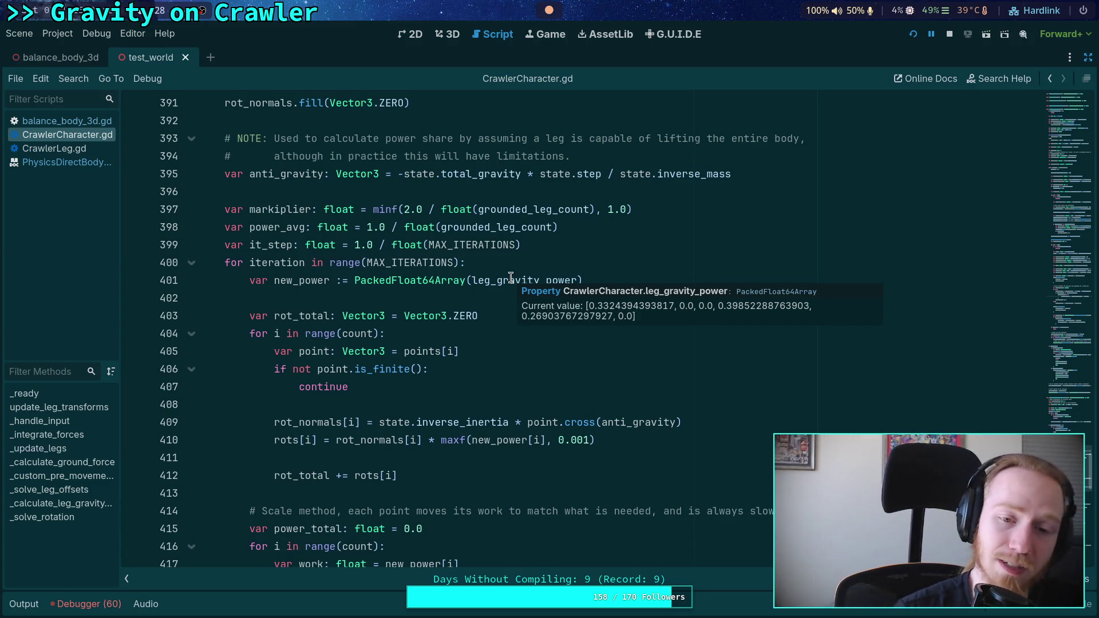
pyautogui.scroll(-7, 427, 395)
pyautogui.scroll(-3, 427, 395)
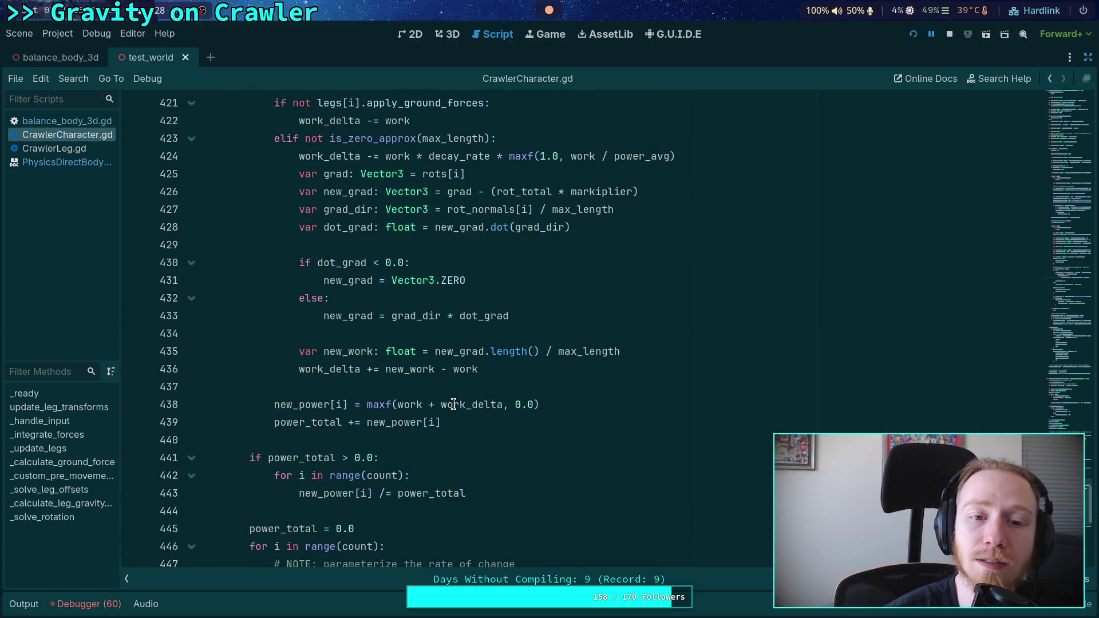
pyautogui.scroll(3, 453, 404)
pyautogui.click(475, 280)
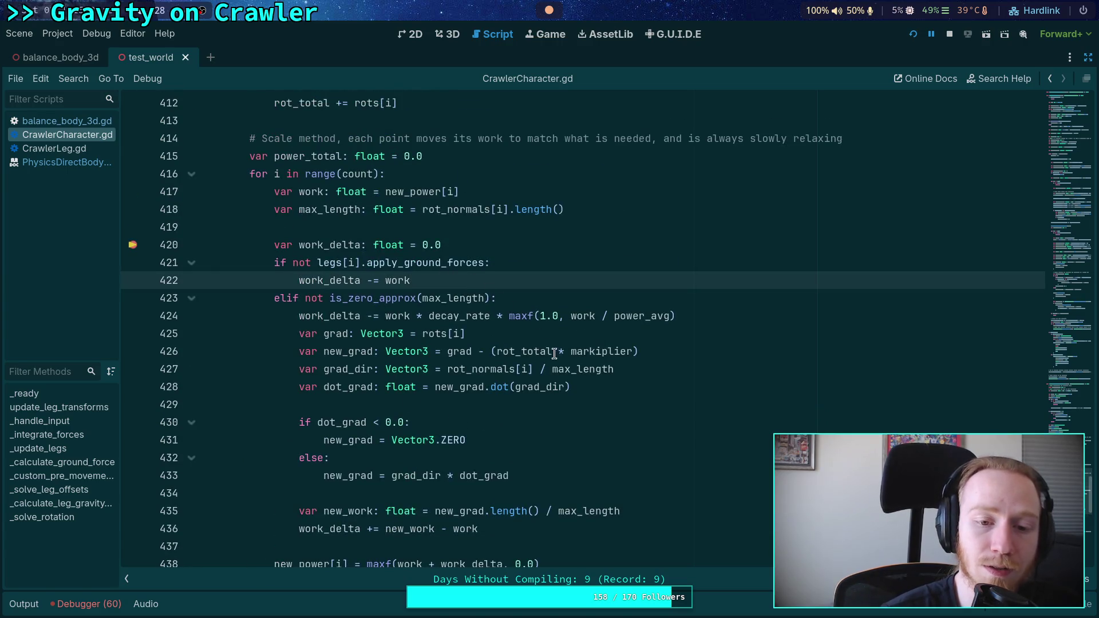
pyautogui.scroll(1, 578, 415)
pyautogui.moveTo(401, 335)
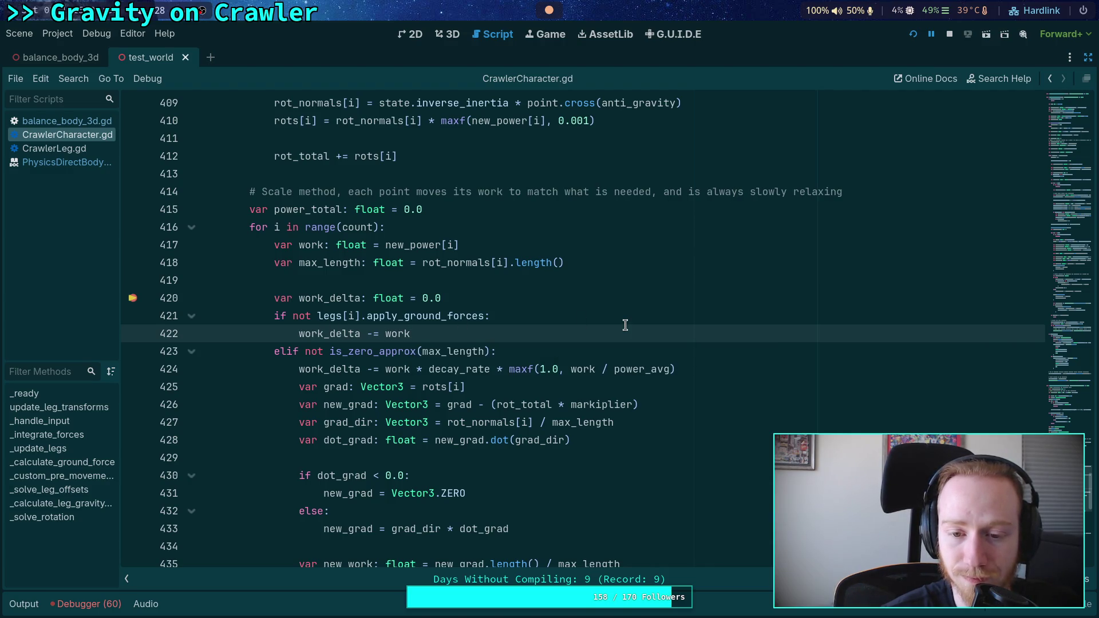
pyautogui.scroll(-8, 626, 325)
# Change the move_toward rate on line 448 from 8.0 to 4.0 and stop the game
pyautogui.click(714, 370)
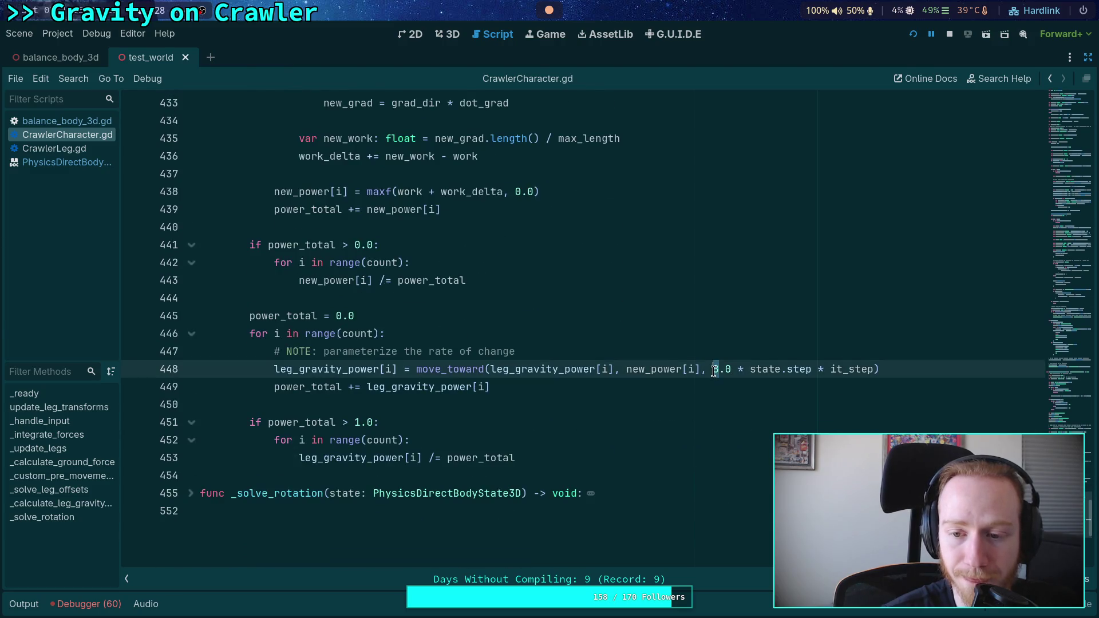
pyautogui.write('3')
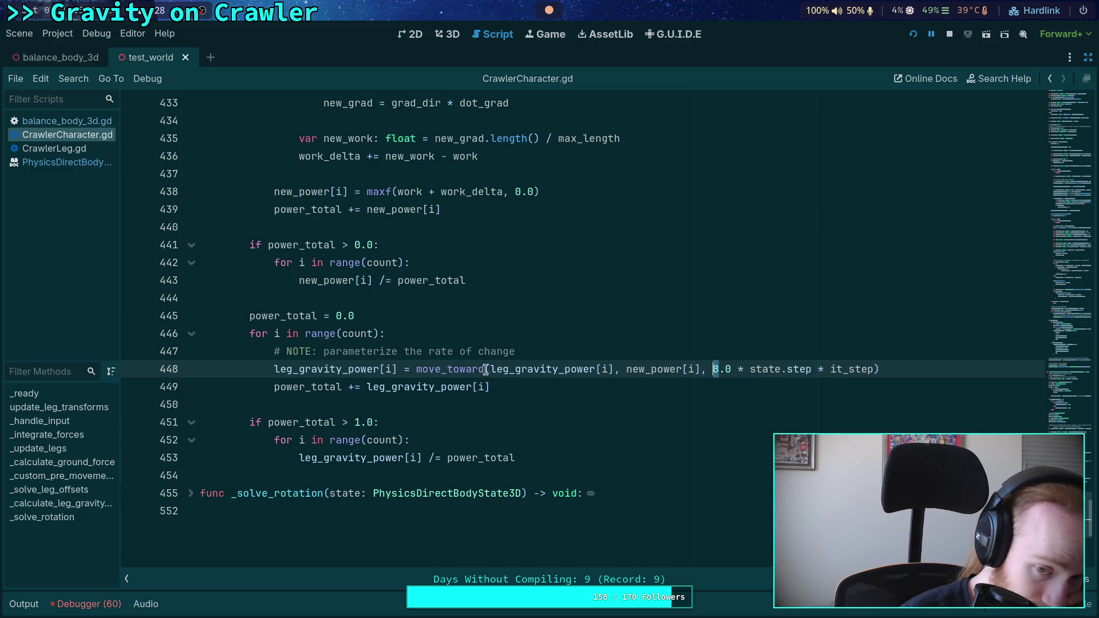
pyautogui.moveTo(513, 372)
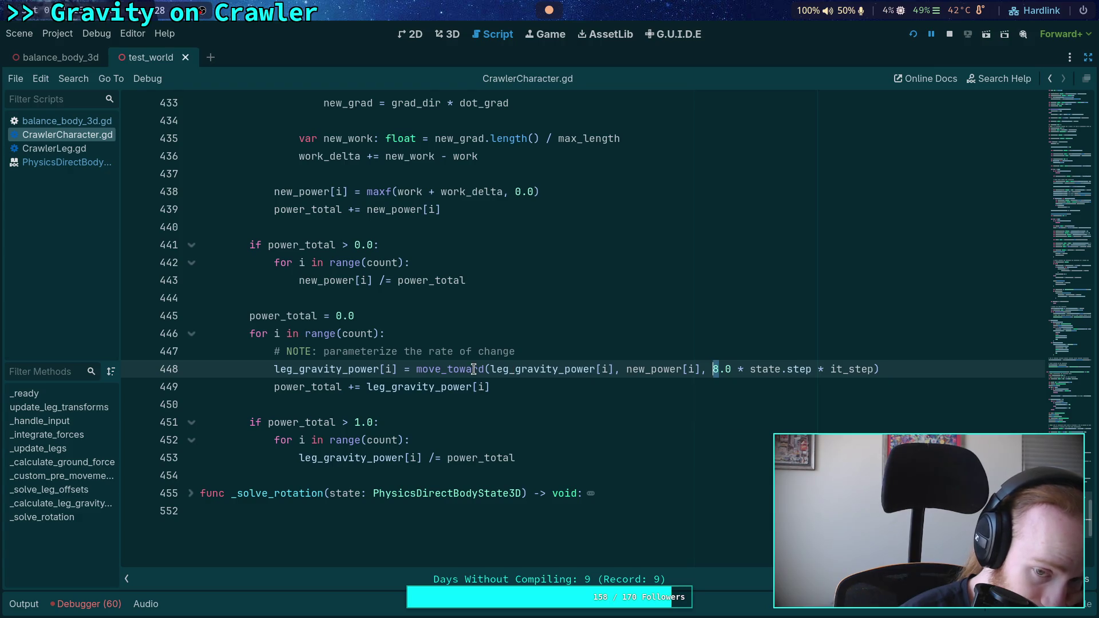
pyautogui.moveTo(475, 369)
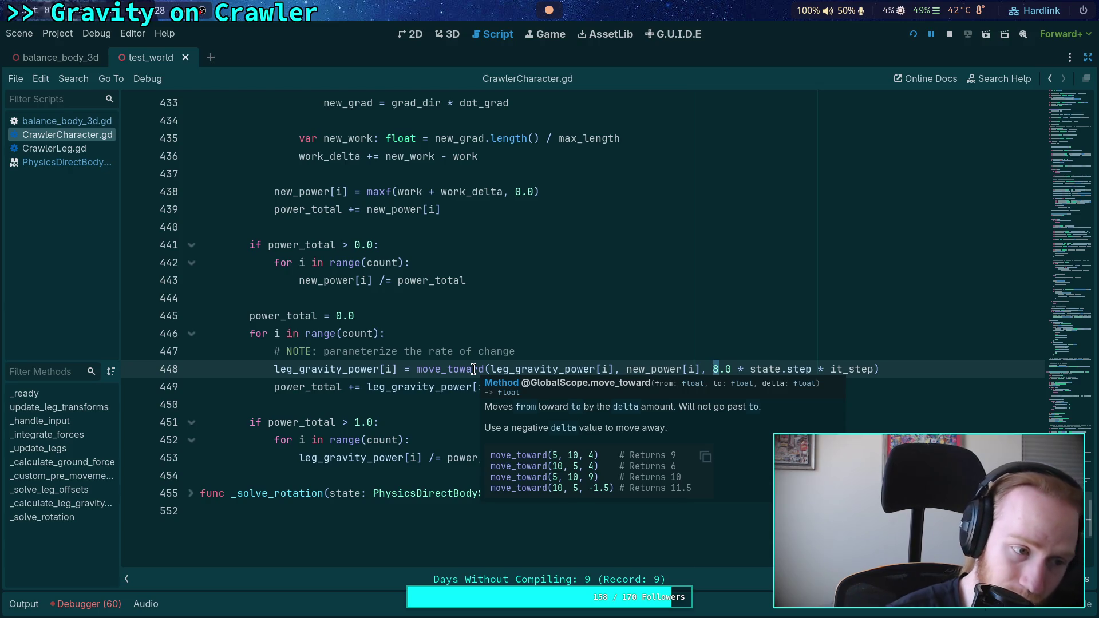
pyautogui.moveTo(773, 372)
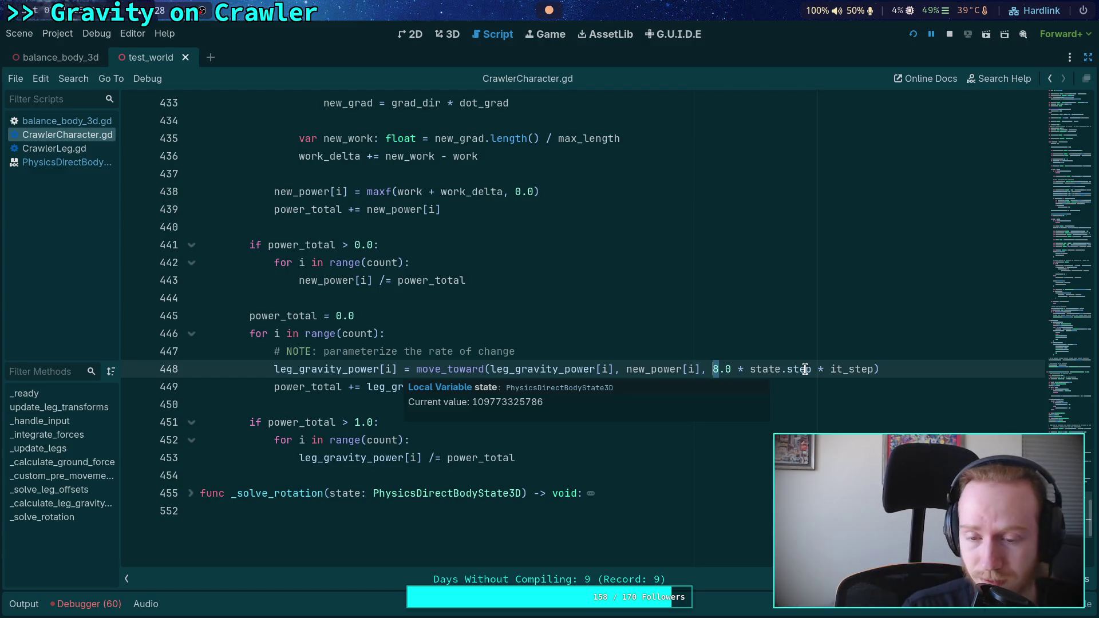
pyautogui.write('4')
pyautogui.click(948, 30)
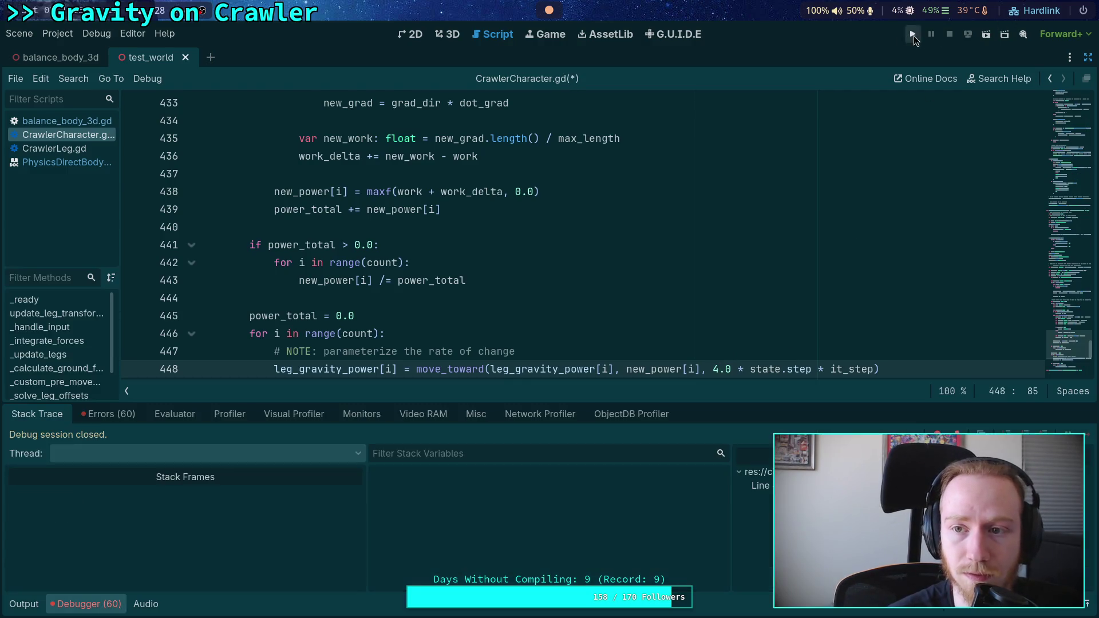
# Run the project, check decay_rate at the line 420 breakpoint, resume, then stop the game
pyautogui.click(912, 35)
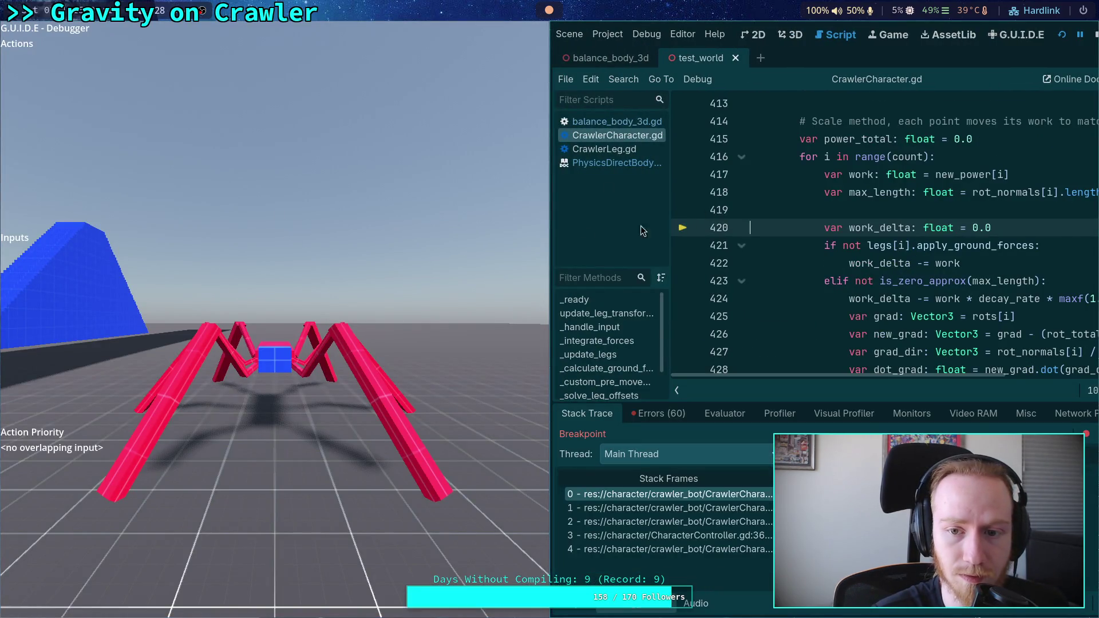
pyautogui.click(605, 417)
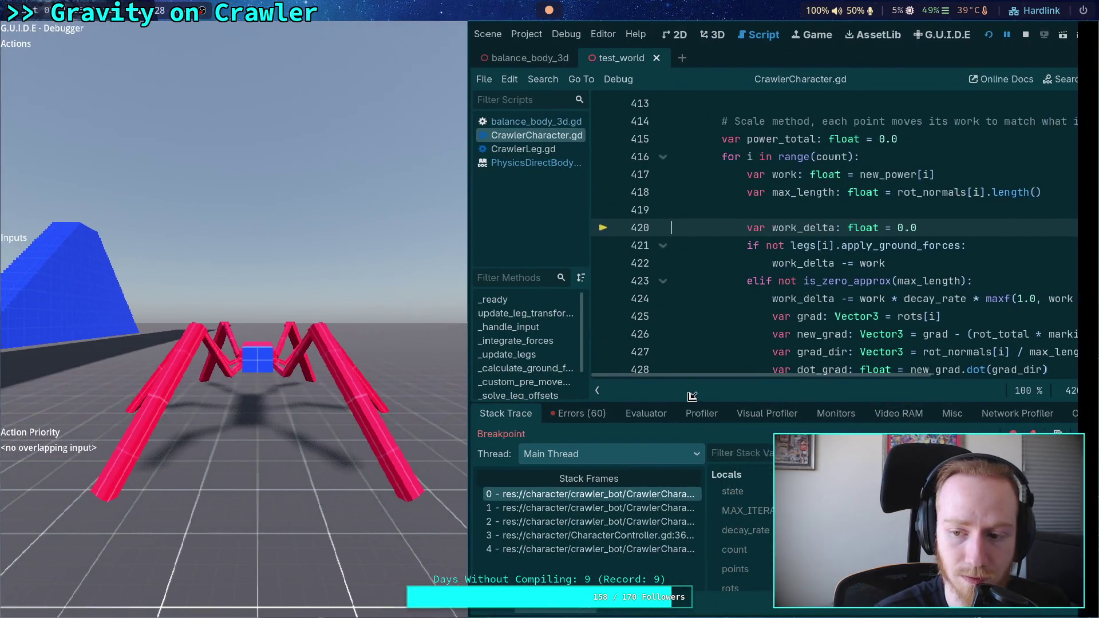
pyautogui.click(1083, 433)
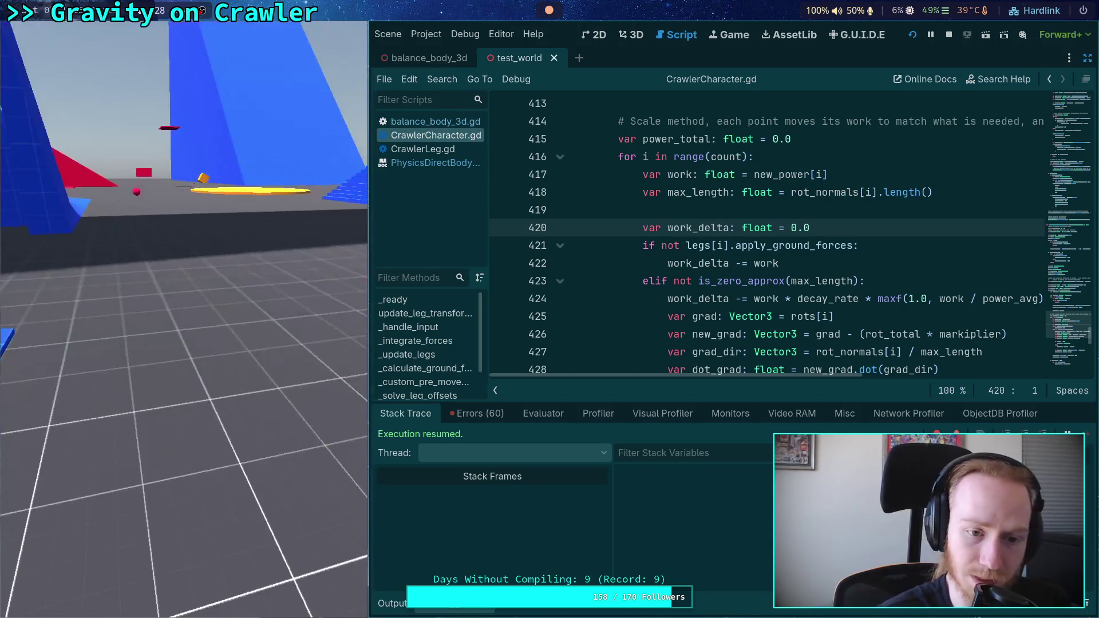
pyautogui.click(949, 35)
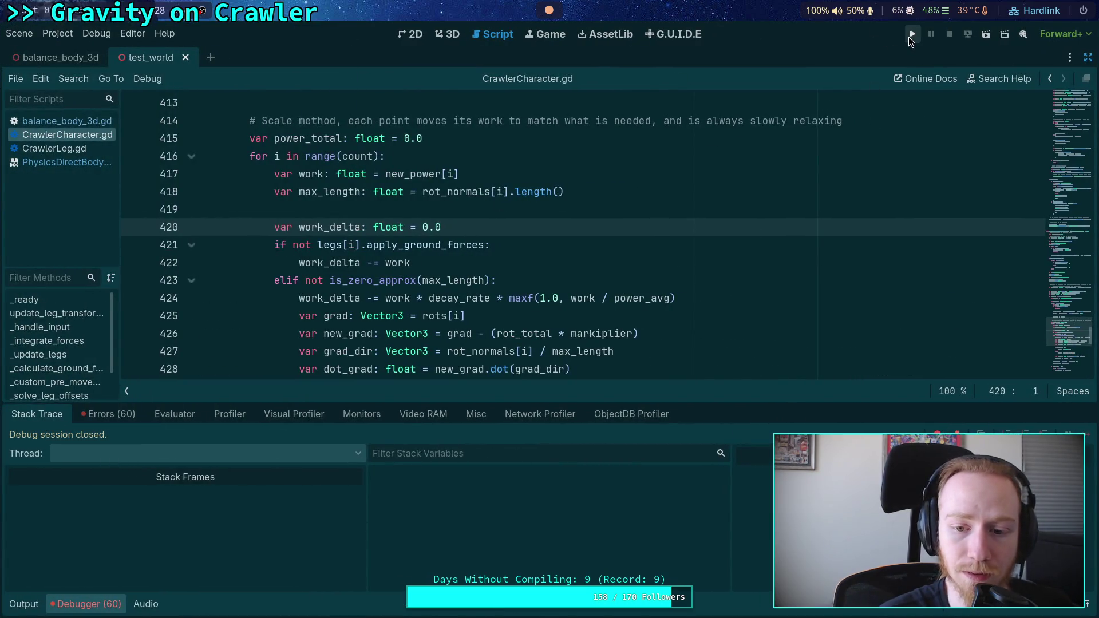
# Launch the game, try stepping one physics tick with Space, and stop it with F8
pyautogui.click(910, 35)
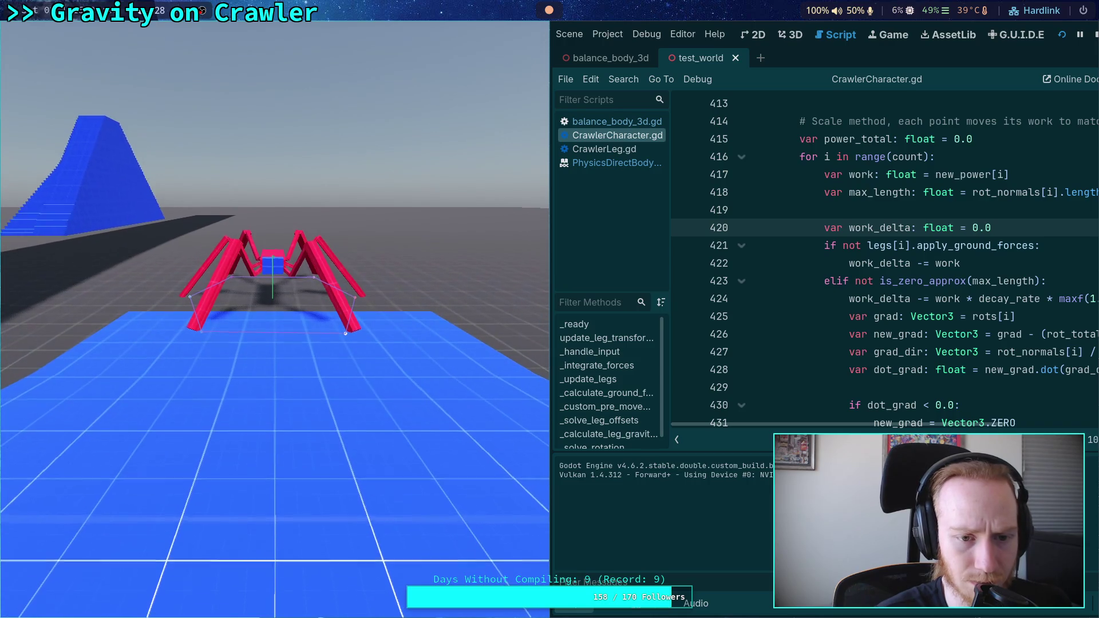
pyautogui.press('space')
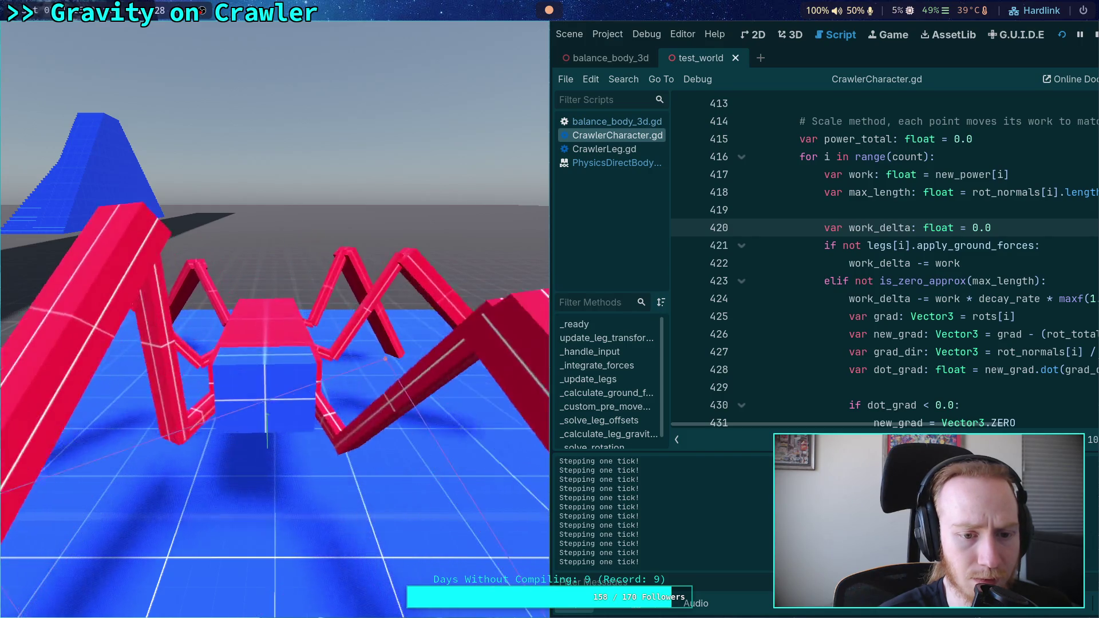
pyautogui.press('F8')
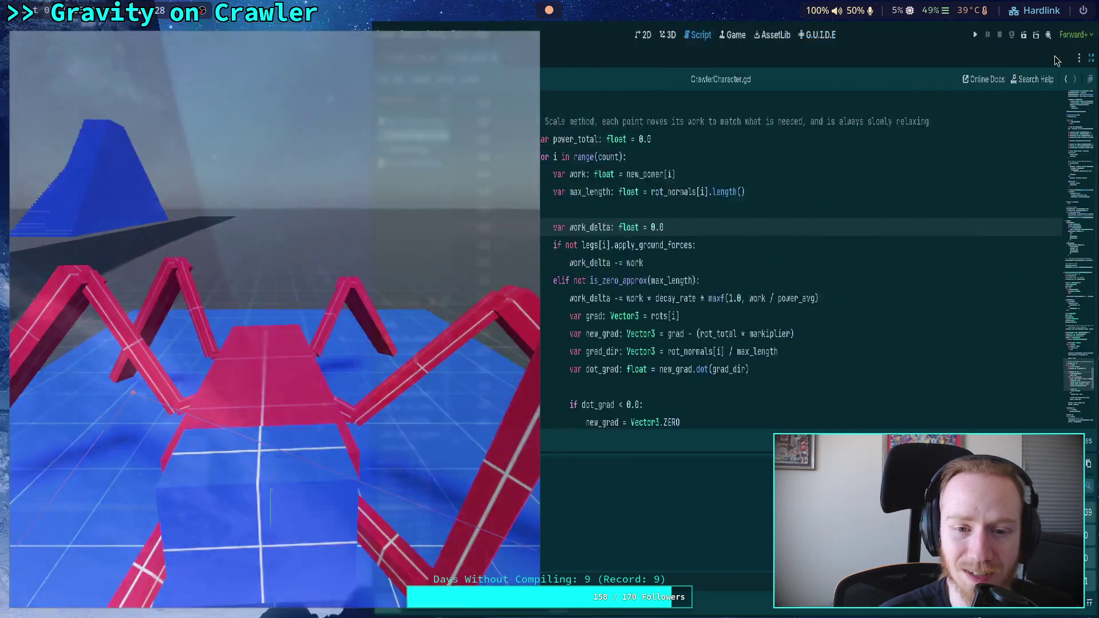
# Relaunch, step the crawler physics eleven ticks, let it walk freely, then stop the game
pyautogui.click(911, 33)
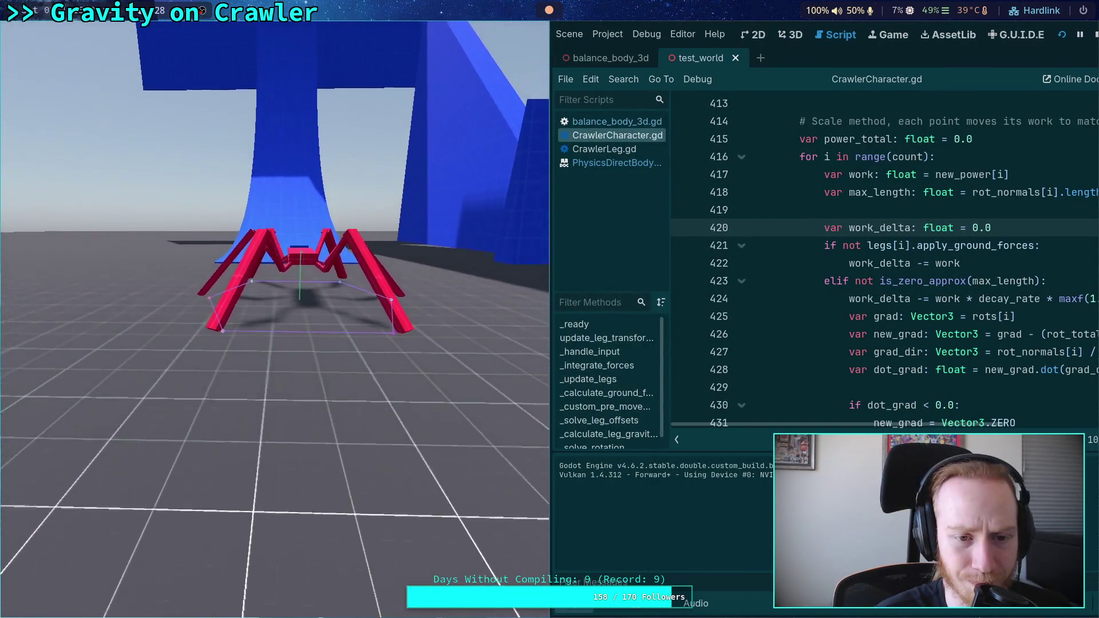
pyautogui.press('.')
pyautogui.press('.')
pyautogui.press('.')
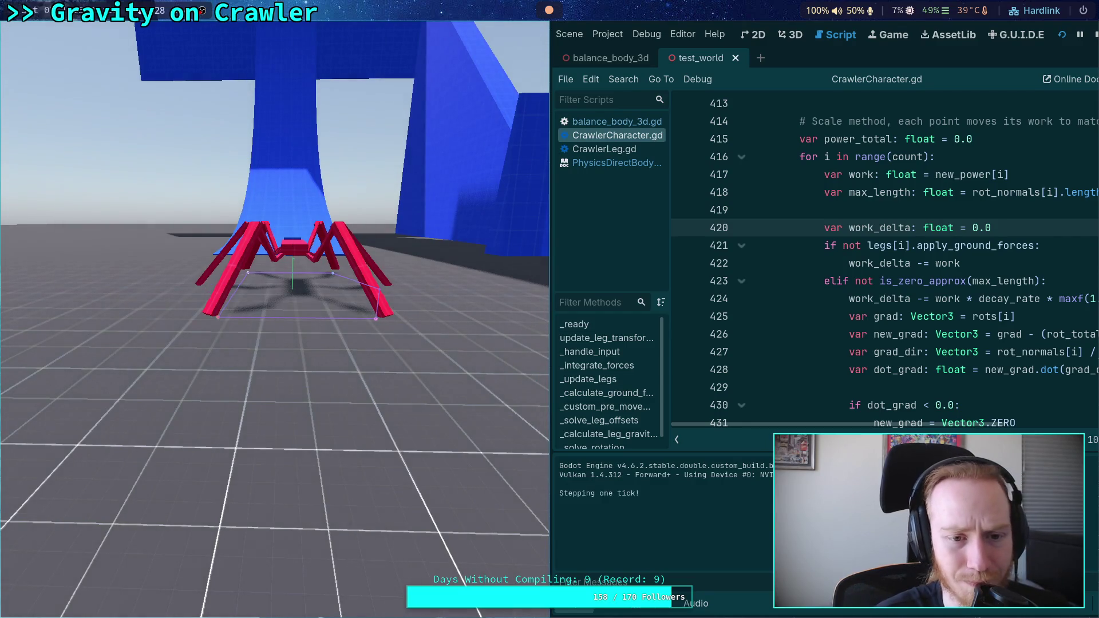
pyautogui.press('.')
pyautogui.press('.')
pyautogui.press('.')
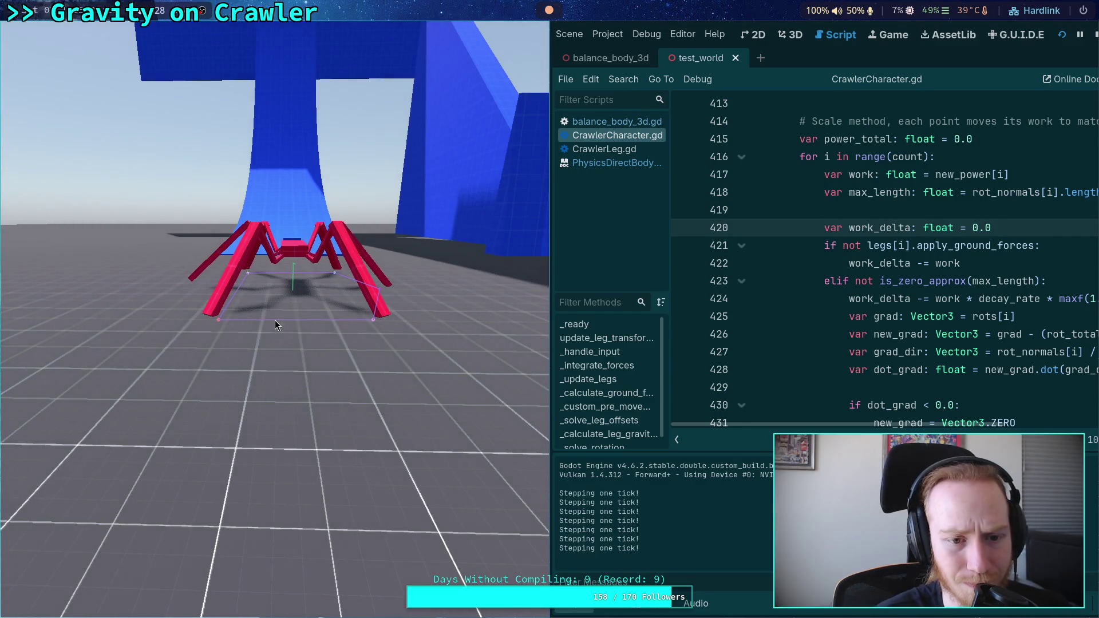
pyautogui.press('.')
pyautogui.press('.')
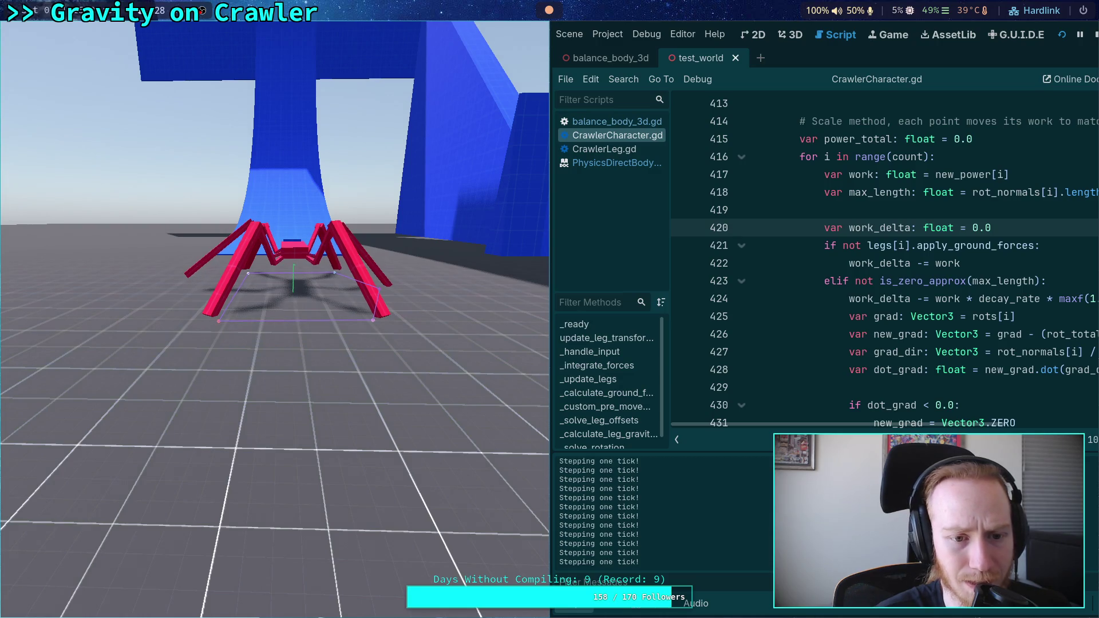
pyautogui.press('.')
pyautogui.press('.')
pyautogui.press('.')
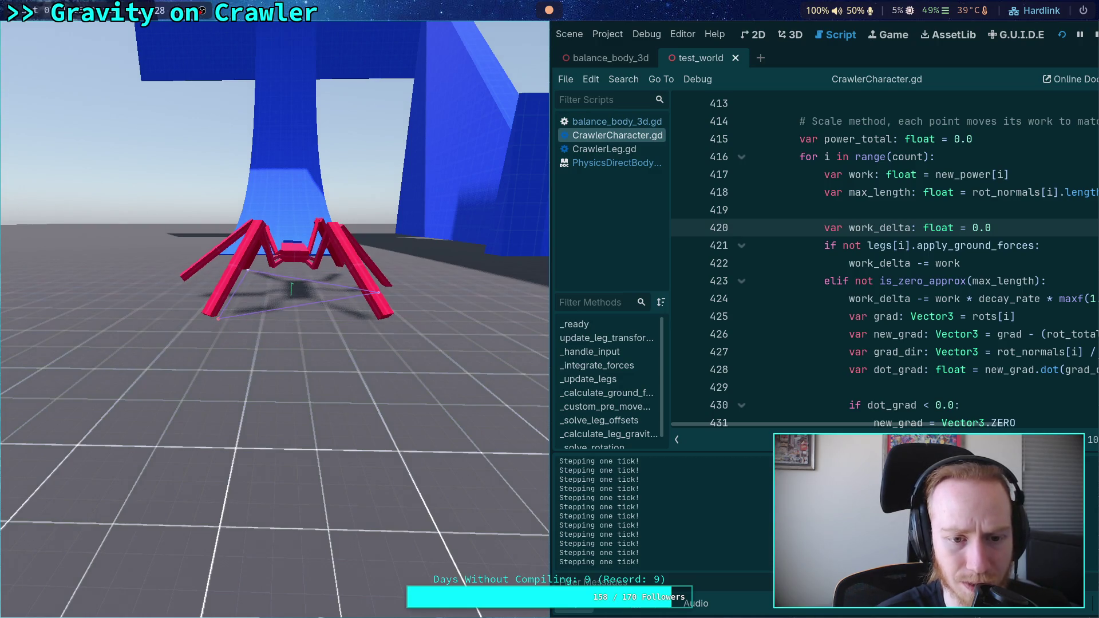
pyautogui.press('.')
pyautogui.press('.')
pyautogui.press('.')
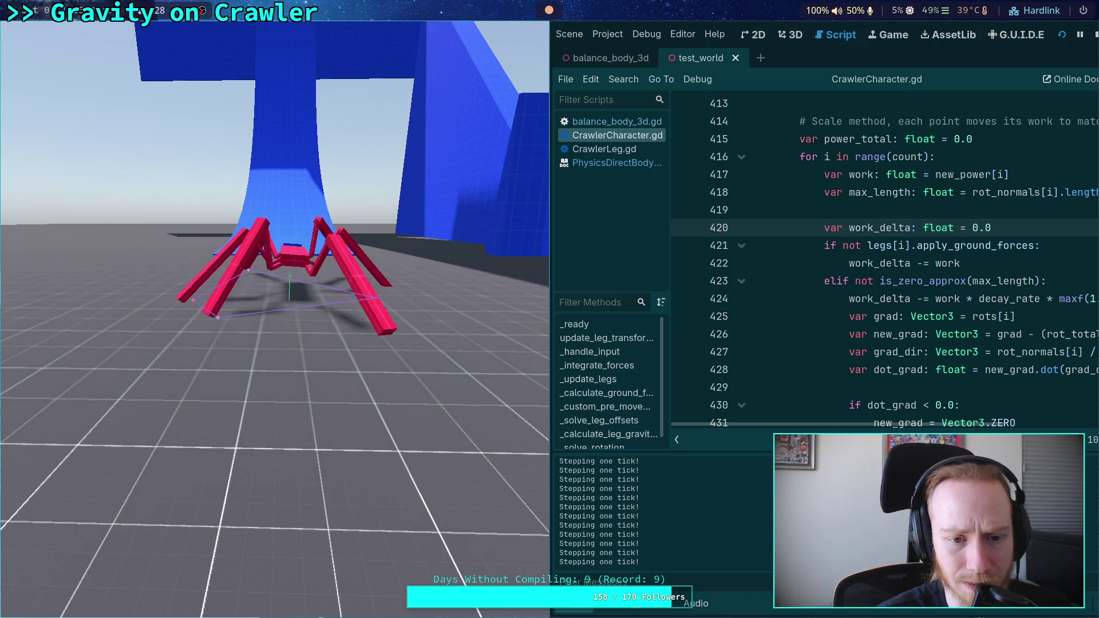
pyautogui.press('.')
pyautogui.press('.')
pyautogui.press('.')
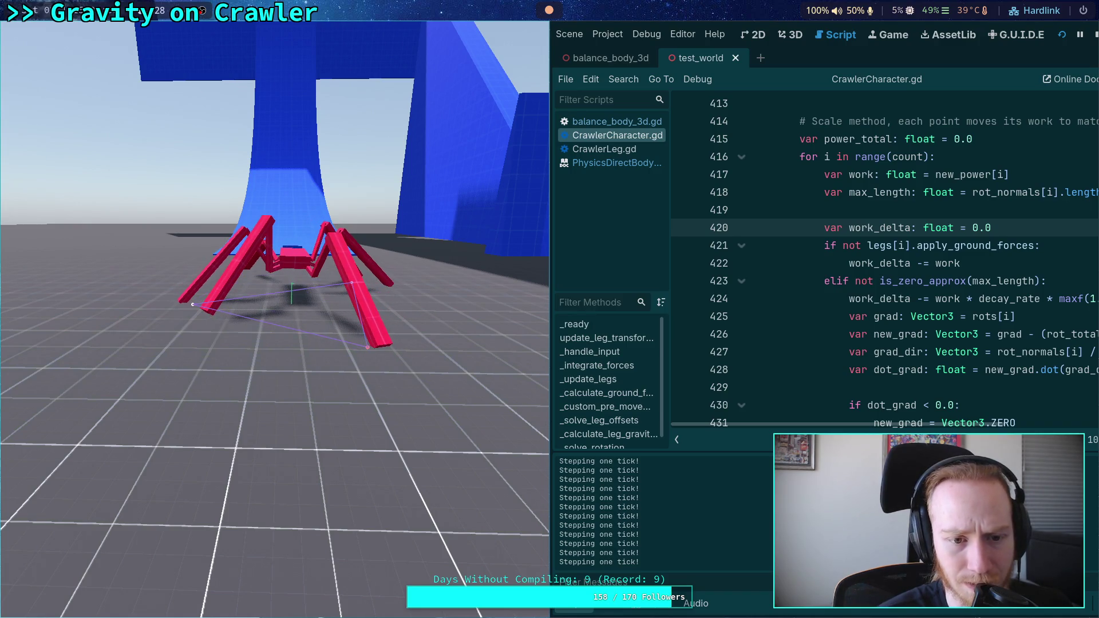
pyautogui.press('.')
pyautogui.press('.')
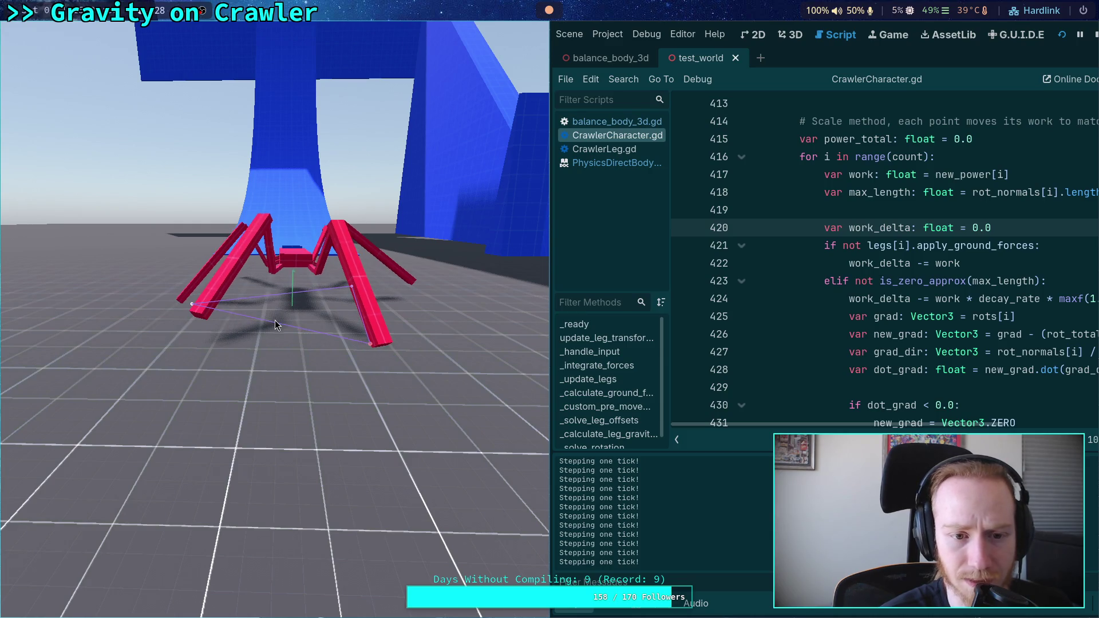
pyautogui.press('.')
pyautogui.press('.')
pyautogui.press('.')
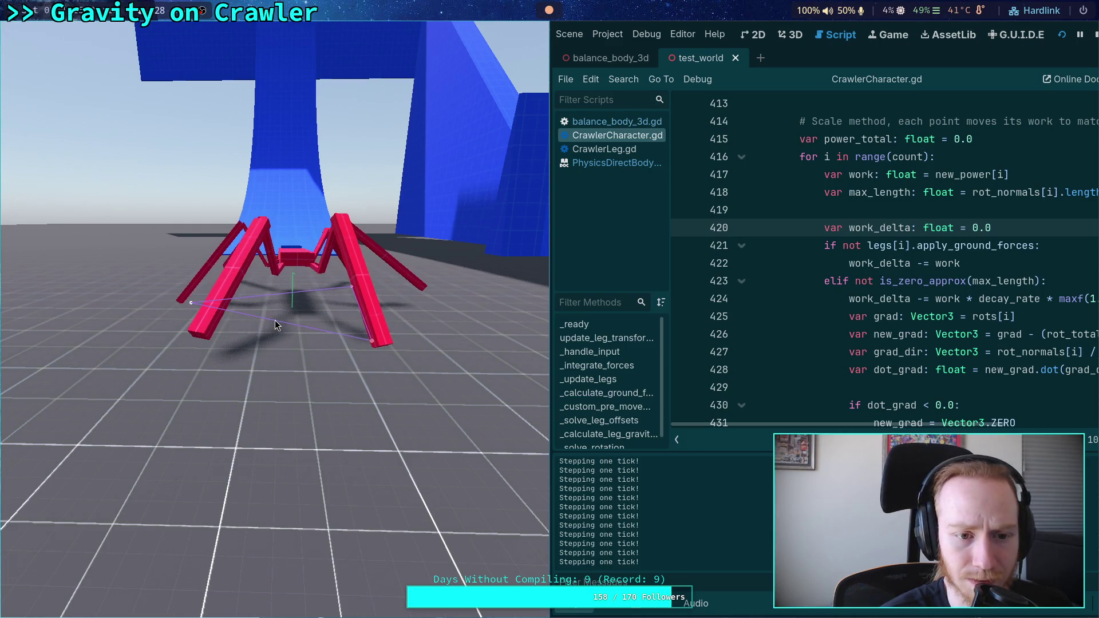
pyautogui.press('.')
pyautogui.press('.')
pyautogui.press('.')
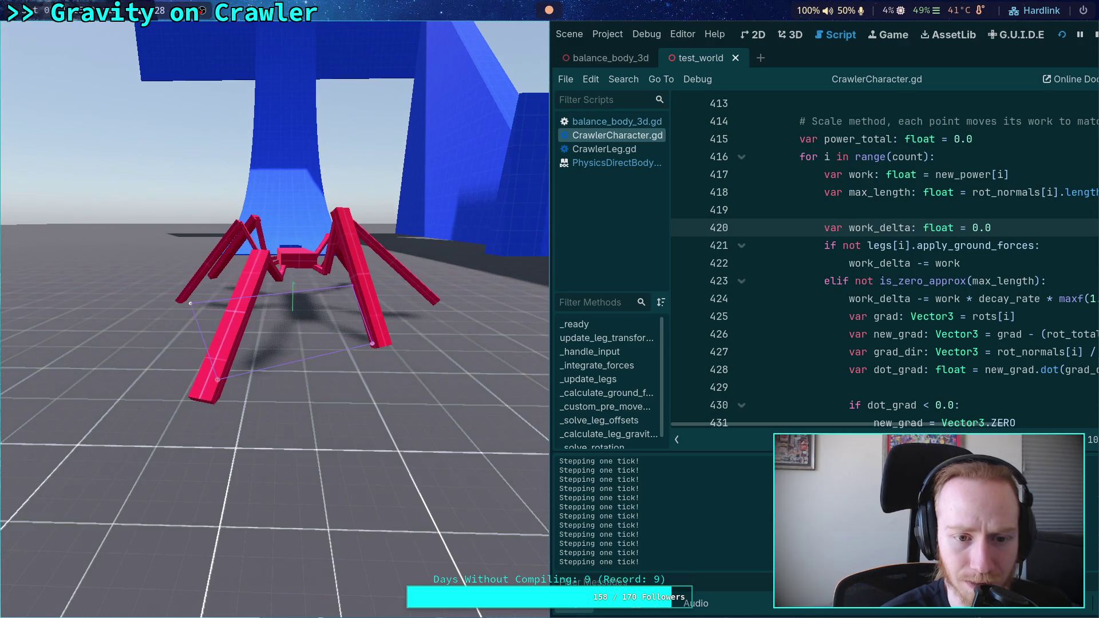
pyautogui.press('.')
pyautogui.press('.')
pyautogui.press('.')
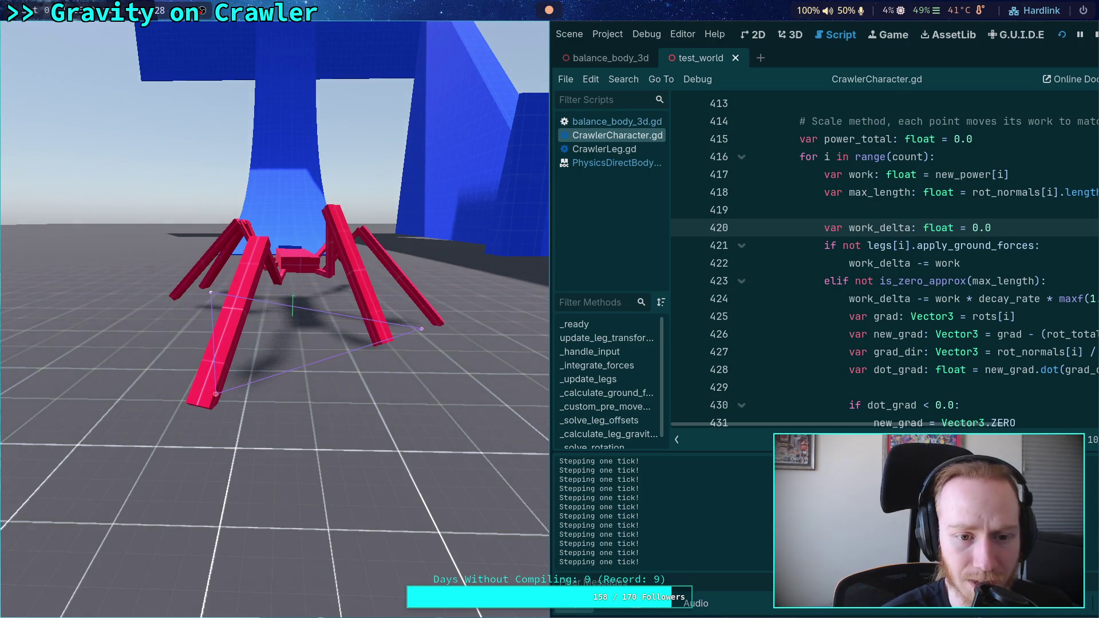
pyautogui.press('.')
pyautogui.press('.')
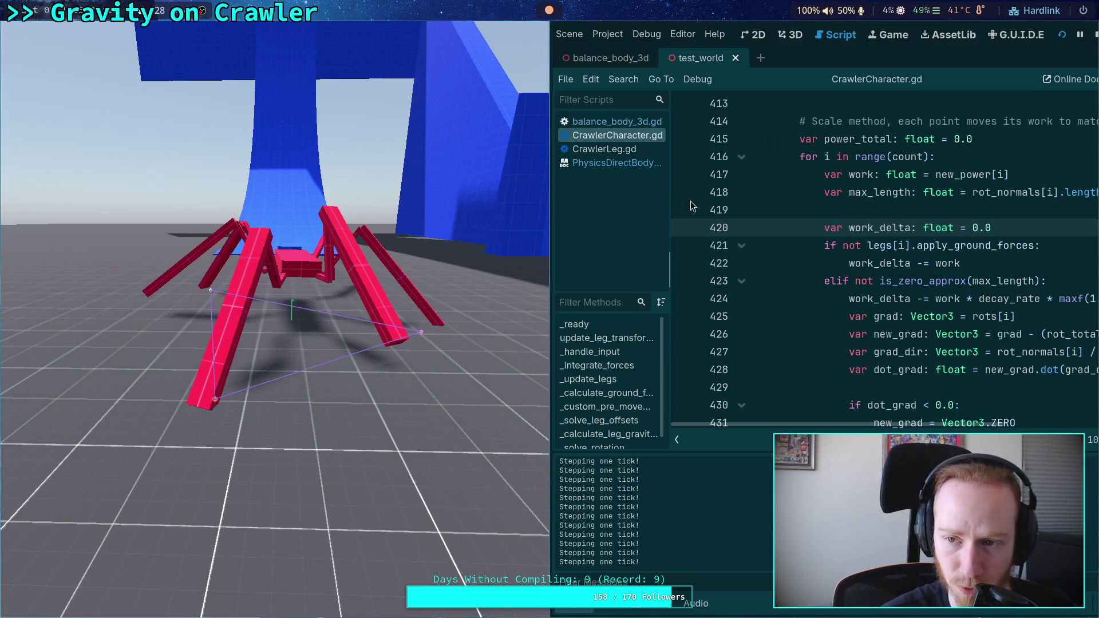
pyautogui.click(1081, 35)
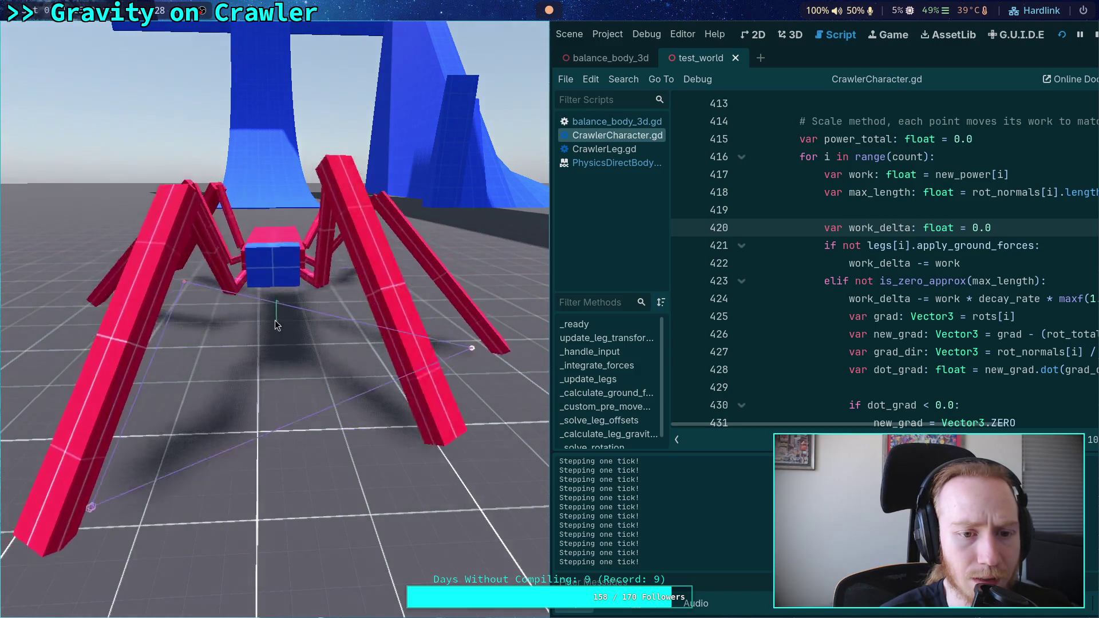
pyautogui.click(1095, 35)
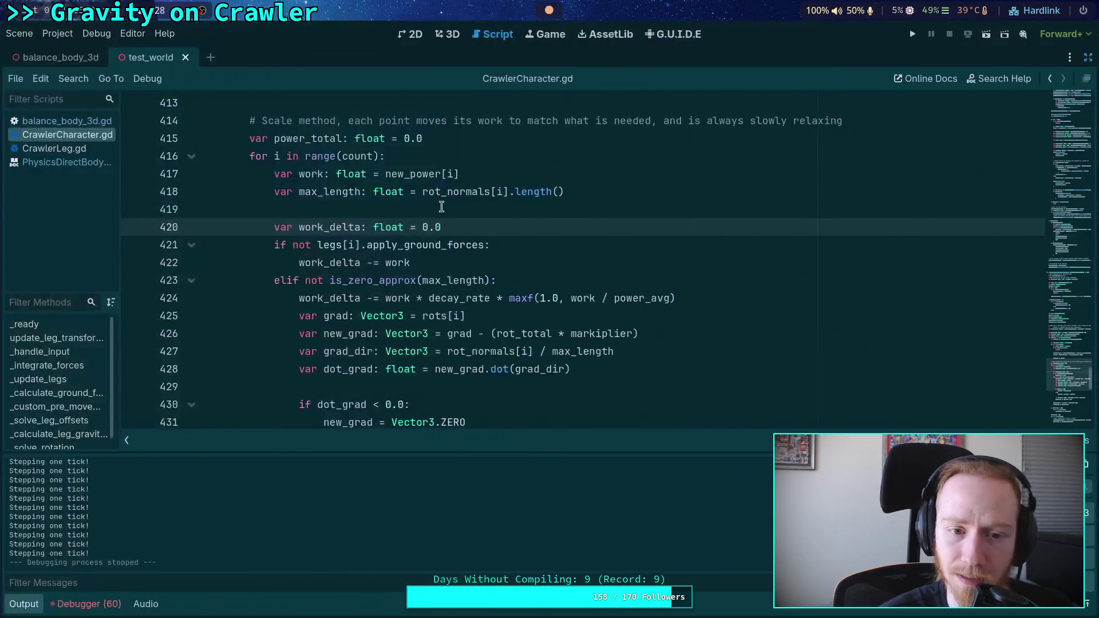
# Set MAX_ITERATIONS on line 364 to 3 and save the script
pyautogui.click(30, 604)
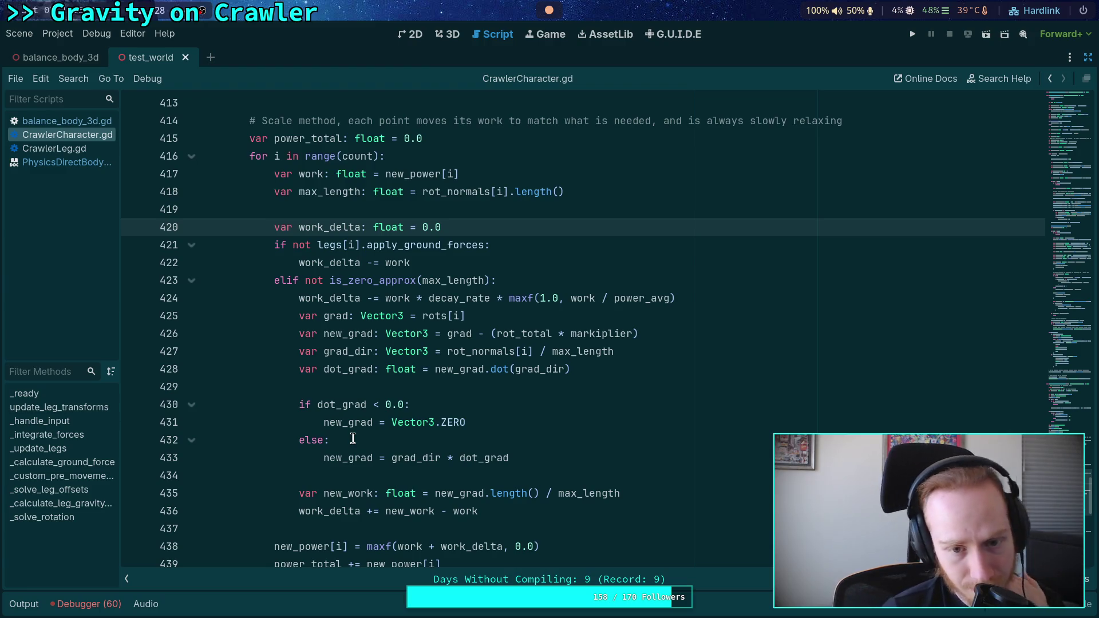
pyautogui.scroll(2, 357, 438)
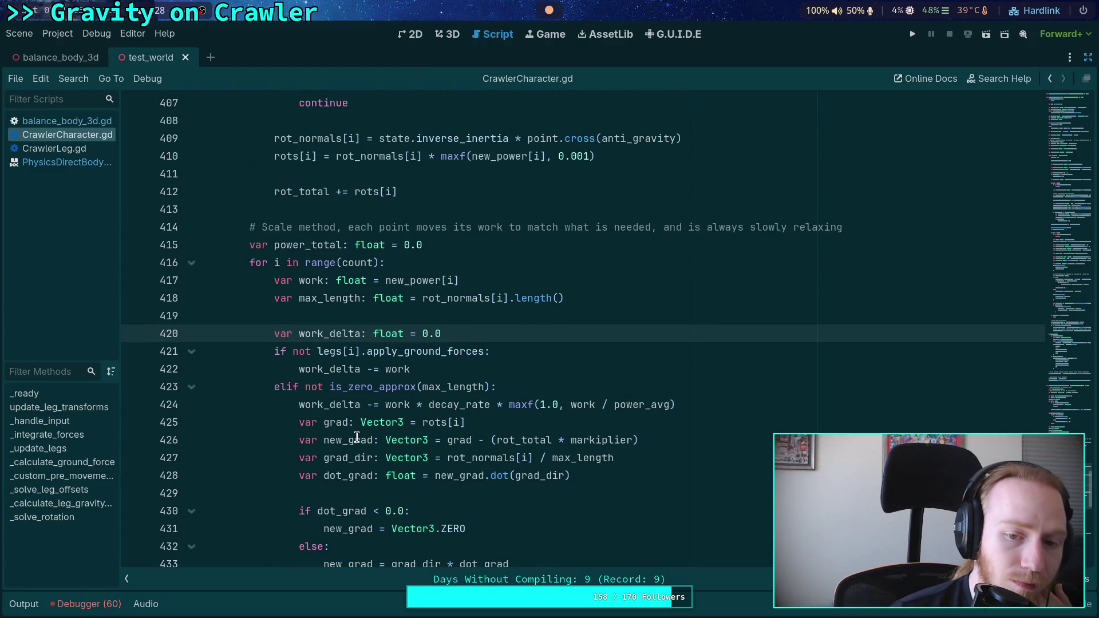
pyautogui.scroll(-4, 356, 438)
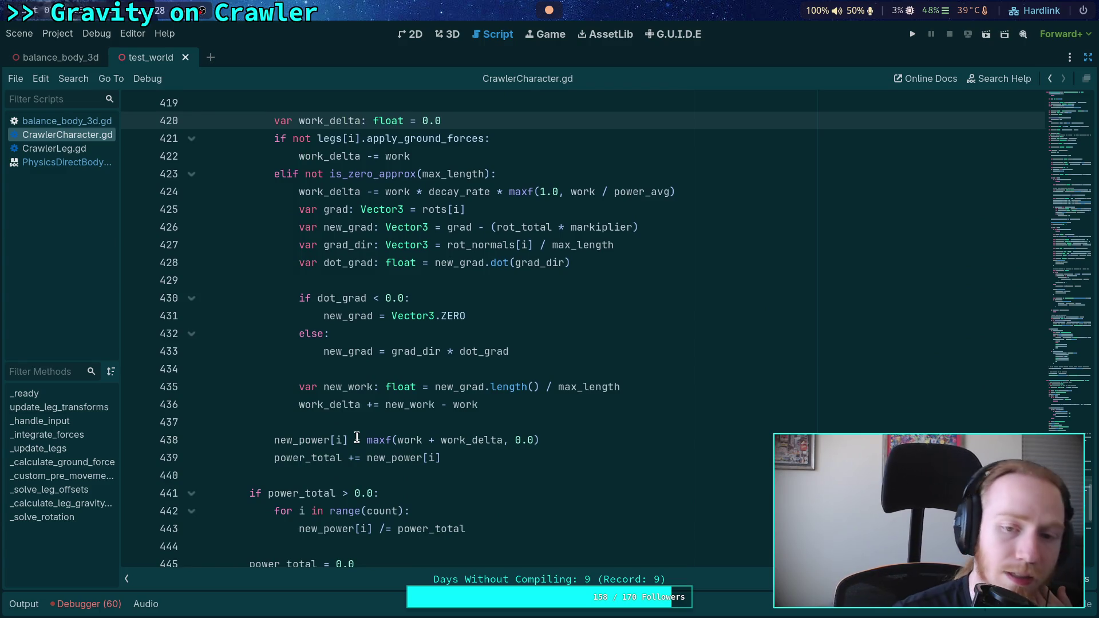
pyautogui.moveTo(338, 435)
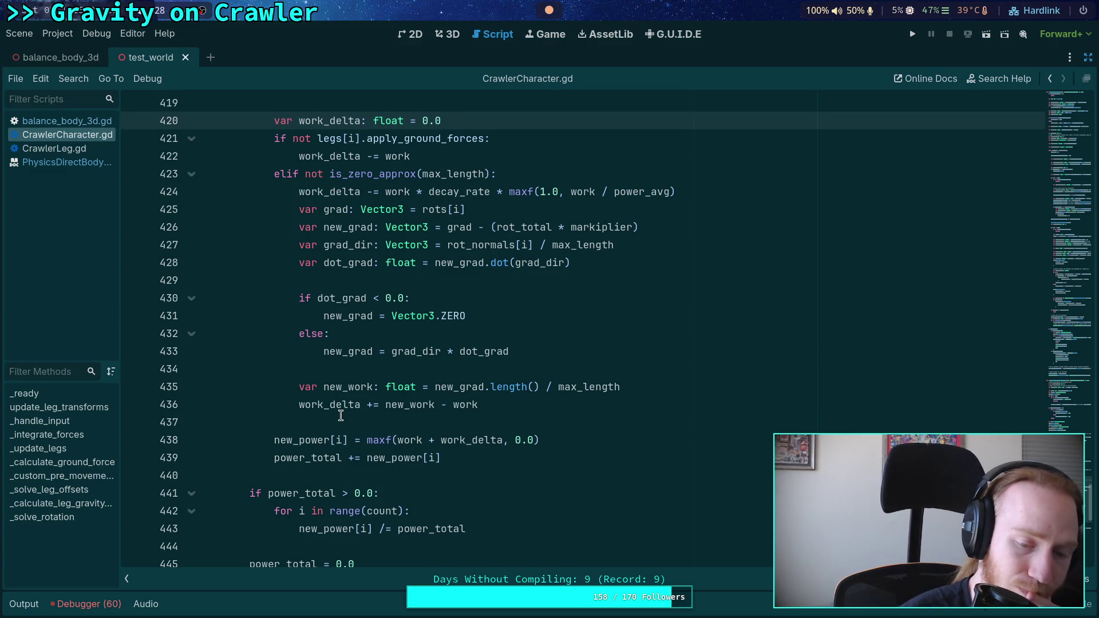
pyautogui.click(337, 418)
pyautogui.scroll(10, 343, 415)
pyautogui.scroll(2, 461, 482)
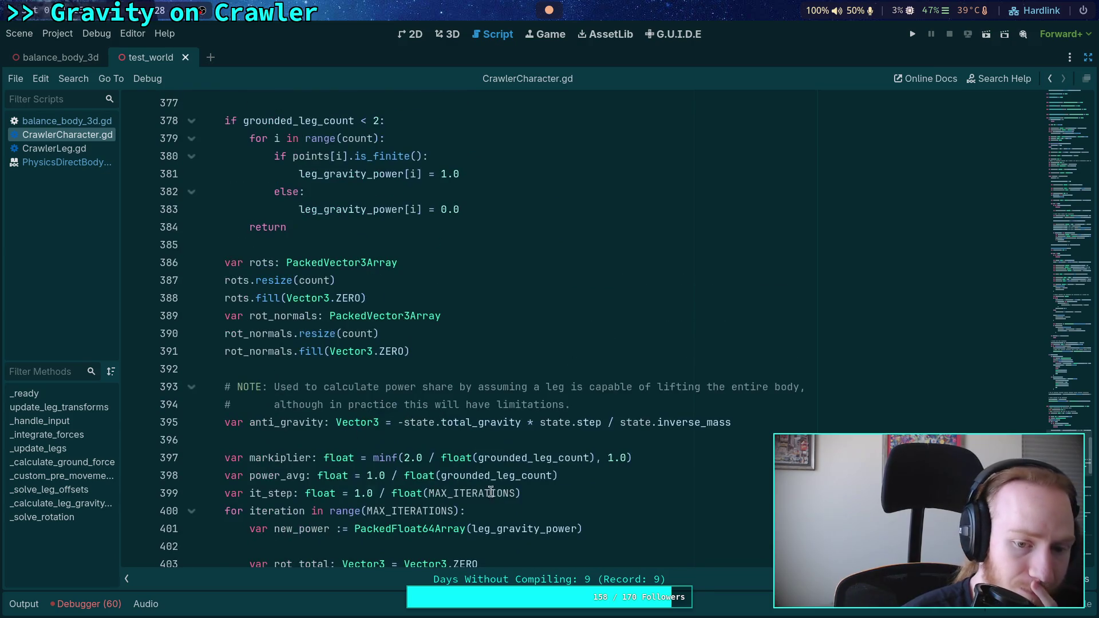
pyautogui.scroll(7, 379, 492)
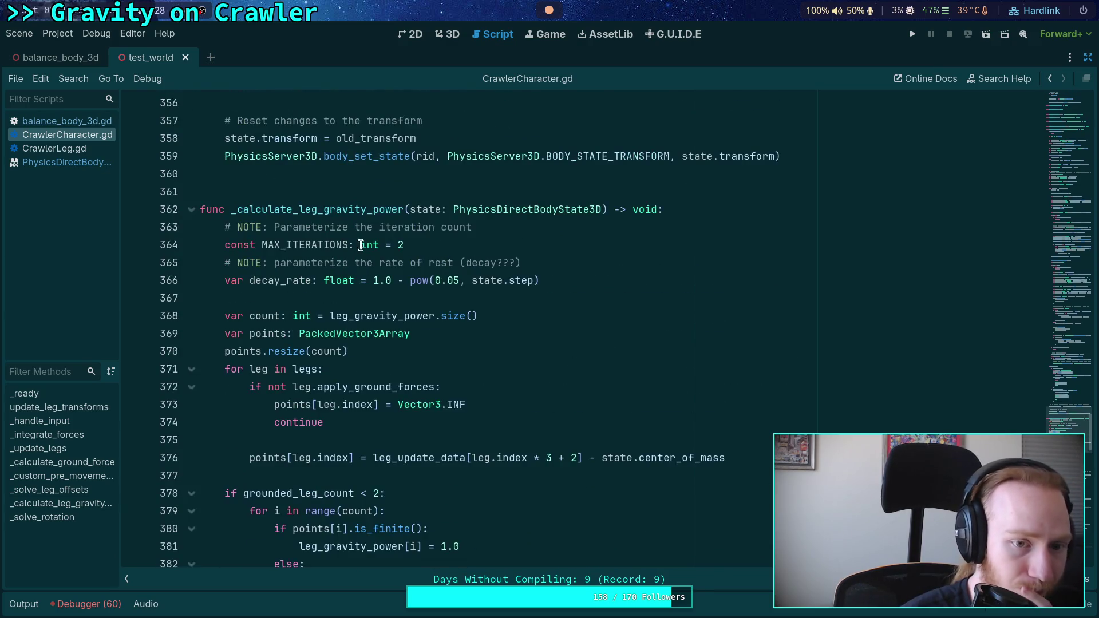
pyautogui.click(401, 245)
pyautogui.write('3')
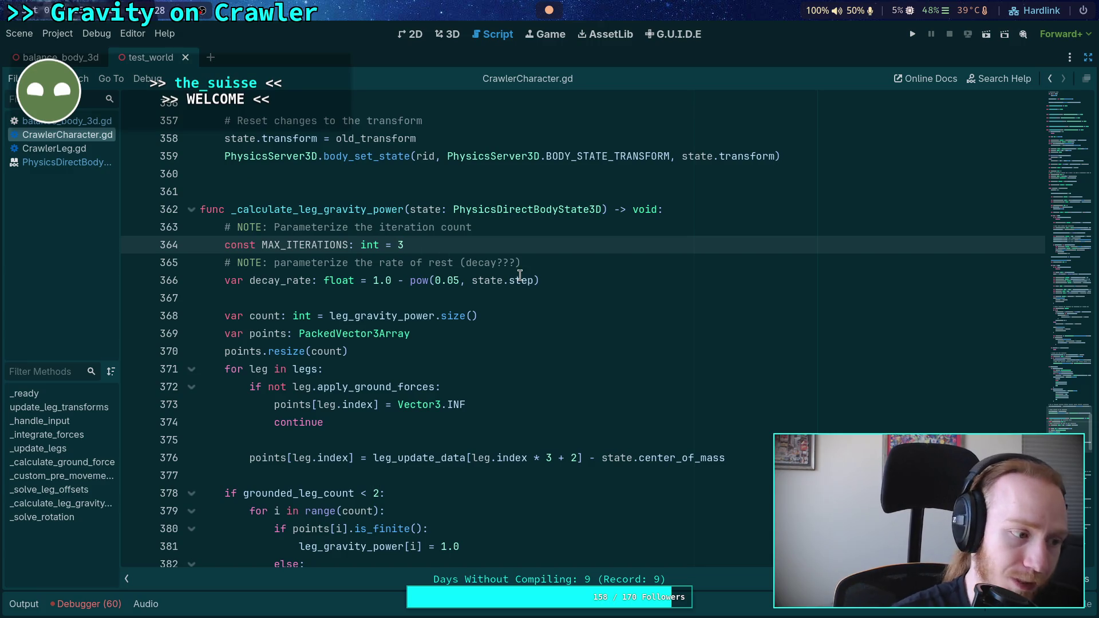
pyautogui.hotkey('ctrl', 's')
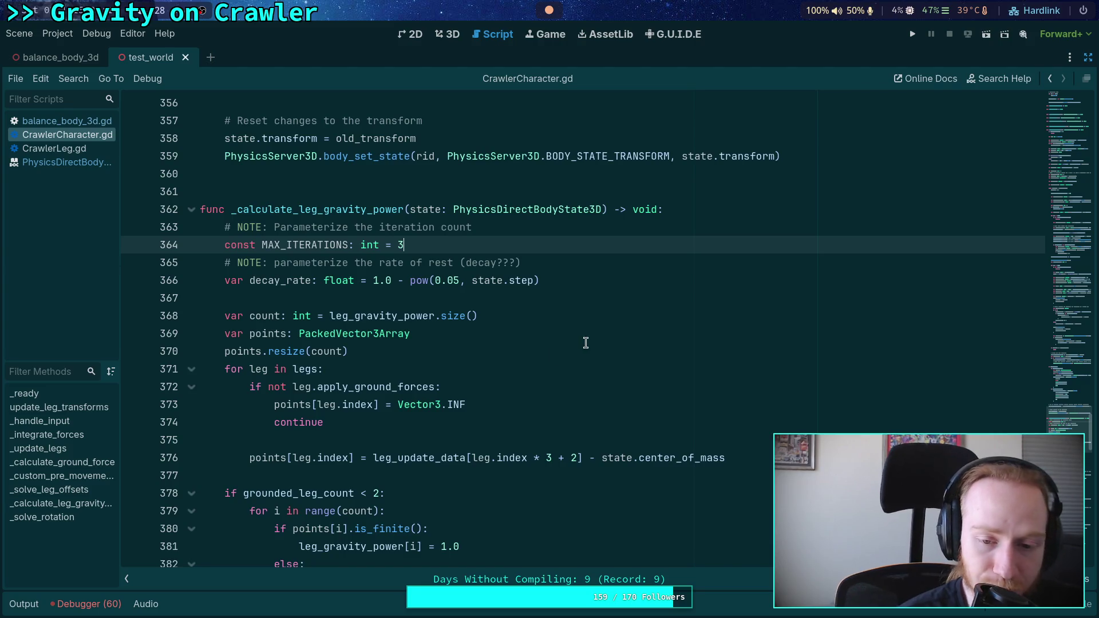
# Test-run the crawler with three iterations, stop it, and switch to the 3D scene view
pyautogui.click(913, 34)
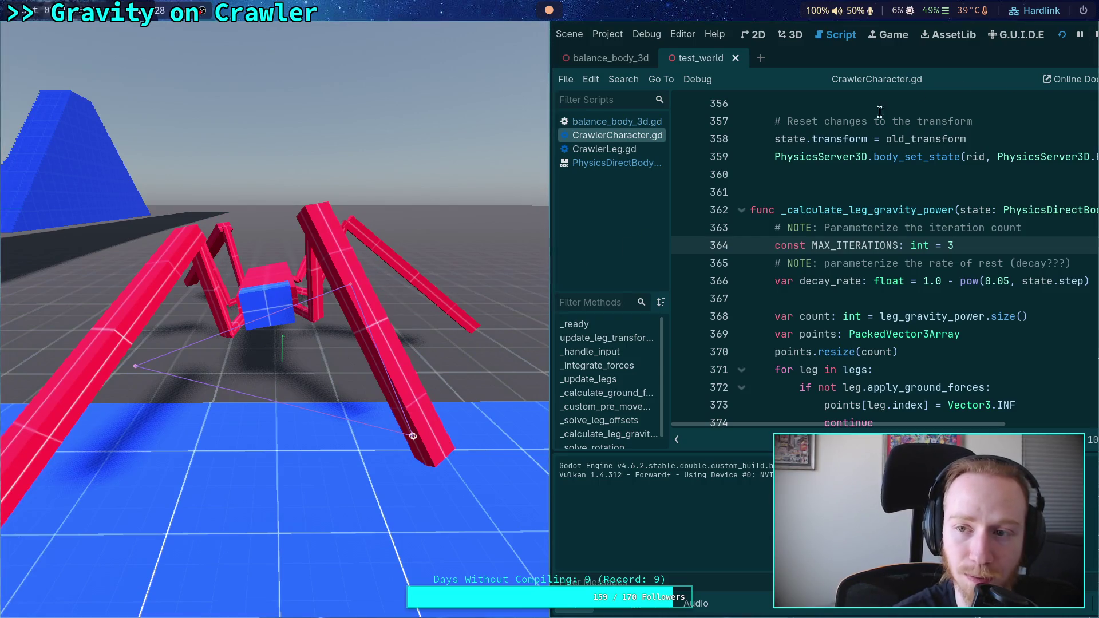
pyautogui.press('F8')
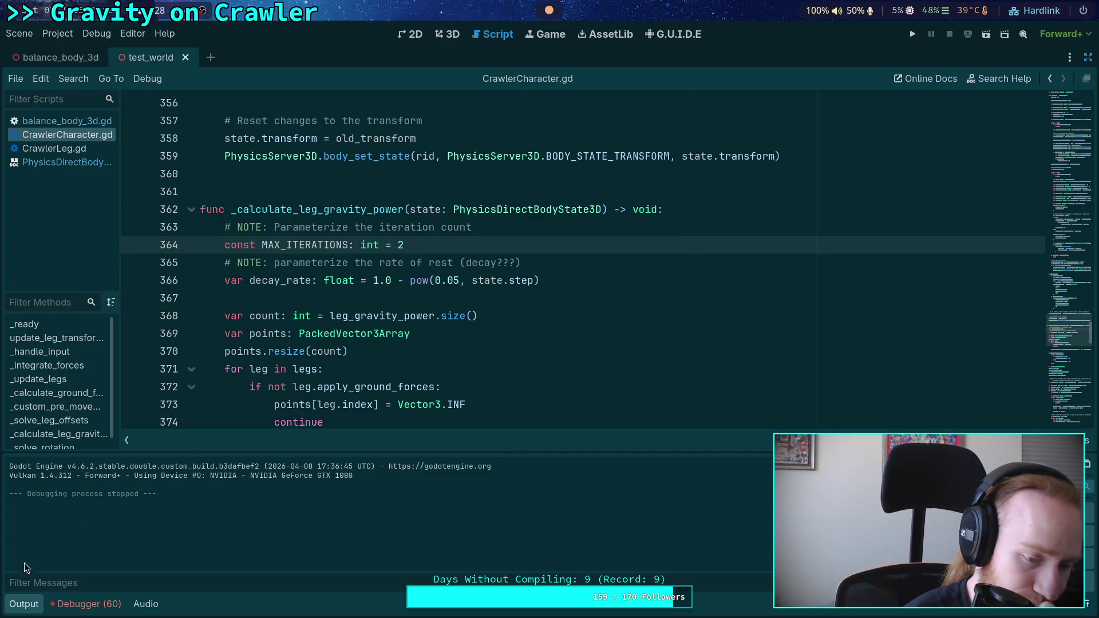
pyautogui.click(24, 604)
pyautogui.scroll(-15, 363, 476)
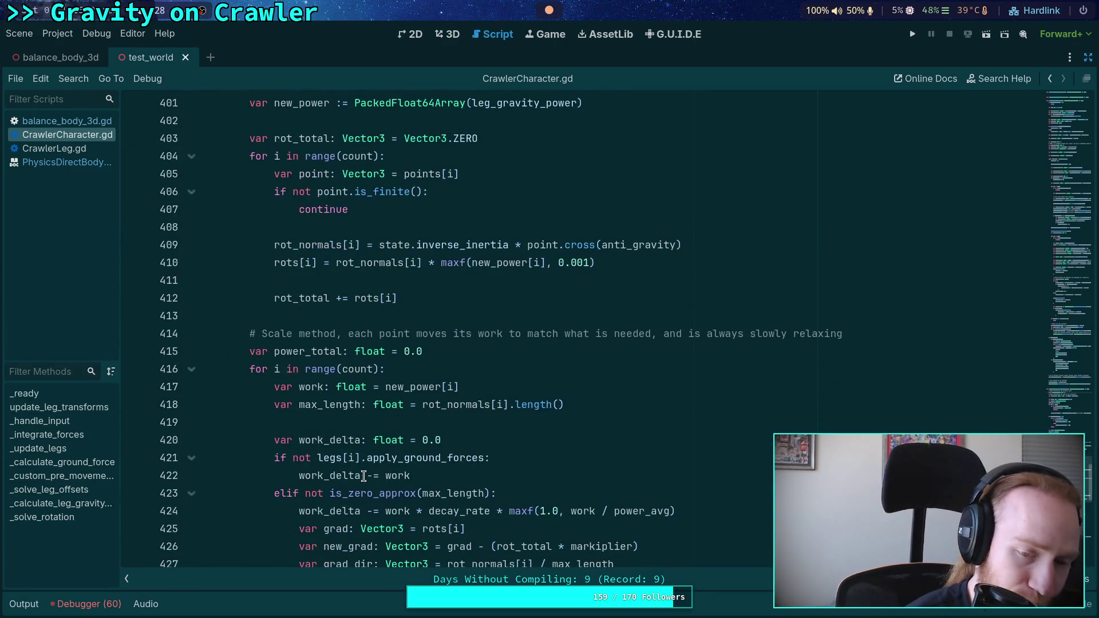
pyautogui.hotkey('ctrl', 'F2')
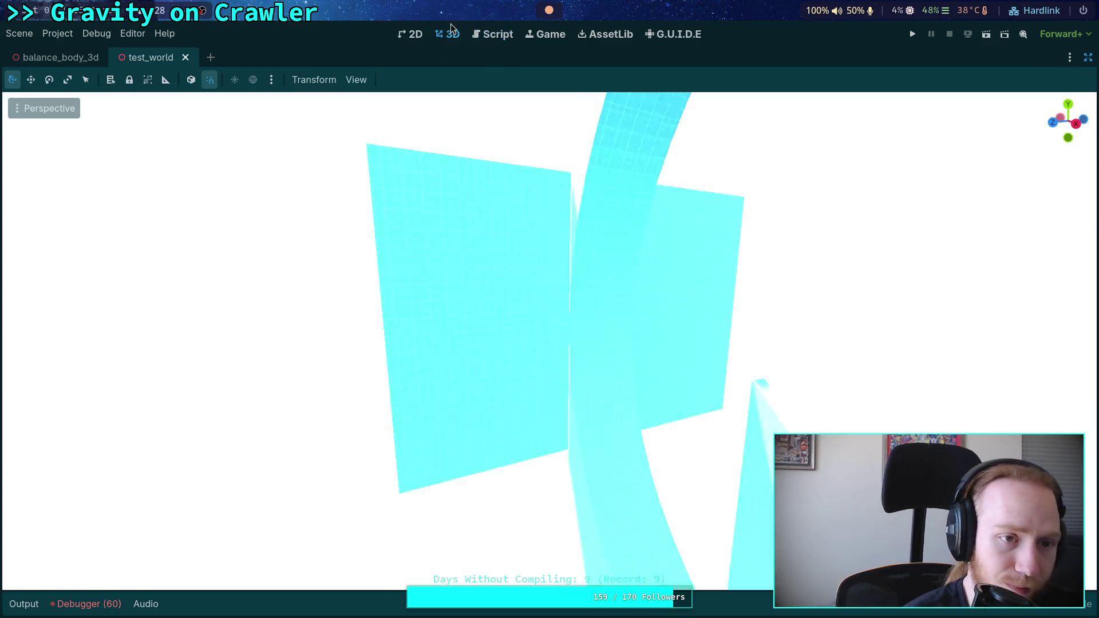
# Frame the crawler, rotate the camera node and slide it along X, then run and stop the project
pyautogui.press('f')
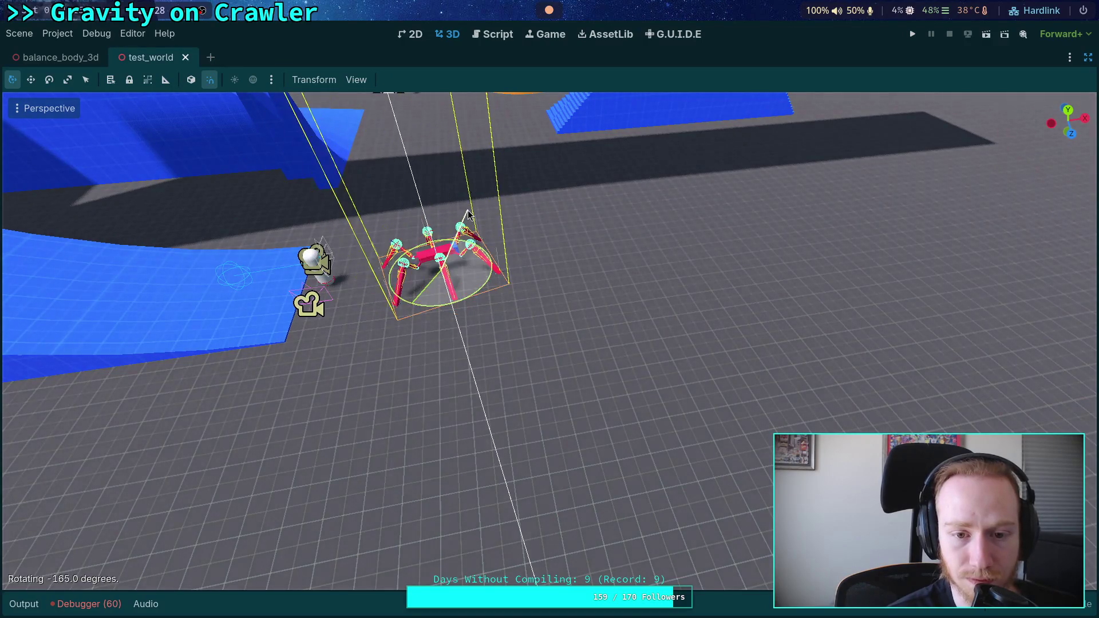
pyautogui.click(328, 277)
pyautogui.moveTo(340, 314)
pyautogui.mouseDown()
pyautogui.moveTo(403, 284)
pyautogui.moveTo(290, 220)
pyautogui.mouseUp()
pyautogui.moveTo(401, 276); pyautogui.dragTo(739, 276)
pyautogui.click(907, 35)
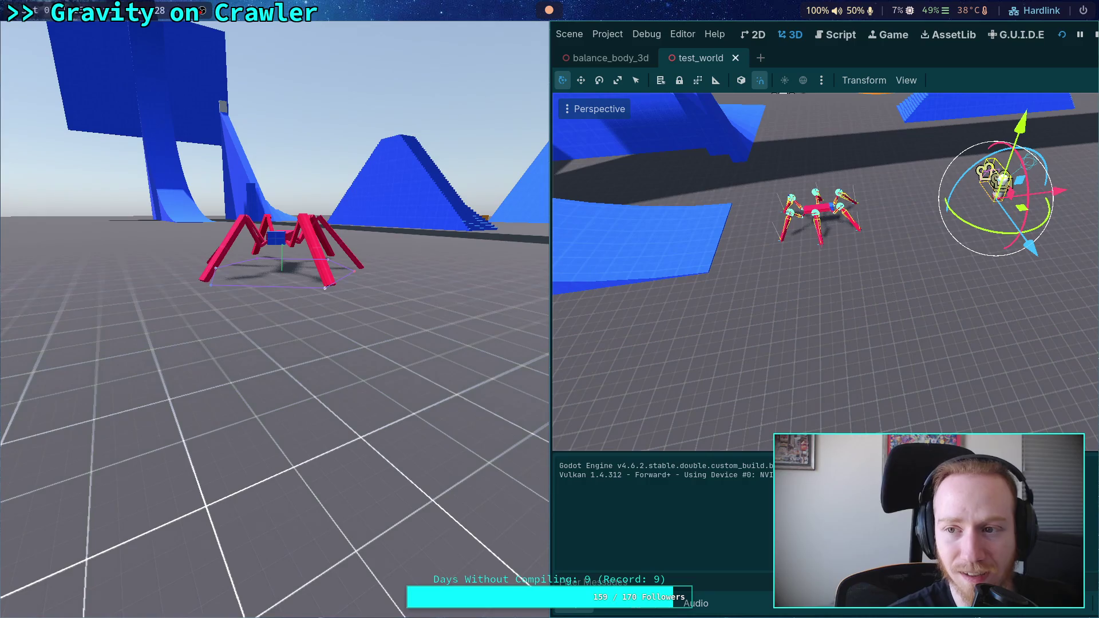
pyautogui.click(1093, 34)
# Back in the script editor, select and review work-loop lines 423–439 of CrawlerCharacter.gd
pyautogui.click(476, 36)
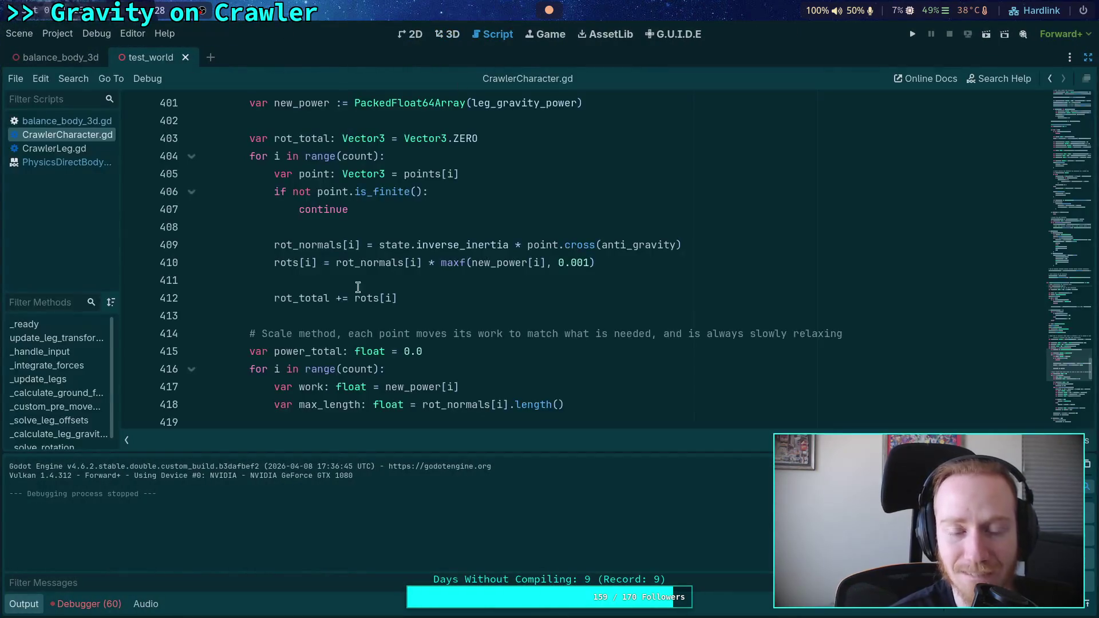
pyautogui.click(36, 604)
pyautogui.scroll(-5, 335, 402)
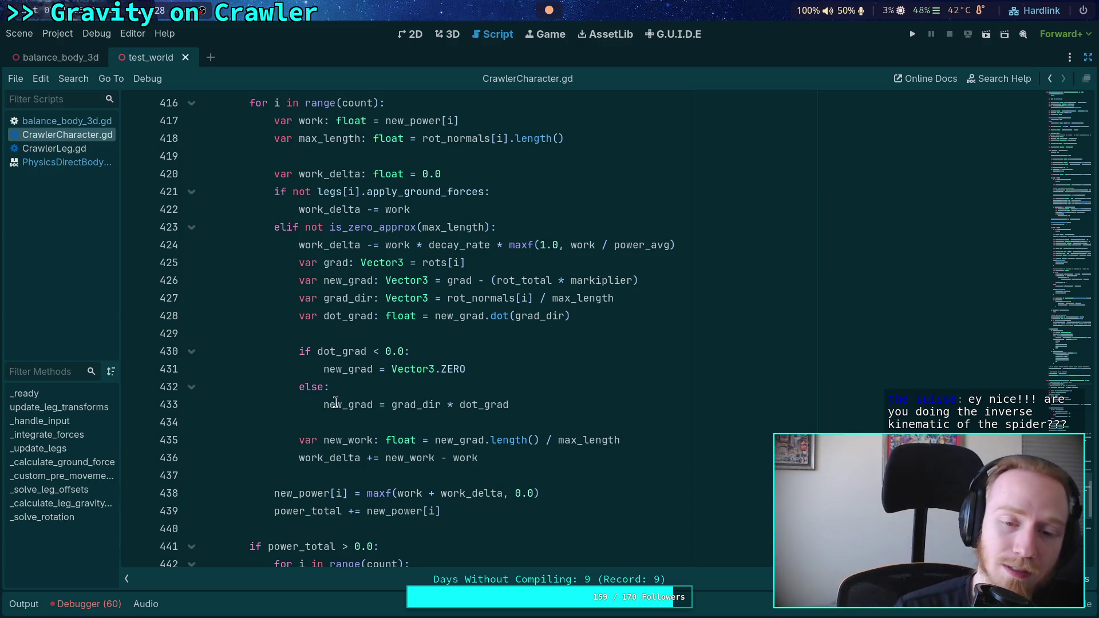
pyautogui.click(342, 477)
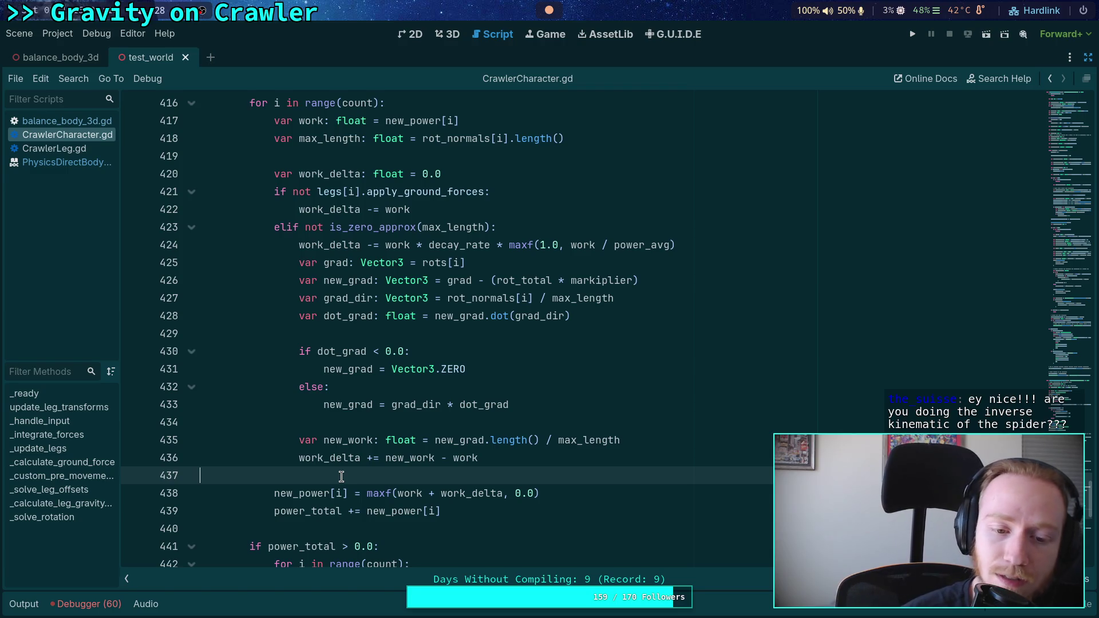
pyautogui.moveTo(471, 502); pyautogui.dragTo(233, 368)
pyautogui.moveTo(475, 511)
pyautogui.mouseDown()
pyautogui.moveTo(206, 351)
pyautogui.moveTo(249, 228)
pyautogui.mouseUp()
pyautogui.click(444, 369)
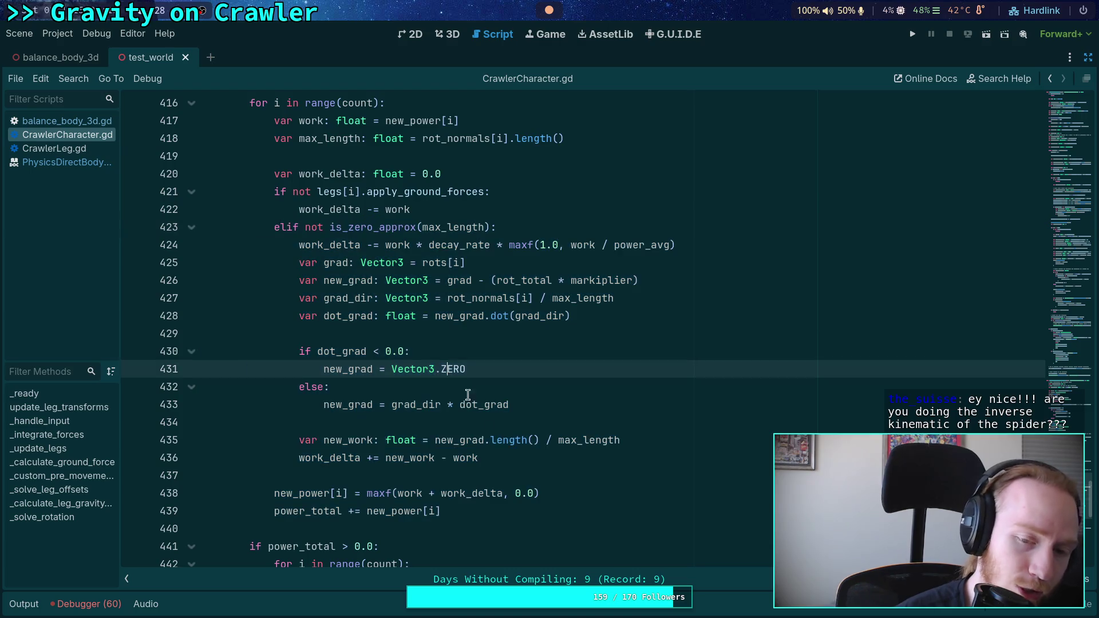
pyautogui.click(434, 473)
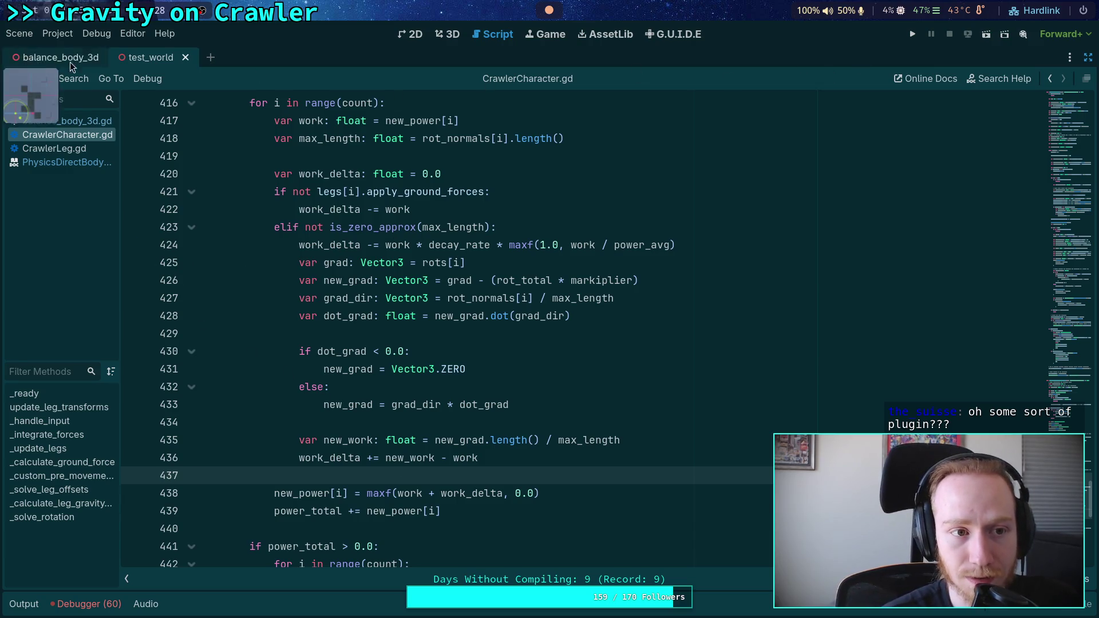
pyautogui.click(52, 59)
# Close the balance_body_3d scene and show the test_world node tree
pyautogui.click(110, 58)
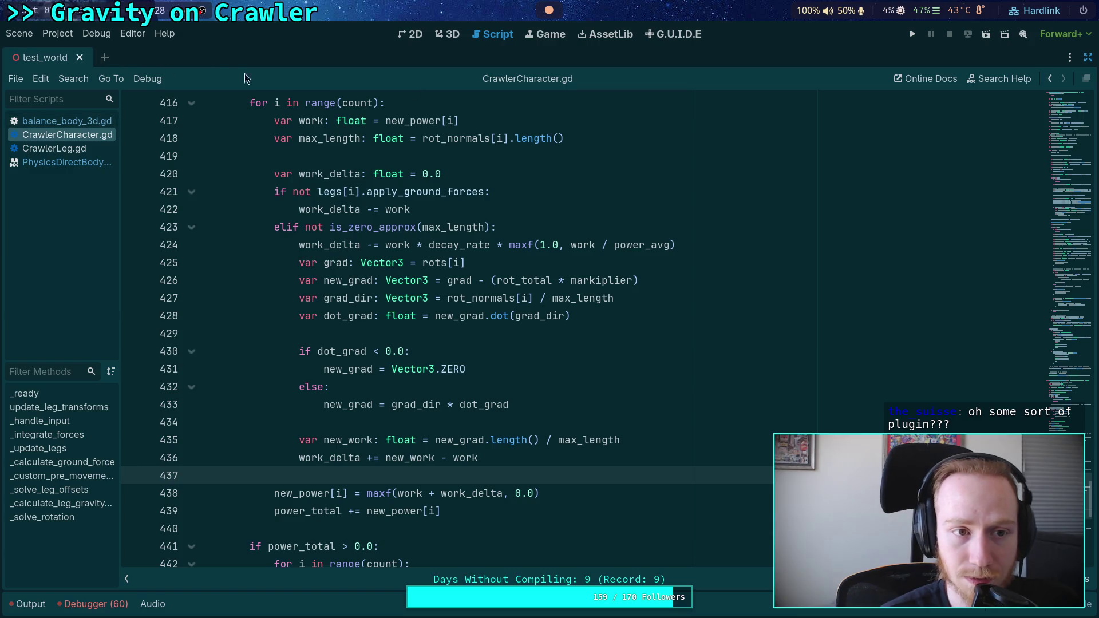
pyautogui.click(1088, 58)
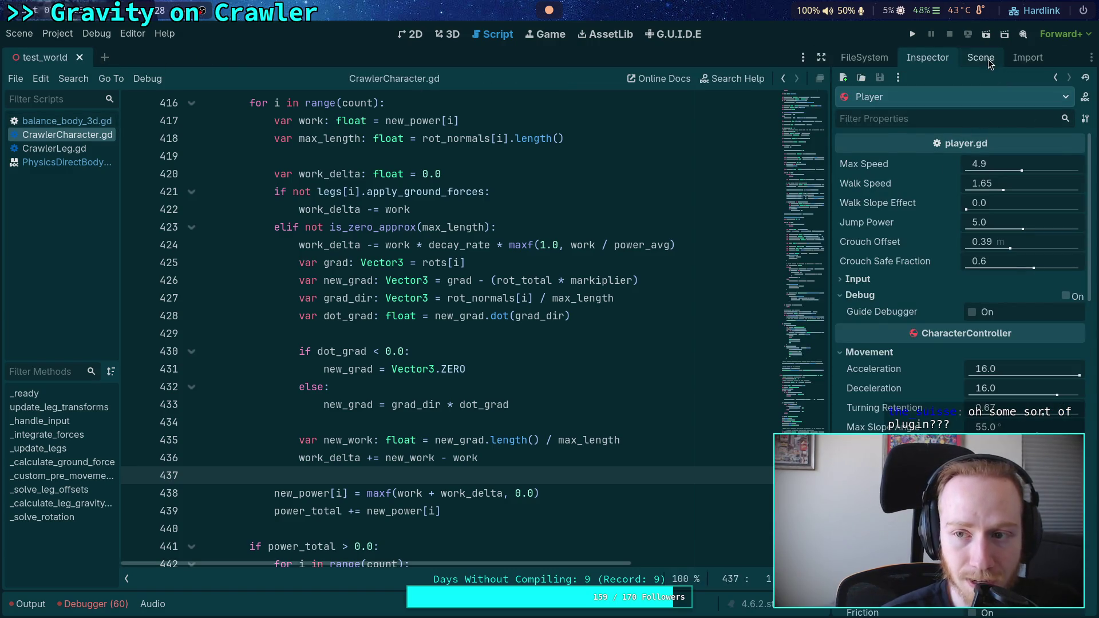
pyautogui.click(984, 58)
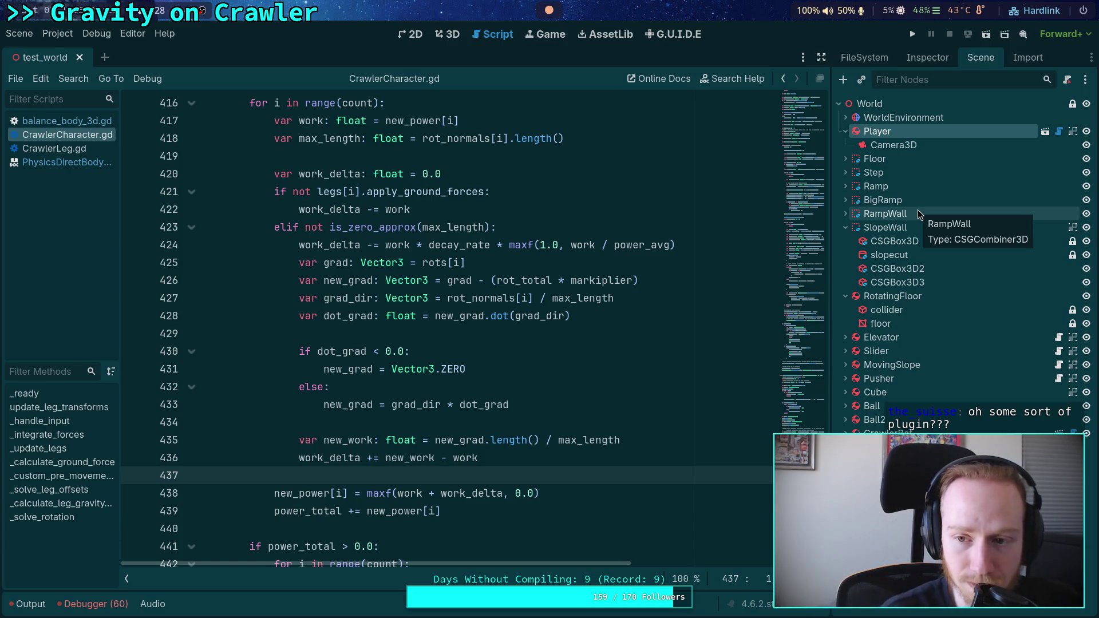
# Open big_crawler_bot in the 3D view and select its CCDIK3D node under Skeleton3D
pyautogui.click(1058, 431)
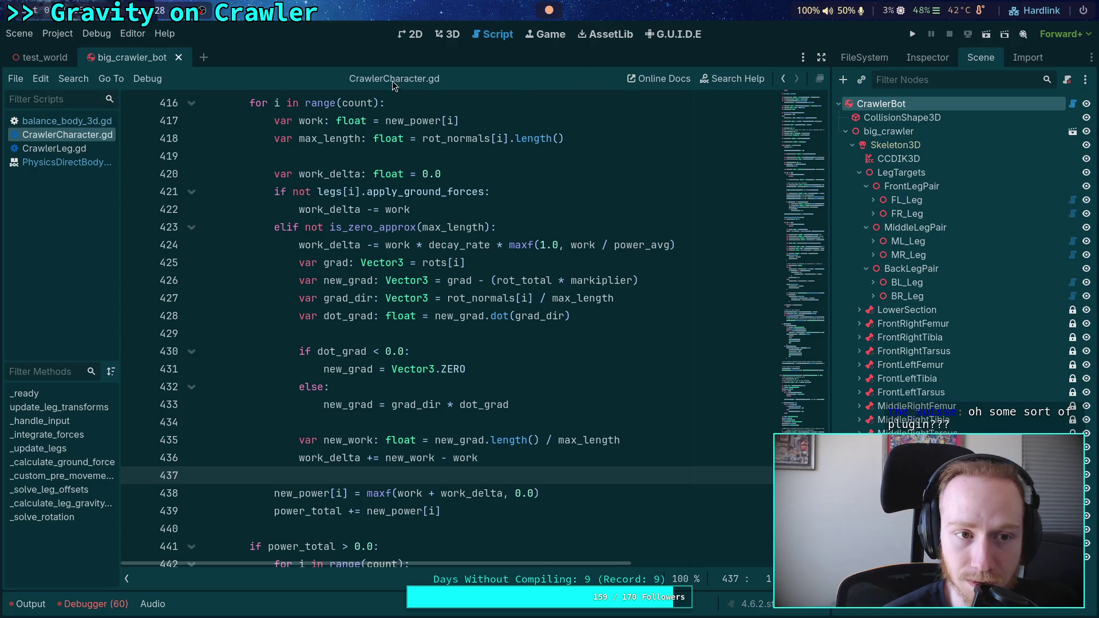
pyautogui.click(444, 35)
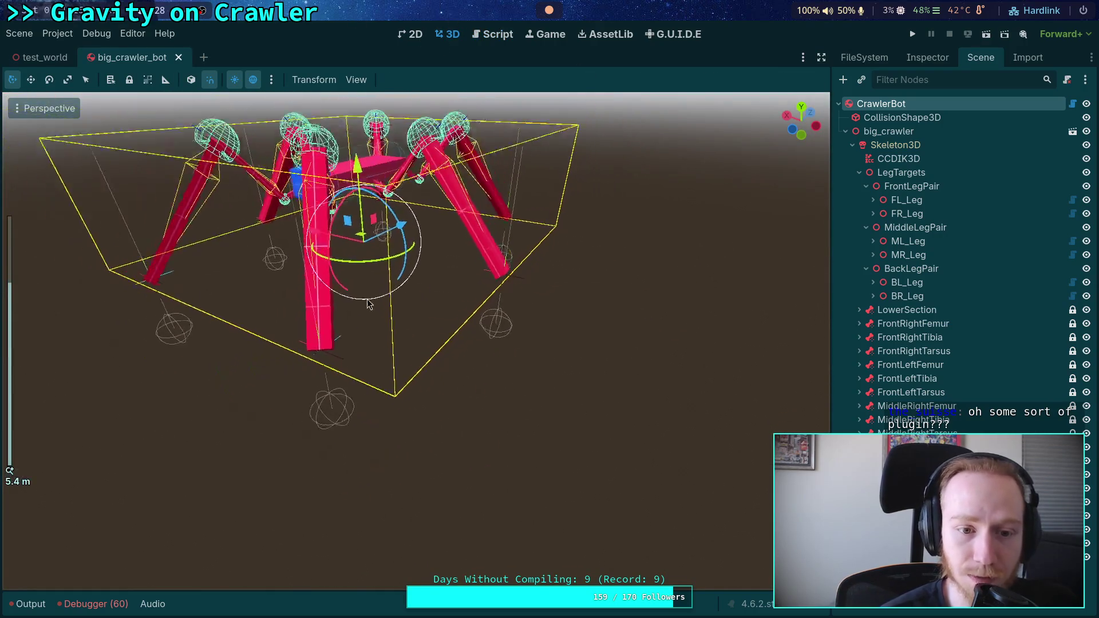
pyautogui.click(905, 159)
pyautogui.click(929, 57)
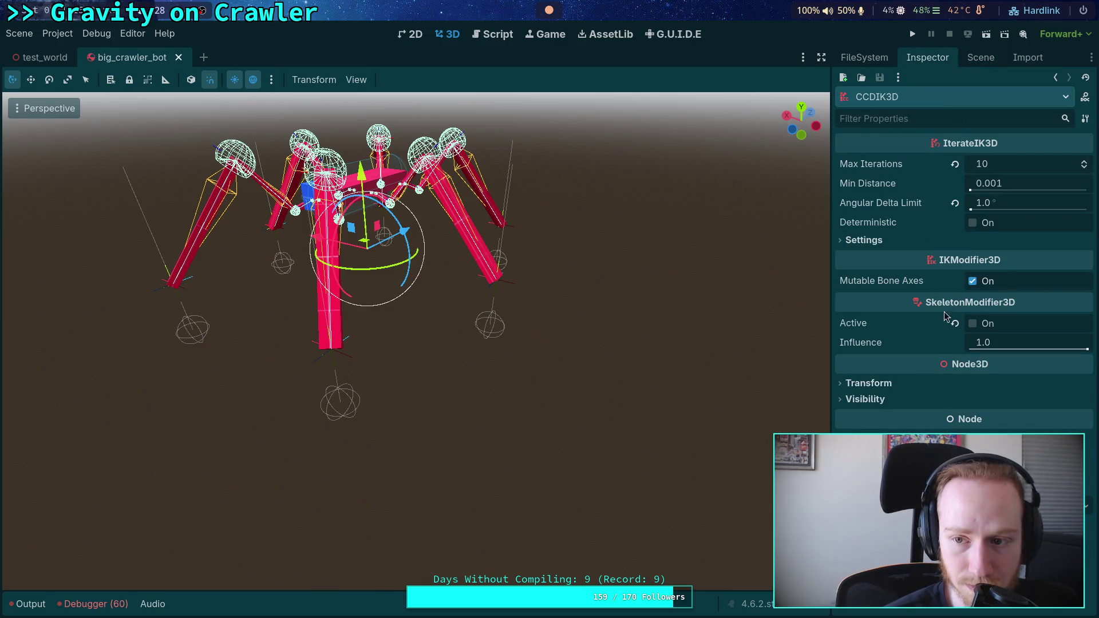
pyautogui.click(980, 57)
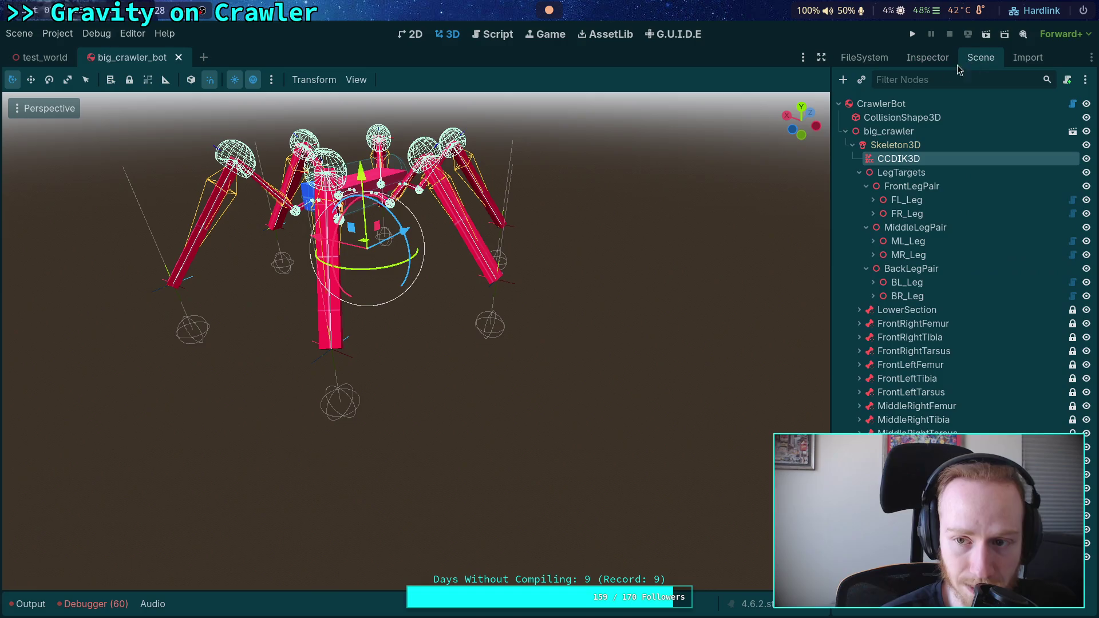
# Start adding a Skeleton3D child, search 'ccd', cancel, and inspect the existing CCDIK3D node
pyautogui.rightClick(897, 165)
pyautogui.click(893, 145)
pyautogui.rightClick(893, 145)
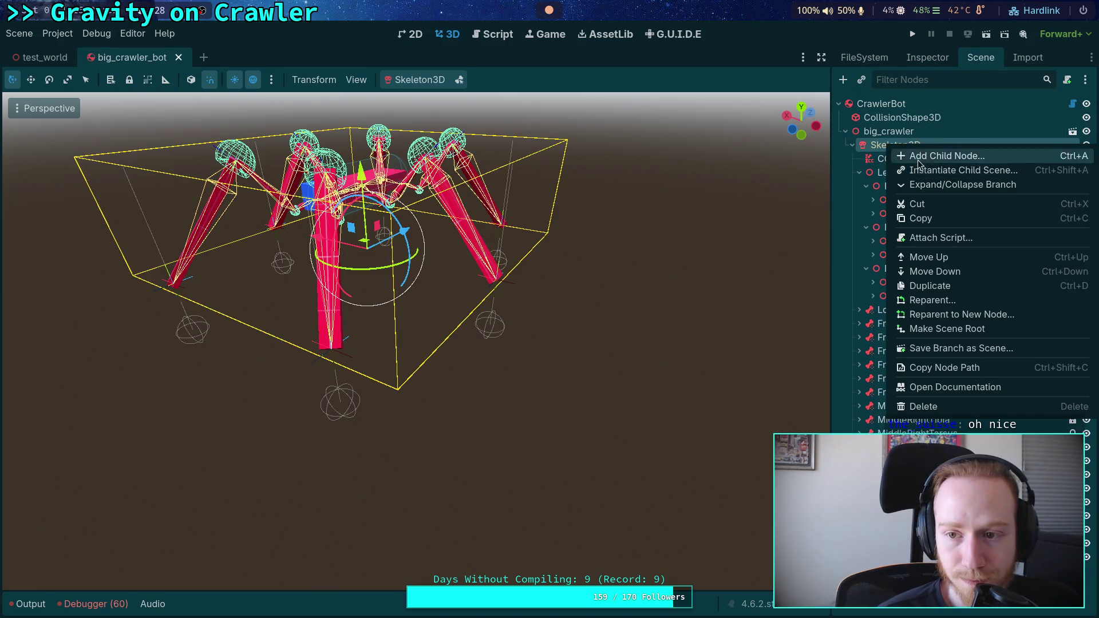
pyautogui.click(928, 152)
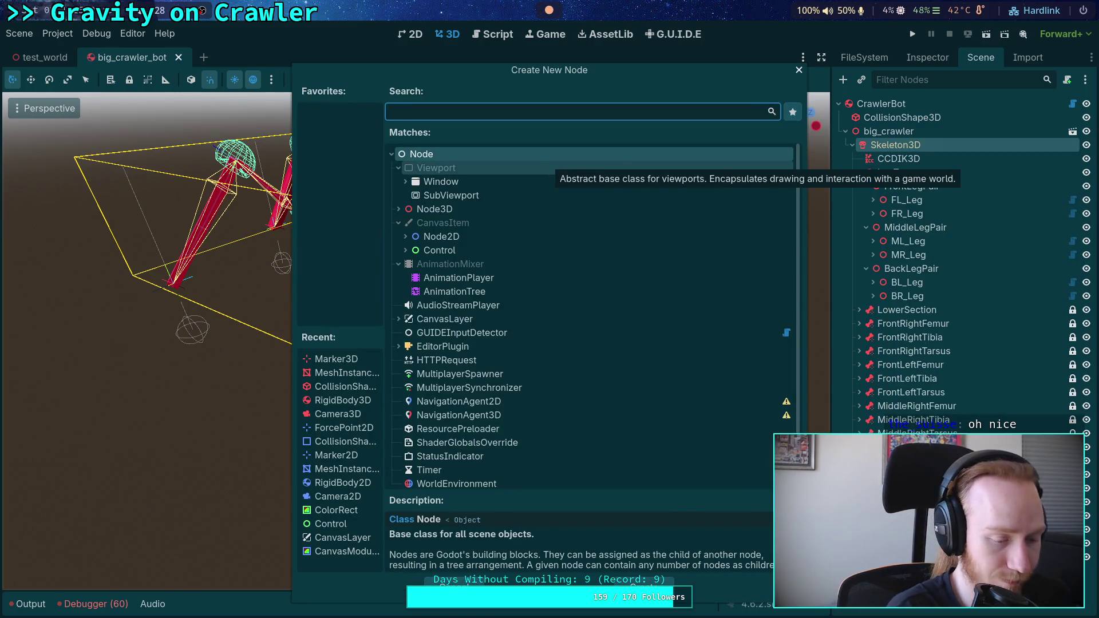
pyautogui.write('ccd')
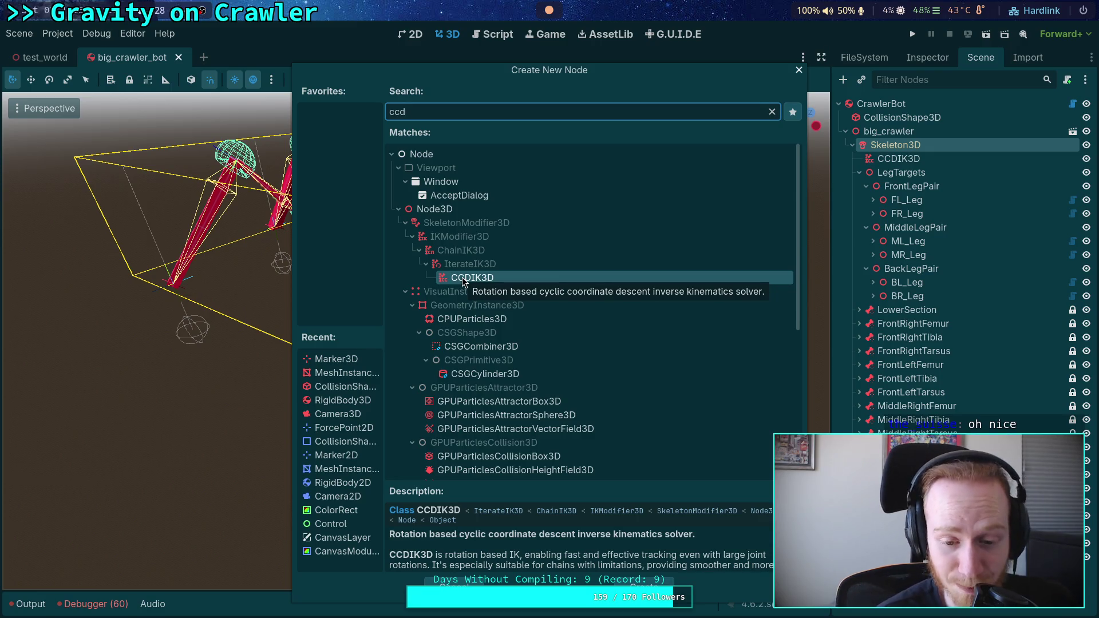
pyautogui.click(455, 586)
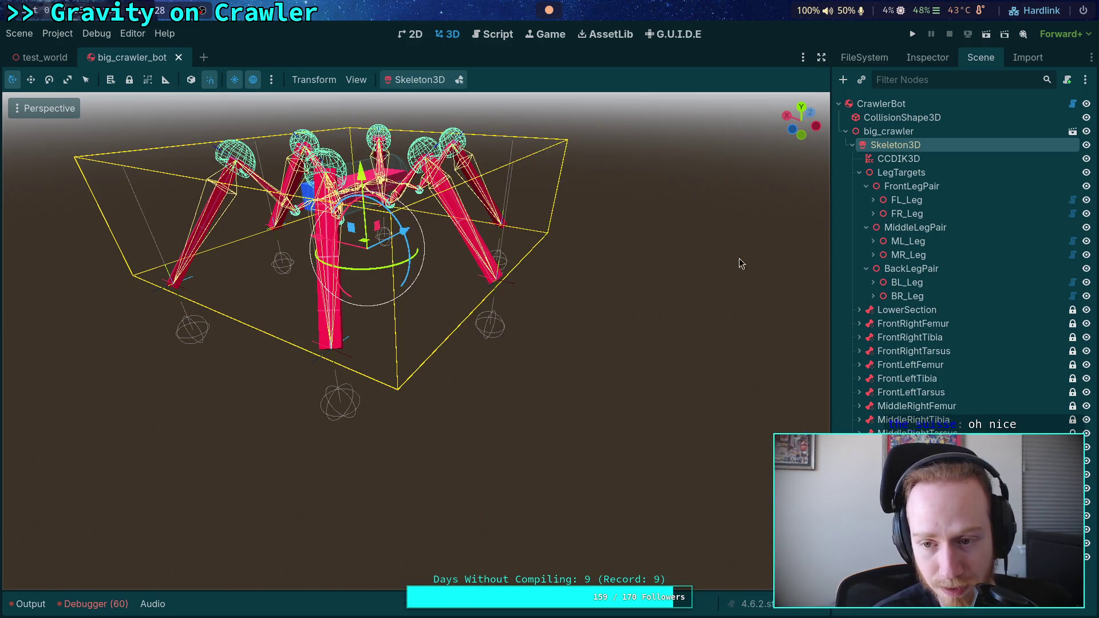
pyautogui.click(905, 159)
pyautogui.click(936, 60)
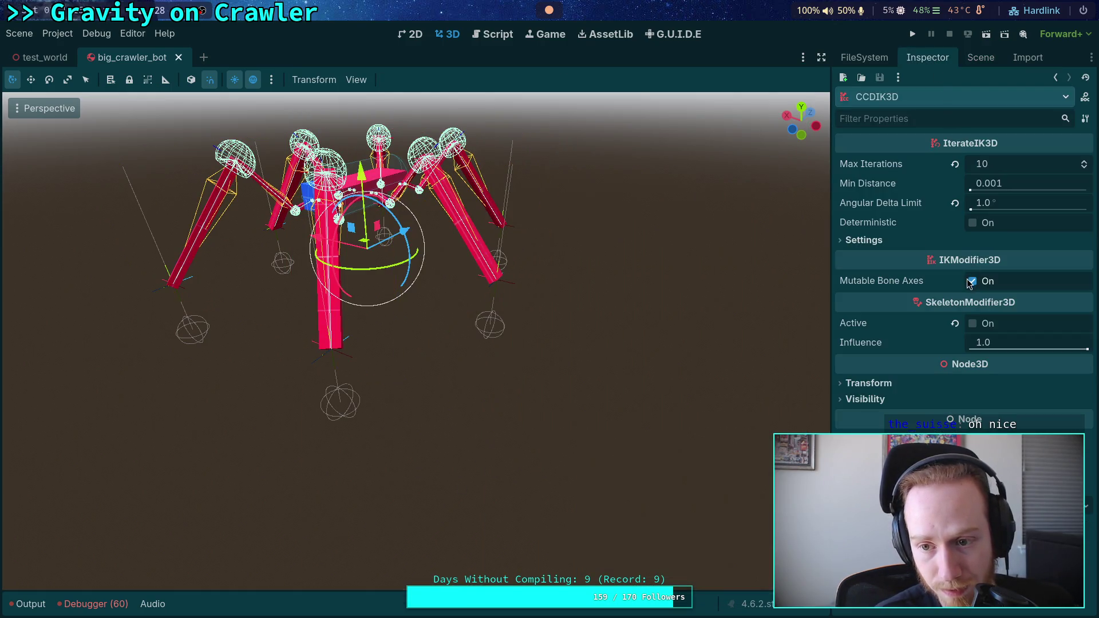
# Turn on CCDIK3D's Active option and move the FL_Target marker in the viewport
pyautogui.click(973, 324)
pyautogui.click(351, 364)
pyautogui.moveTo(330, 339)
pyautogui.mouseDown()
pyautogui.moveTo(352, 291)
pyautogui.moveTo(335, 241)
pyautogui.moveTo(286, 270)
pyautogui.moveTo(519, 222)
pyautogui.moveTo(132, 235)
pyautogui.moveTo(323, 287)
pyautogui.moveTo(435, 269)
pyautogui.moveTo(264, 197)
pyautogui.moveTo(315, 312)
pyautogui.moveTo(240, 269)
pyautogui.mouseUp()
pyautogui.press('g')
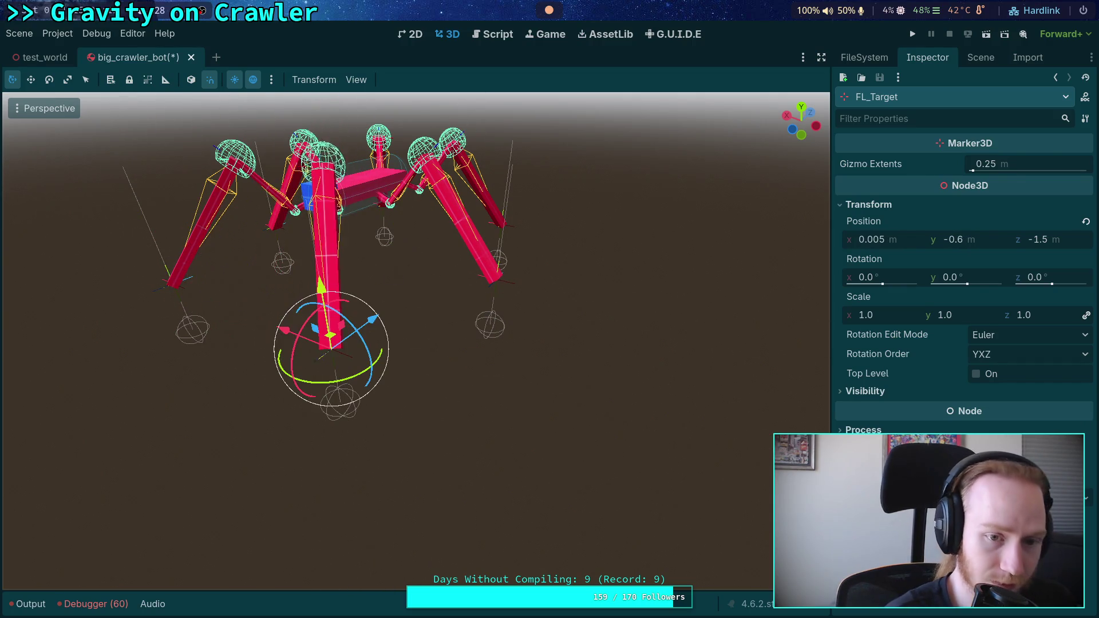
# Reselect CCDIK3D and expand its Settings and the front-left leg's joint list
pyautogui.click(981, 57)
pyautogui.click(907, 159)
pyautogui.click(927, 57)
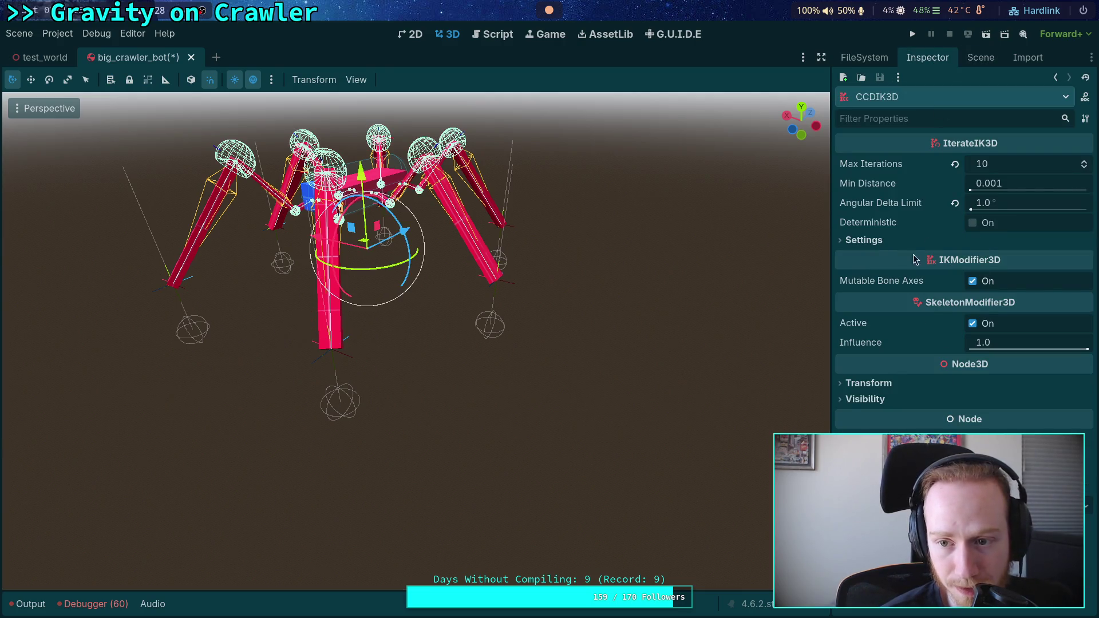
pyautogui.click(950, 241)
pyautogui.scroll(-2, 985, 326)
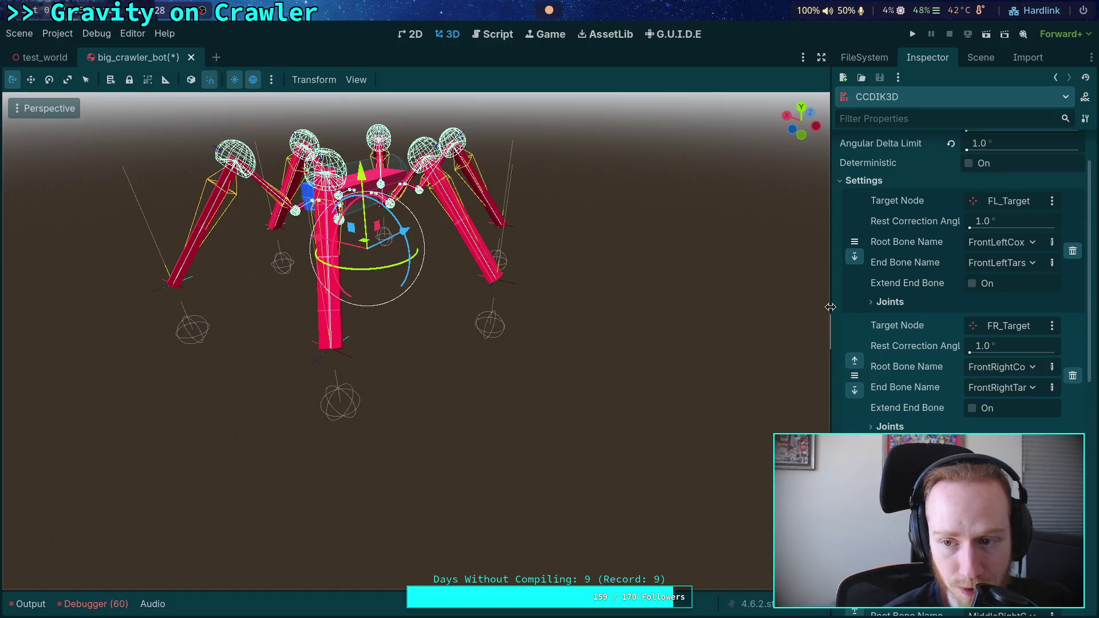
pyautogui.moveTo(831, 308); pyautogui.dragTo(774, 308)
pyautogui.click(864, 303)
pyautogui.scroll(-4, 873, 318)
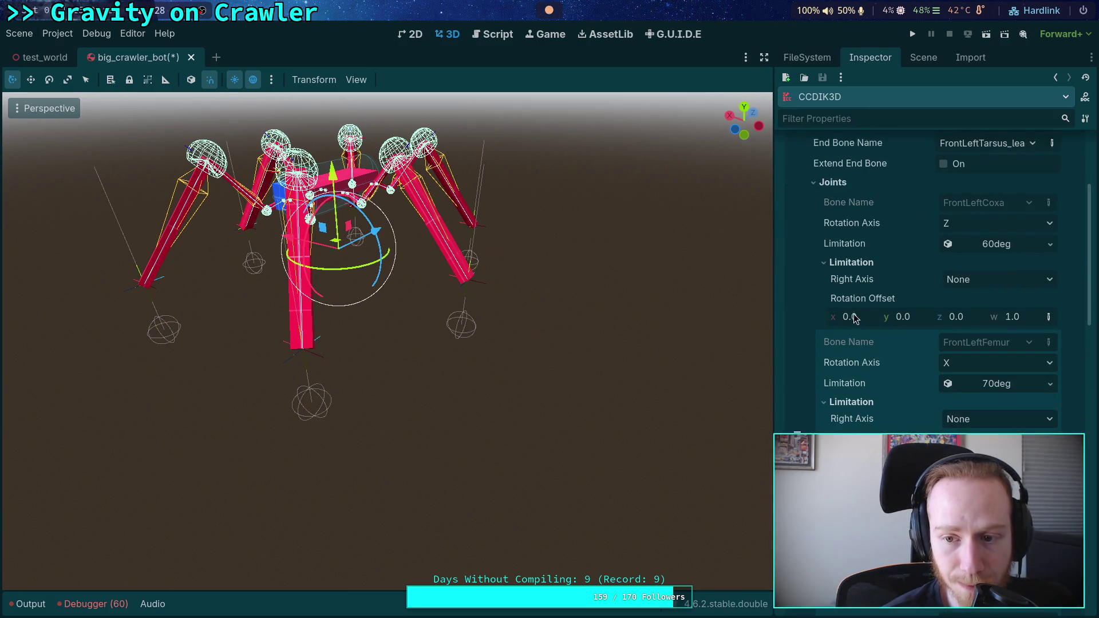
# Collapse the first and FrontLeftFemur joints' limitation details, then reselect FL_Target
pyautogui.click(876, 264)
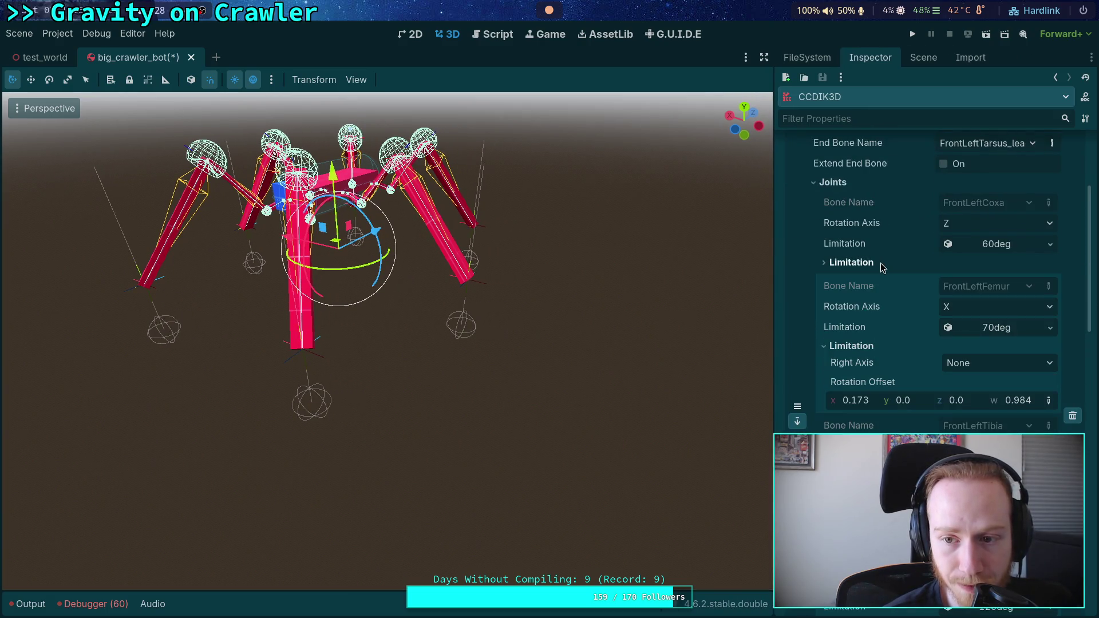
pyautogui.click(857, 346)
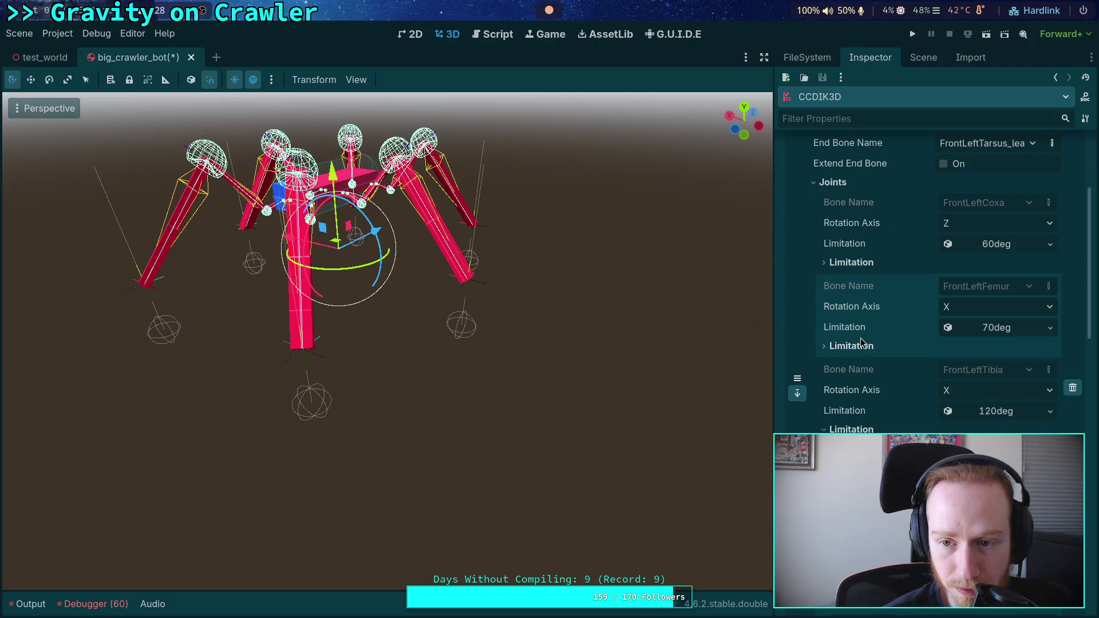
pyautogui.scroll(6, 882, 321)
pyautogui.scroll(-2, 902, 303)
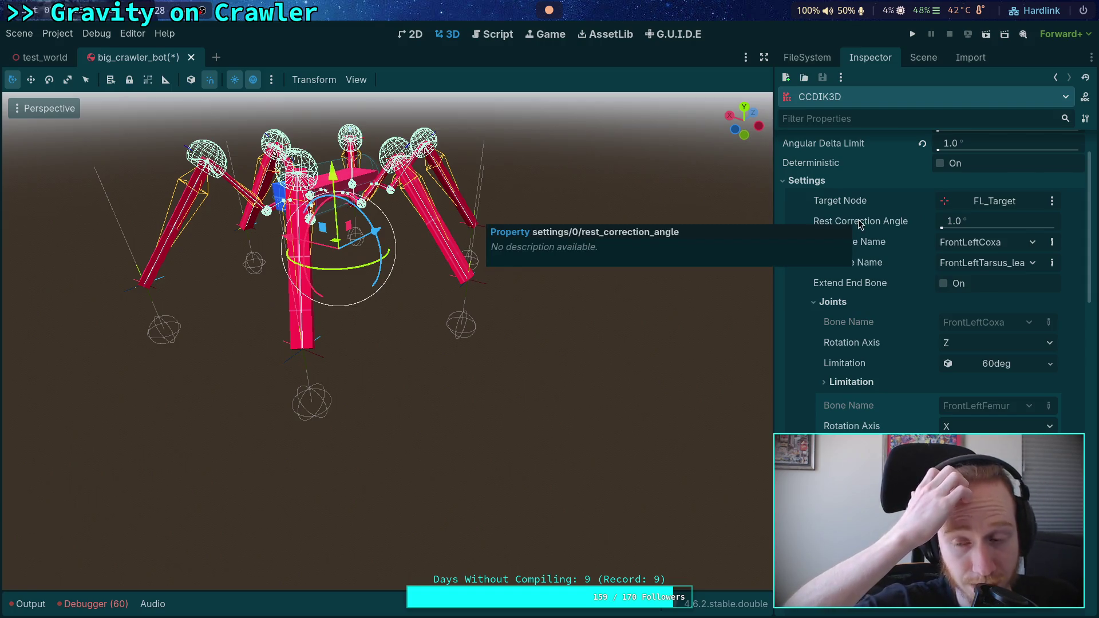
pyautogui.click(331, 353)
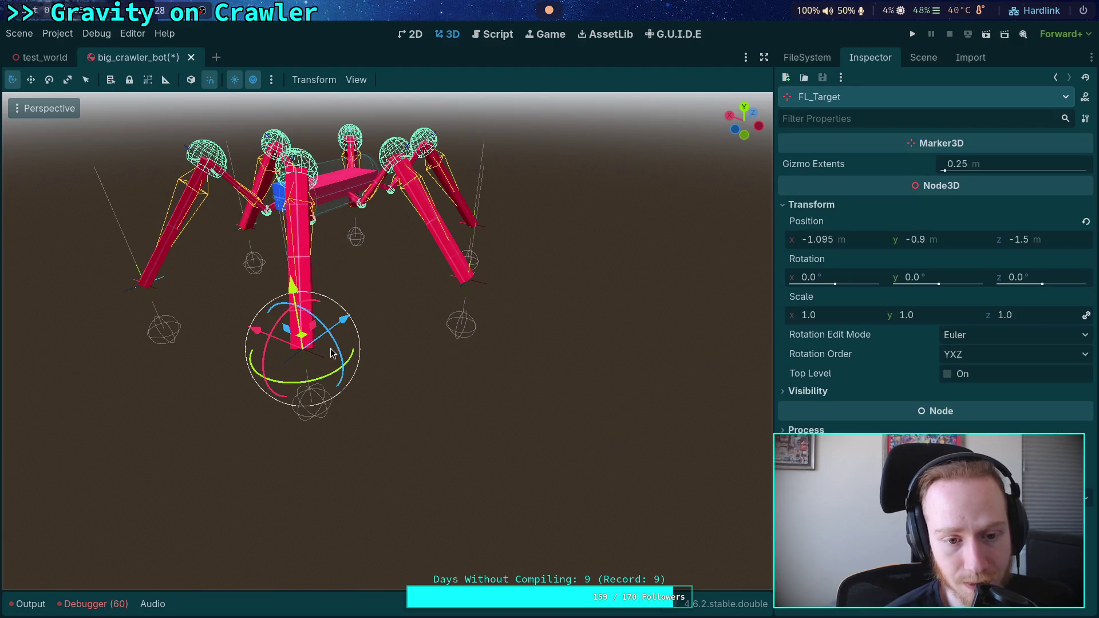
# Drag ML_Target and settle it at x -1.86, y -1.0 using undo and redo
pyautogui.click(451, 282)
pyautogui.moveTo(455, 265)
pyautogui.mouseDown()
pyautogui.moveTo(552, 214)
pyautogui.moveTo(577, 251)
pyautogui.moveTo(320, 332)
pyautogui.moveTo(338, 240)
pyautogui.moveTo(459, 245)
pyautogui.moveTo(350, 221)
pyautogui.mouseUp()
pyautogui.moveTo(454, 243)
pyautogui.mouseDown()
pyautogui.moveTo(441, 246)
pyautogui.moveTo(473, 233)
pyautogui.moveTo(409, 258)
pyautogui.moveTo(507, 229)
pyautogui.moveTo(425, 249)
pyautogui.moveTo(401, 244)
pyautogui.moveTo(457, 278)
pyautogui.moveTo(481, 237)
pyautogui.moveTo(495, 156)
pyautogui.moveTo(406, 266)
pyautogui.moveTo(372, 251)
pyautogui.moveTo(469, 228)
pyautogui.moveTo(464, 215)
pyautogui.moveTo(534, 159)
pyautogui.moveTo(503, 204)
pyautogui.moveTo(508, 228)
pyautogui.mouseUp()
pyautogui.hotkey('ctrl', 'z')
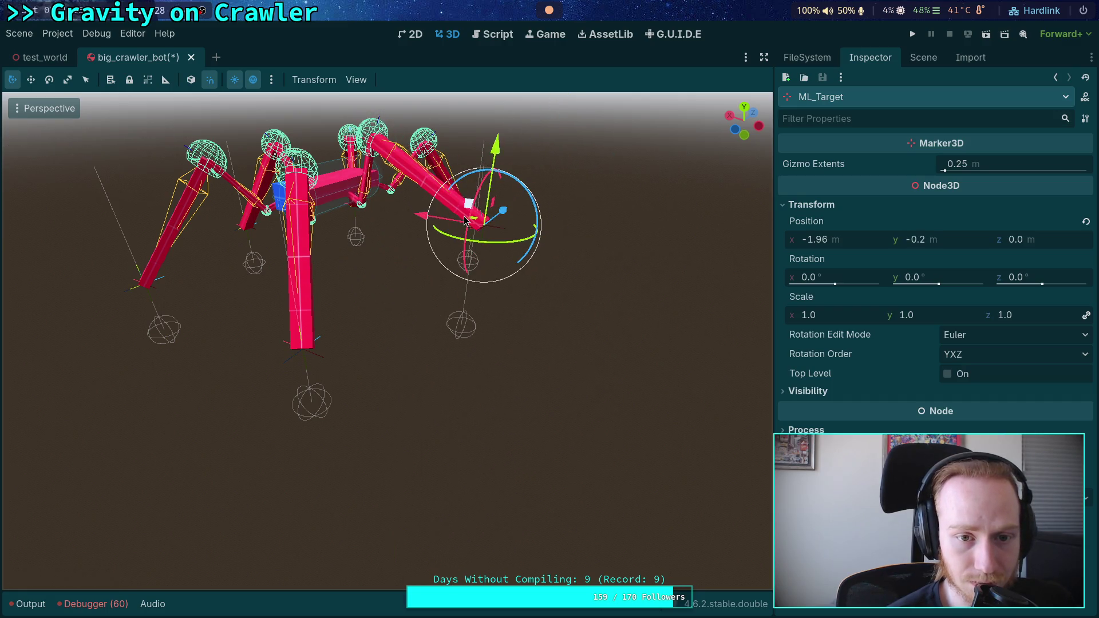
pyautogui.hotkey('ctrl', 'z')
pyautogui.hotkey('ctrl', 'z')
pyautogui.hotkey('ctrl', 'z')
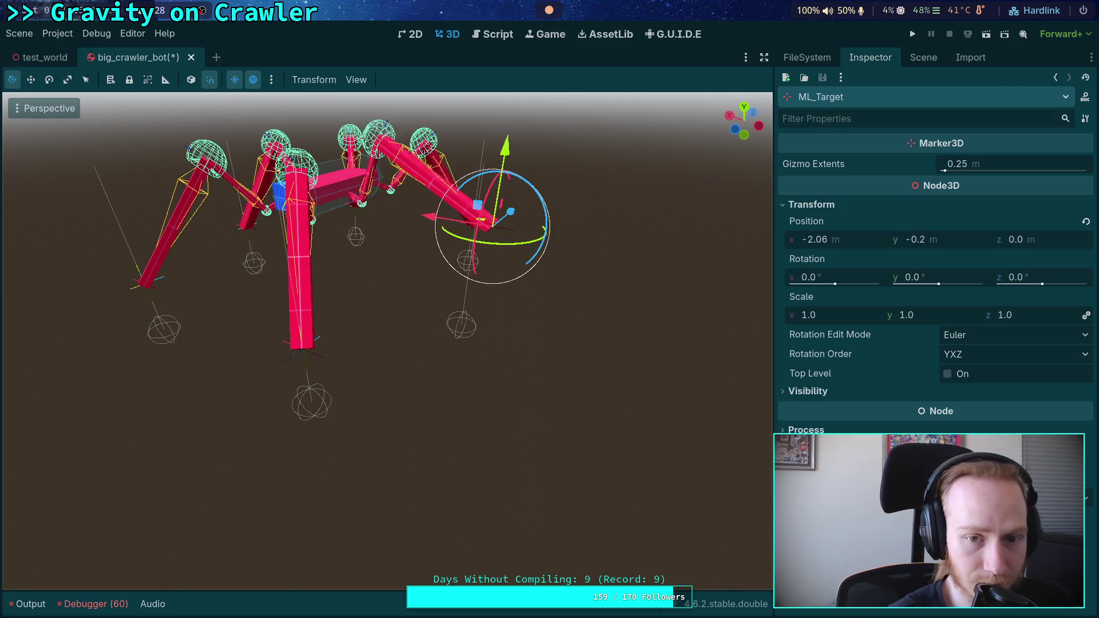
pyautogui.hotkey('ctrl', 'shift', 'z')
pyautogui.hotkey('ctrl', 'shift', 'z')
pyautogui.hotkey('ctrl', 'shift', 'z')
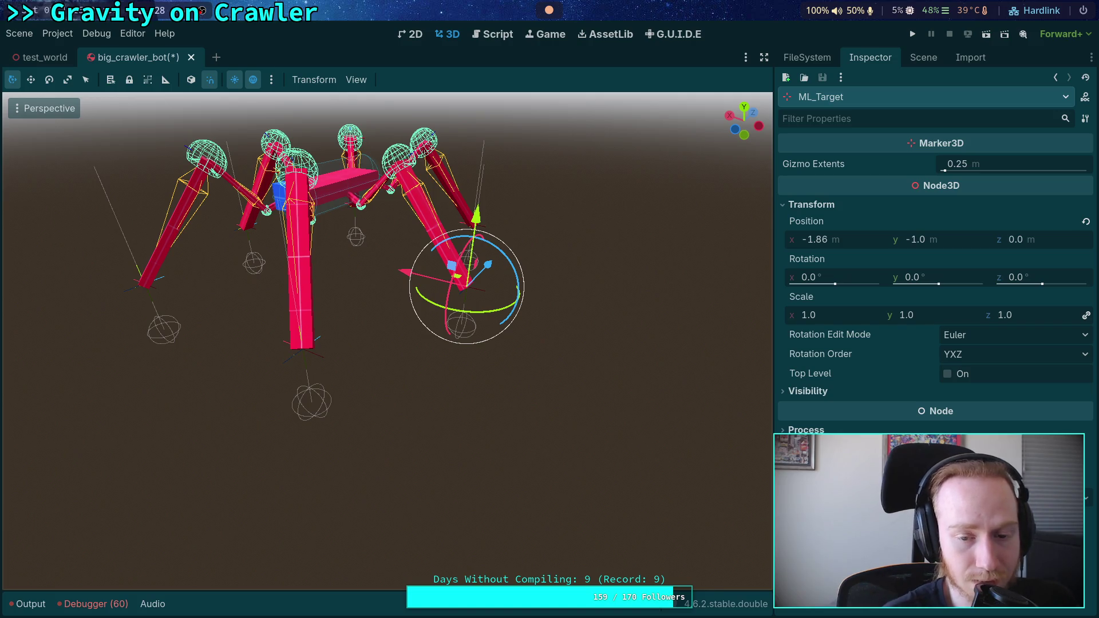
# Collapse the MiddleLegPair group, orbit the view, and close the crawler bot scene
pyautogui.click(923, 57)
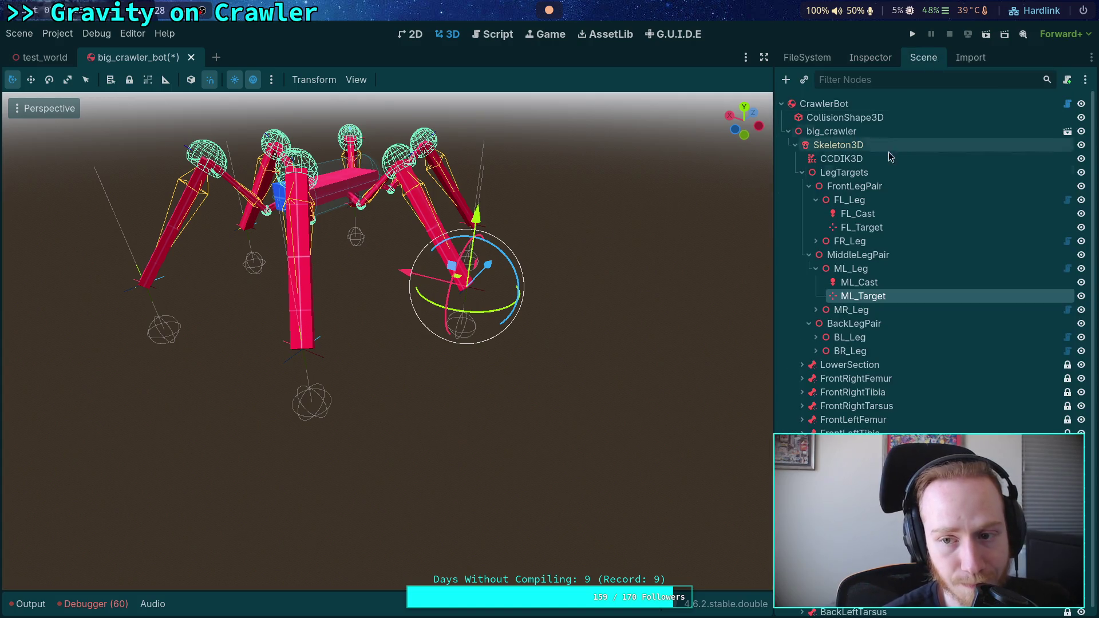
pyautogui.click(807, 256)
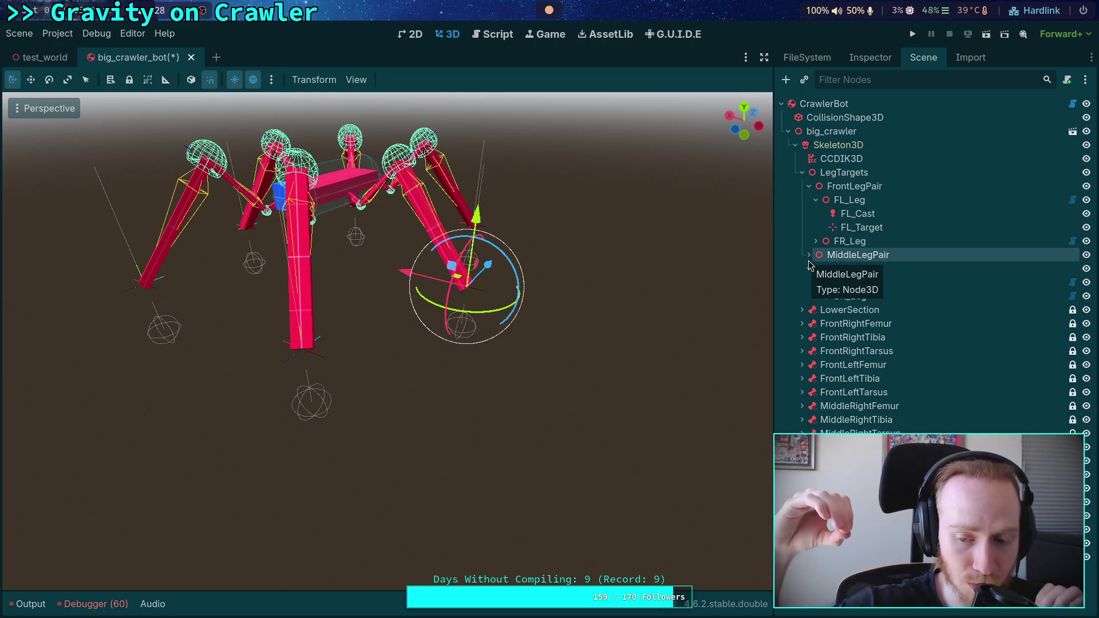
pyautogui.moveTo(637, 242)
pyautogui.mouseDown()
pyautogui.moveTo(351, 239)
pyautogui.moveTo(428, 196)
pyautogui.moveTo(421, 219)
pyautogui.mouseUp()
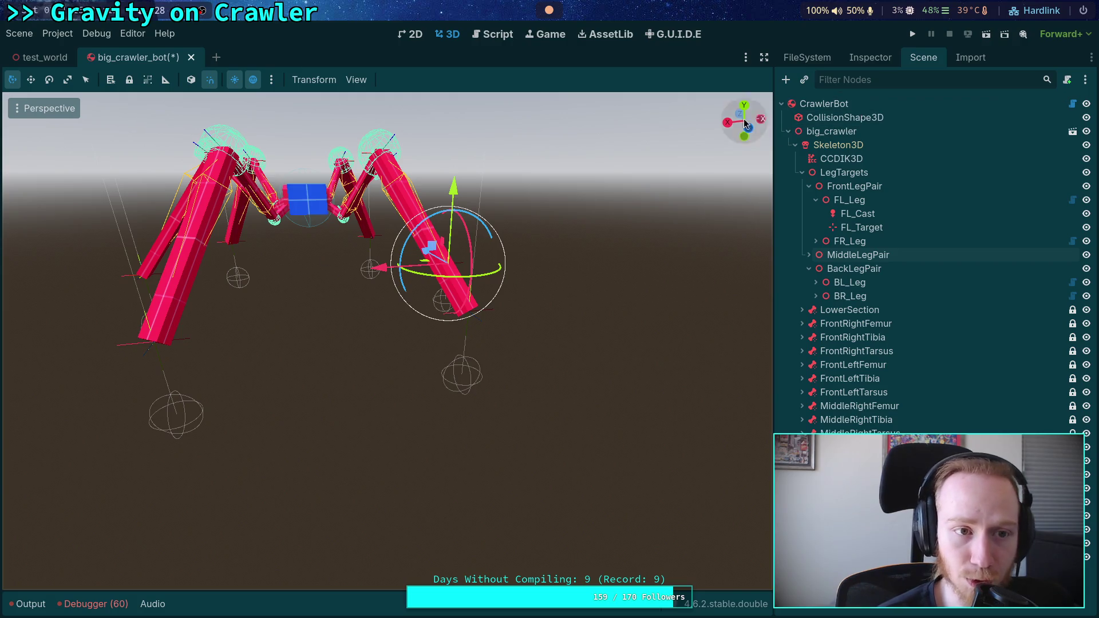
pyautogui.click(192, 58)
# Discard the big_crawler_bot changes, select CrawlerBot in test_world, and open CrawlerCharacter.gd
pyautogui.click(441, 353)
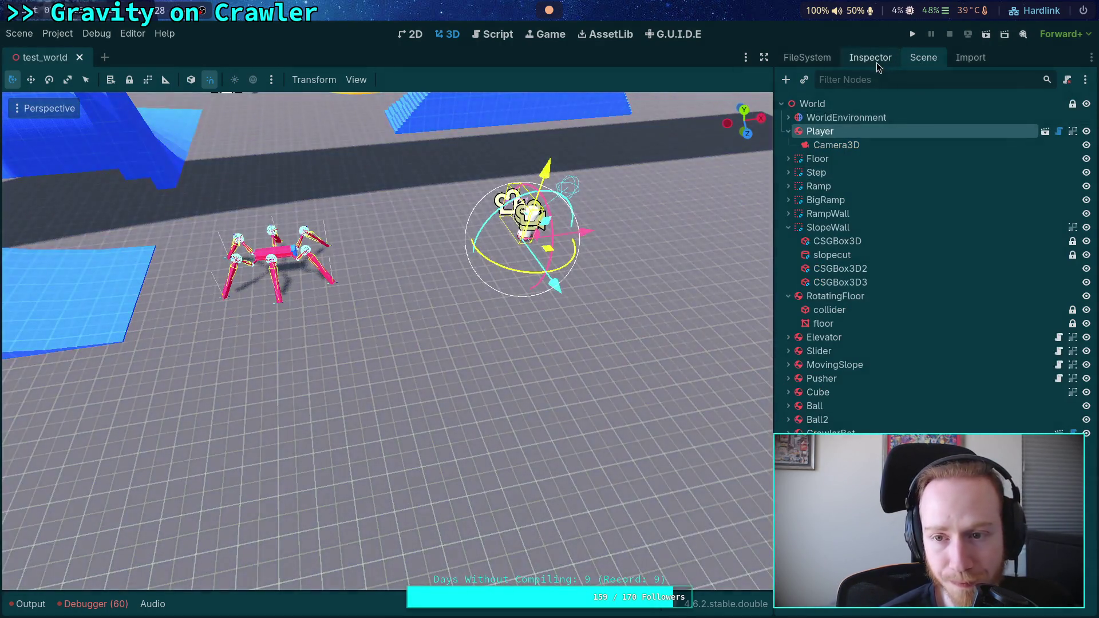
pyautogui.click(877, 60)
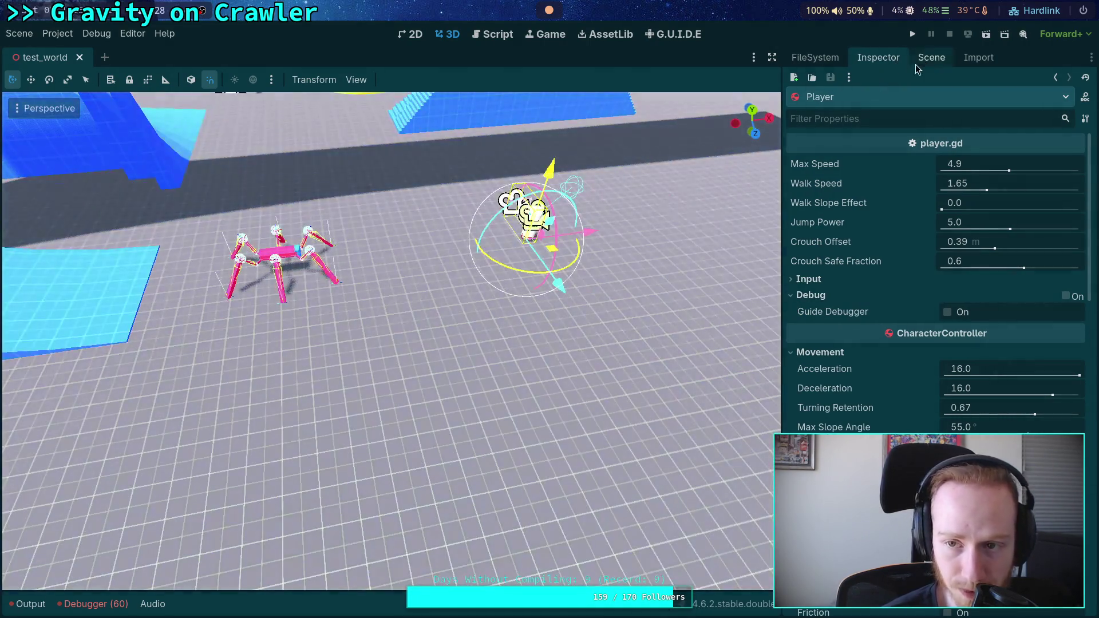
pyautogui.click(931, 57)
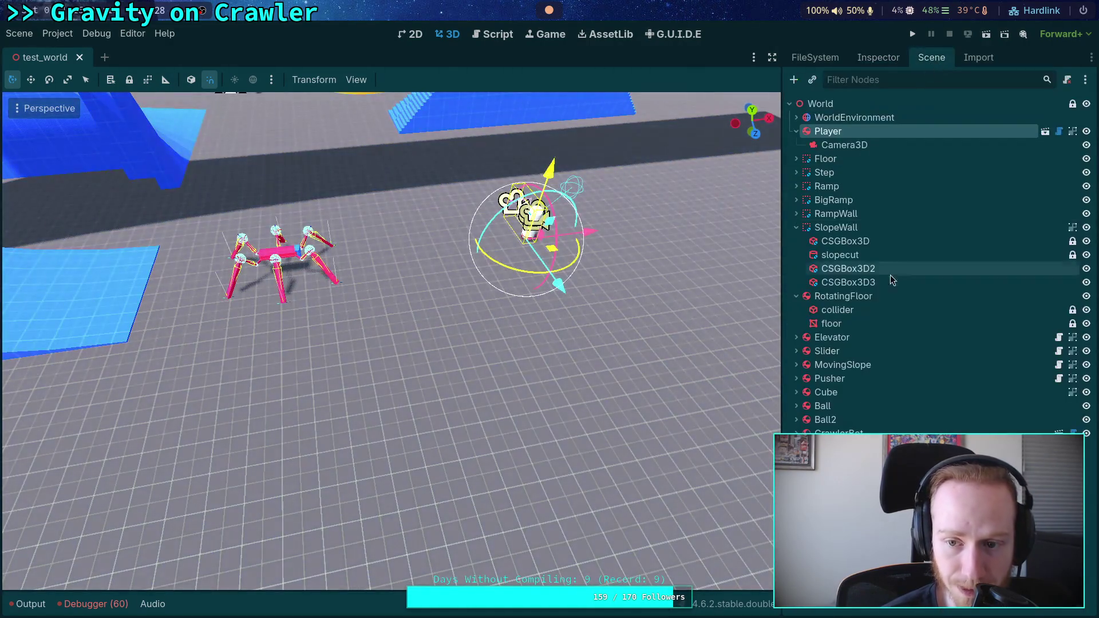
pyautogui.click(838, 430)
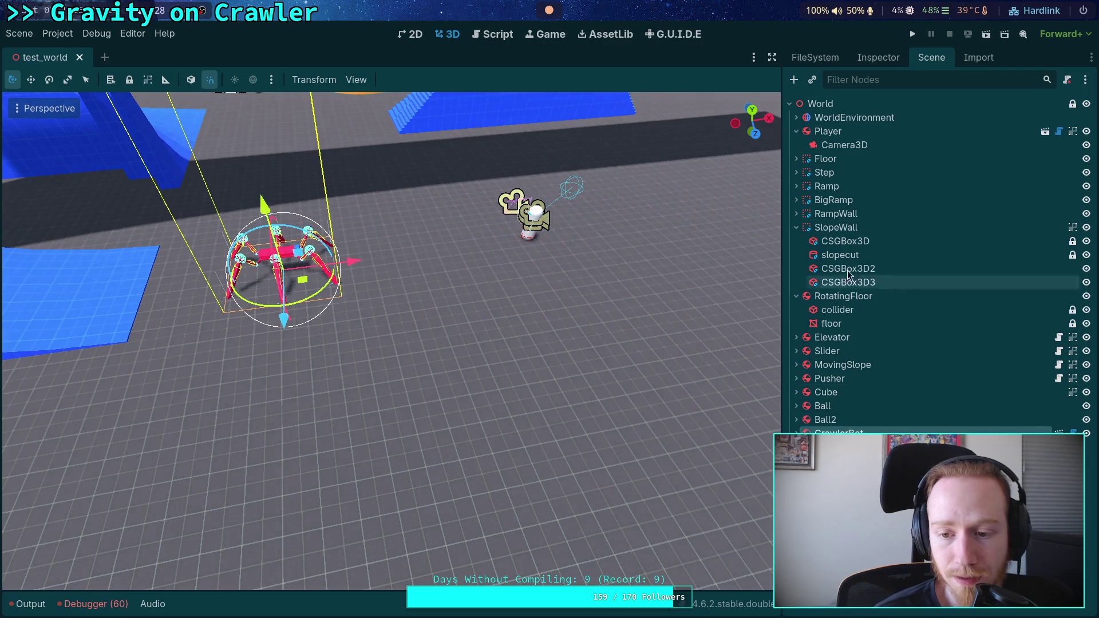
pyautogui.click(494, 36)
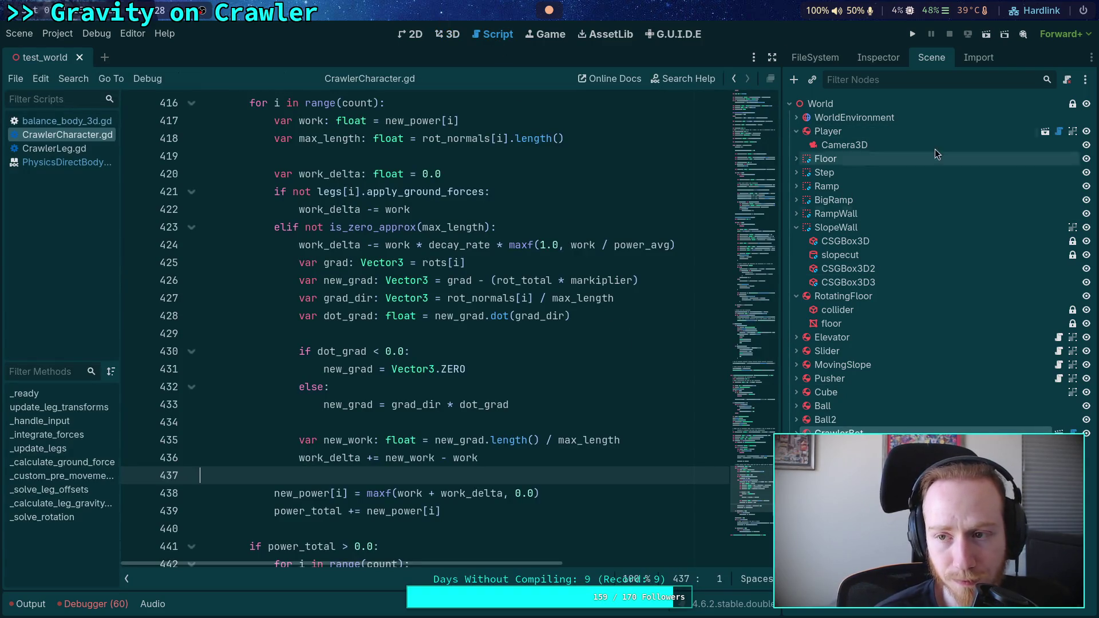
pyautogui.click(774, 57)
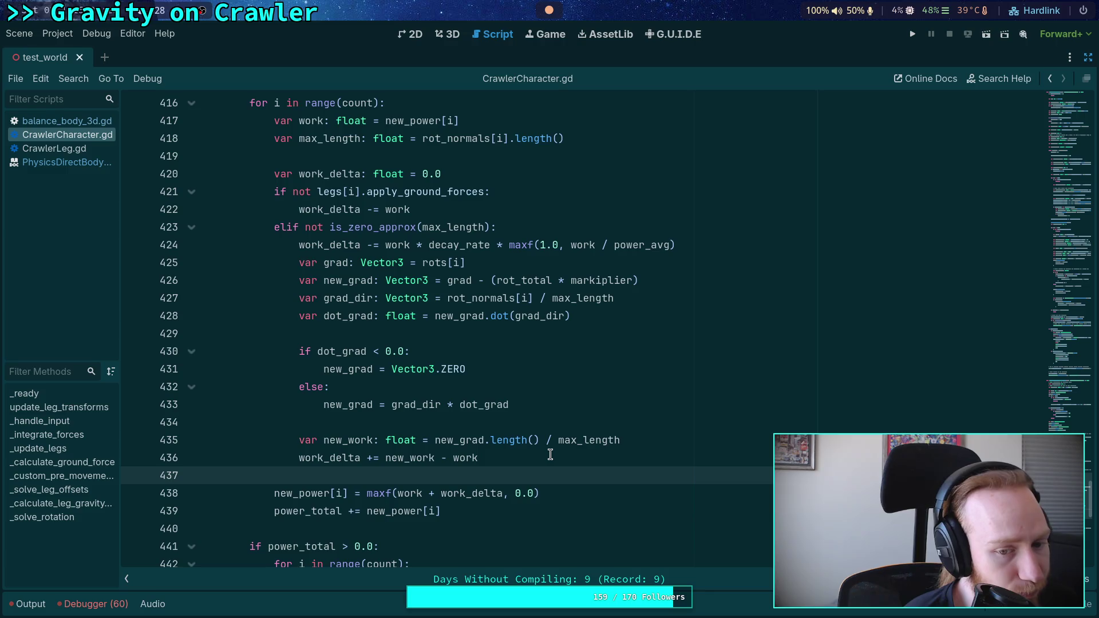
pyautogui.scroll(20, 551, 456)
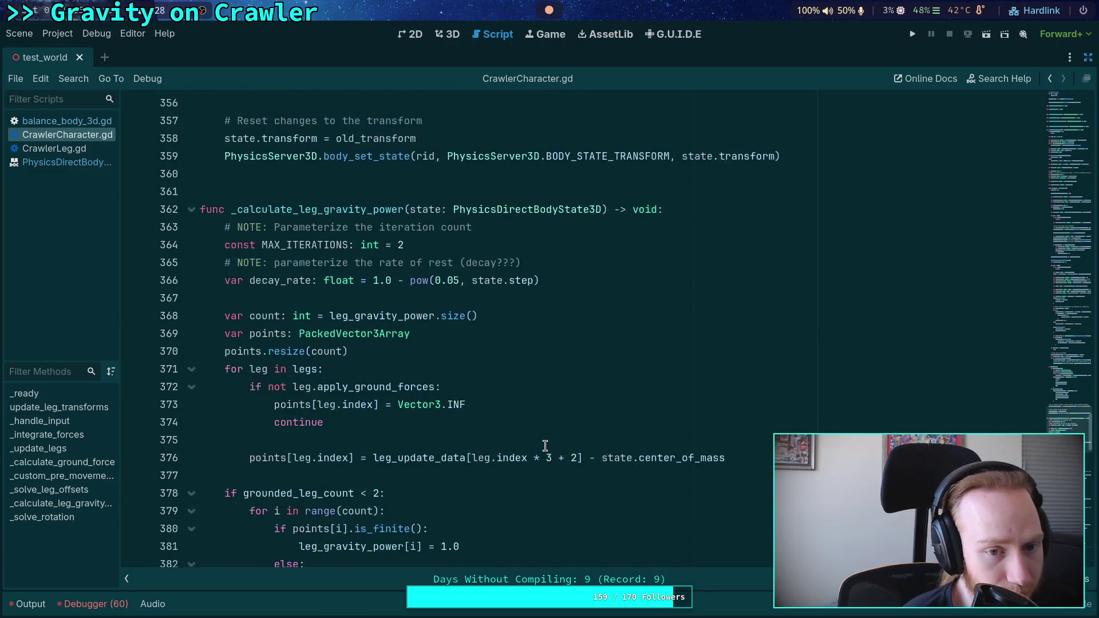
pyautogui.scroll(13, 545, 445)
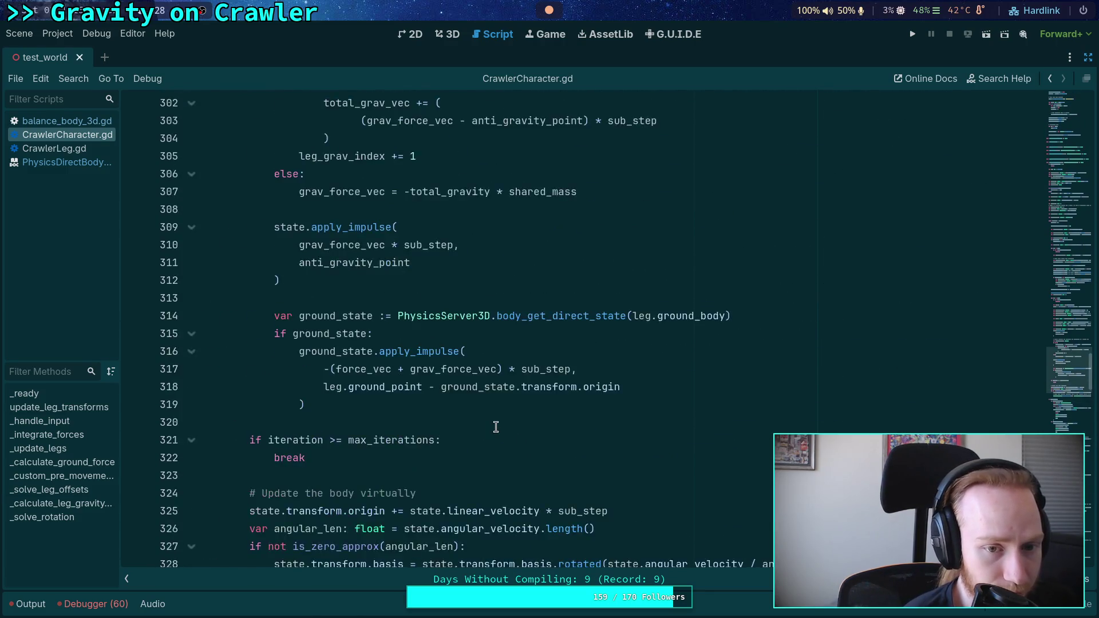
pyautogui.scroll(2, 495, 427)
pyautogui.doubleClick(805, 393)
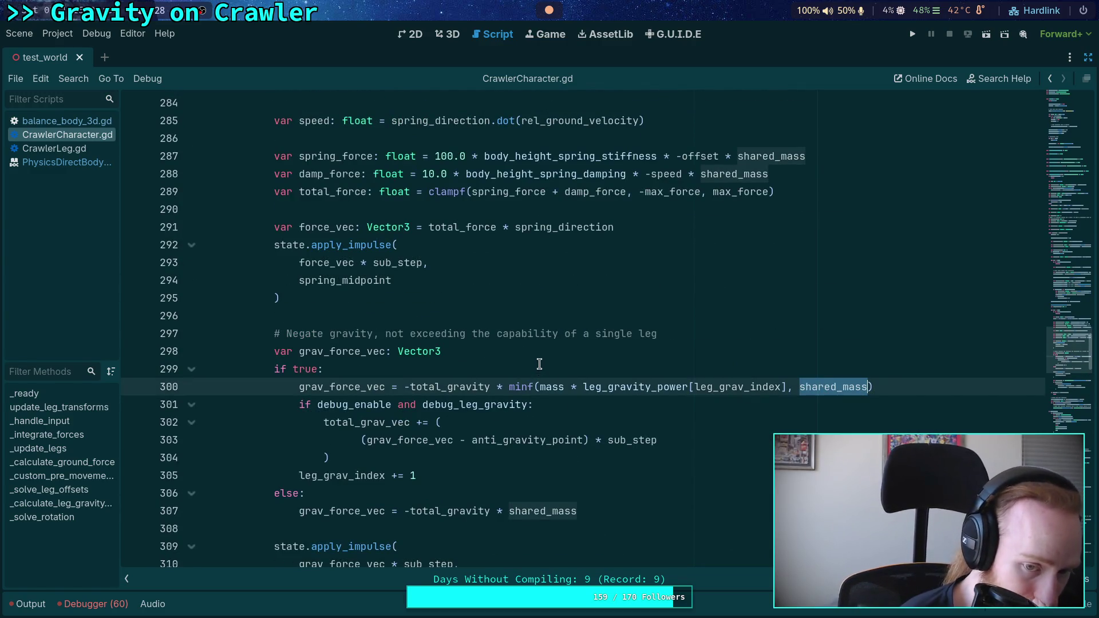
pyautogui.scroll(-1, 539, 364)
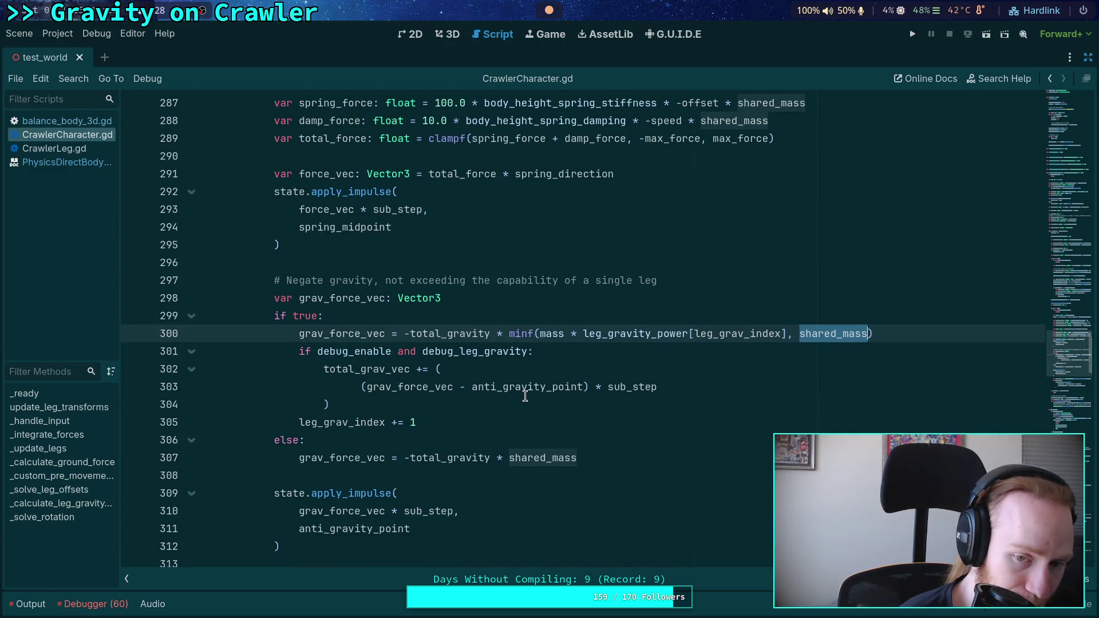
pyautogui.moveTo(522, 390)
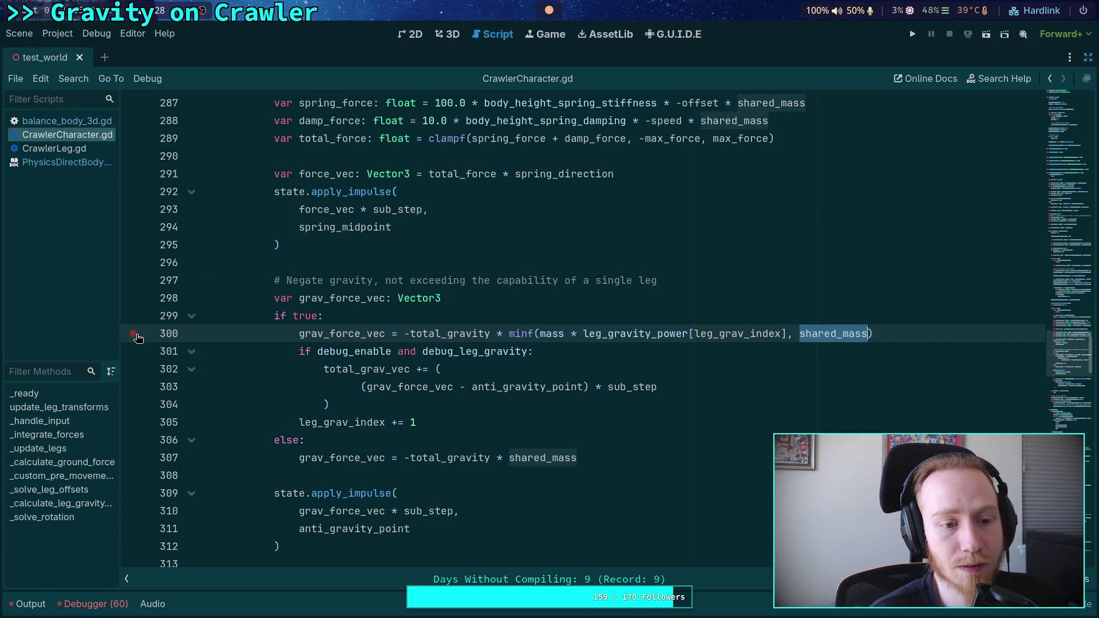
# Run the project and step the crawler simulation forward a couple of ticks
pyautogui.click(912, 35)
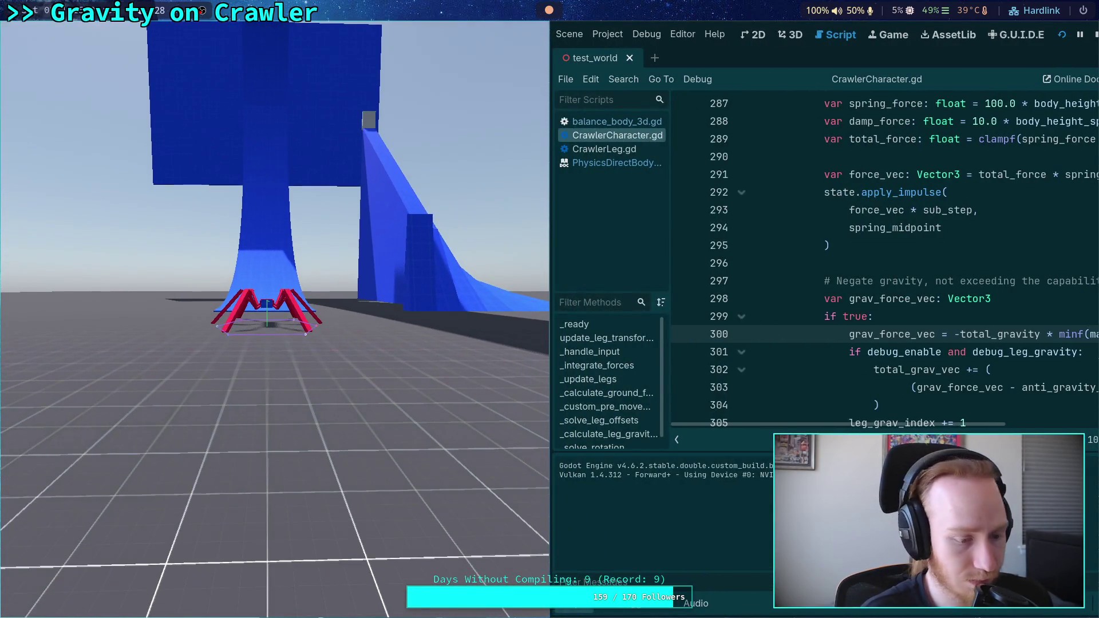
pyautogui.press('n')
pyautogui.press('n')
pyautogui.press('n')
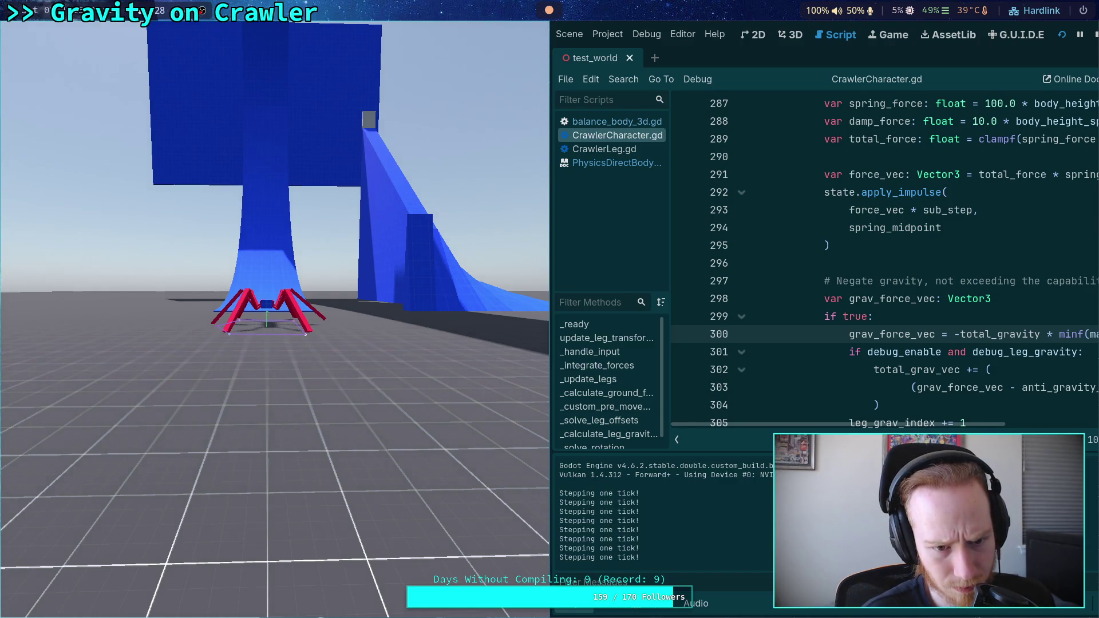
pyautogui.press('n')
pyautogui.press('n')
pyautogui.press('n')
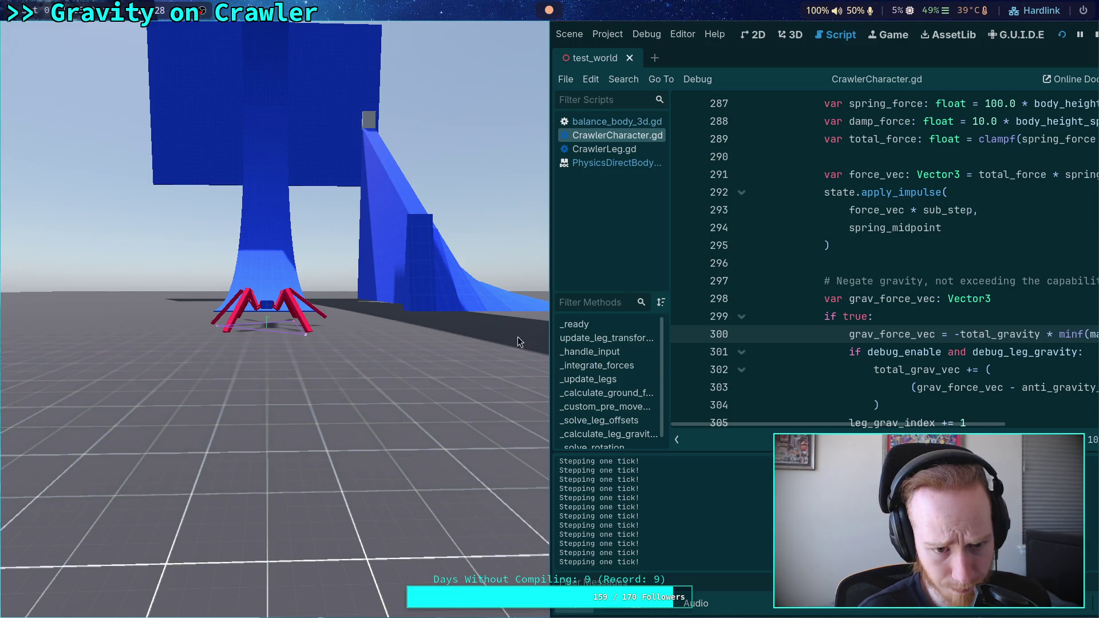
pyautogui.press('F8')
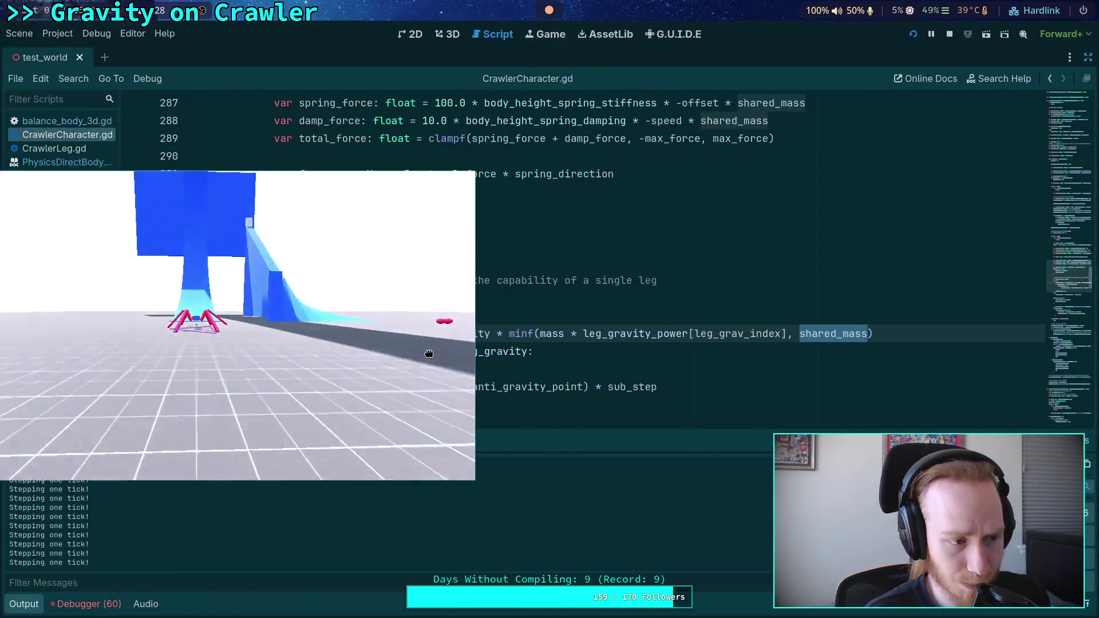
# Add a breakpoint on line 415 (power_total) in CrawlerCharacter.gd
pyautogui.scroll(-5, 502, 382)
pyautogui.scroll(14, 492, 372)
pyautogui.scroll(-20, 485, 367)
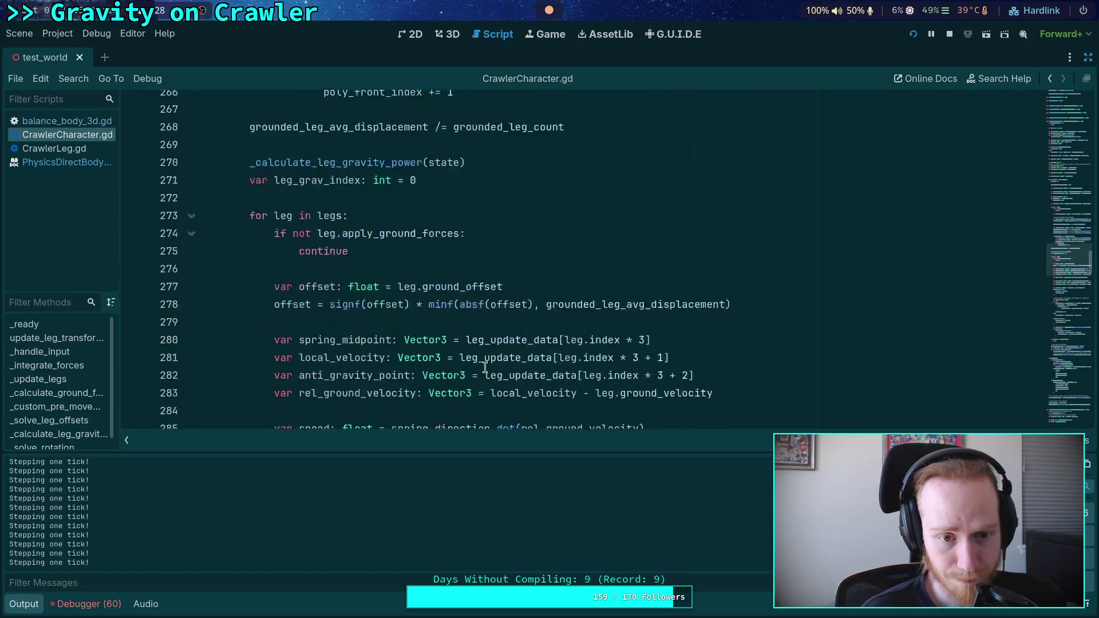
pyautogui.scroll(-17, 485, 368)
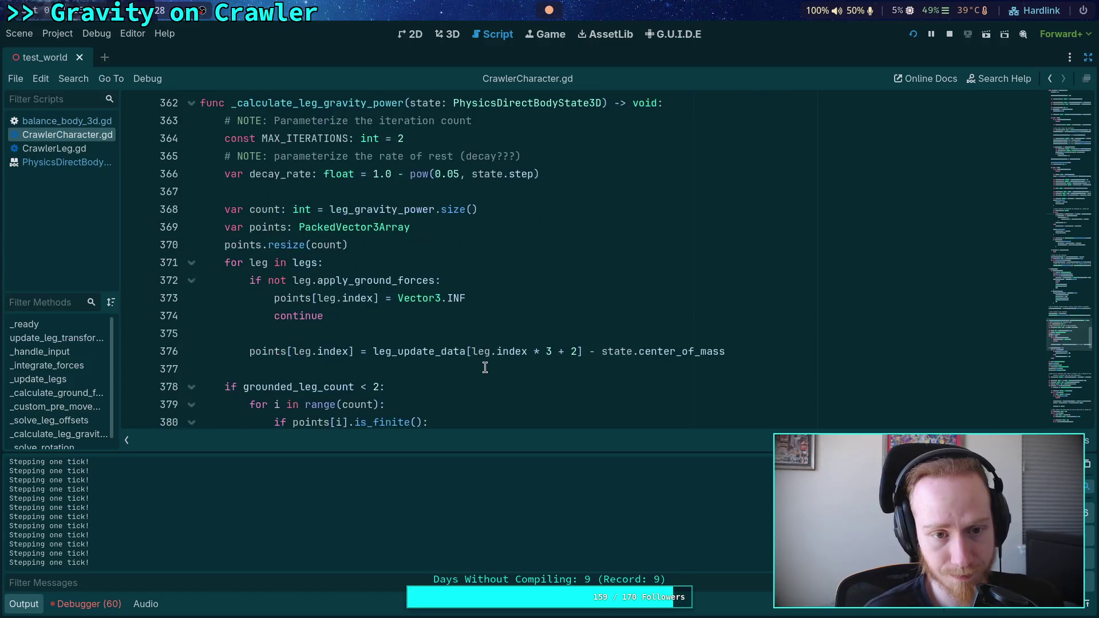
pyautogui.scroll(-1, 485, 367)
pyautogui.scroll(4, 485, 367)
pyautogui.scroll(-2, 401, 343)
pyautogui.click(135, 352)
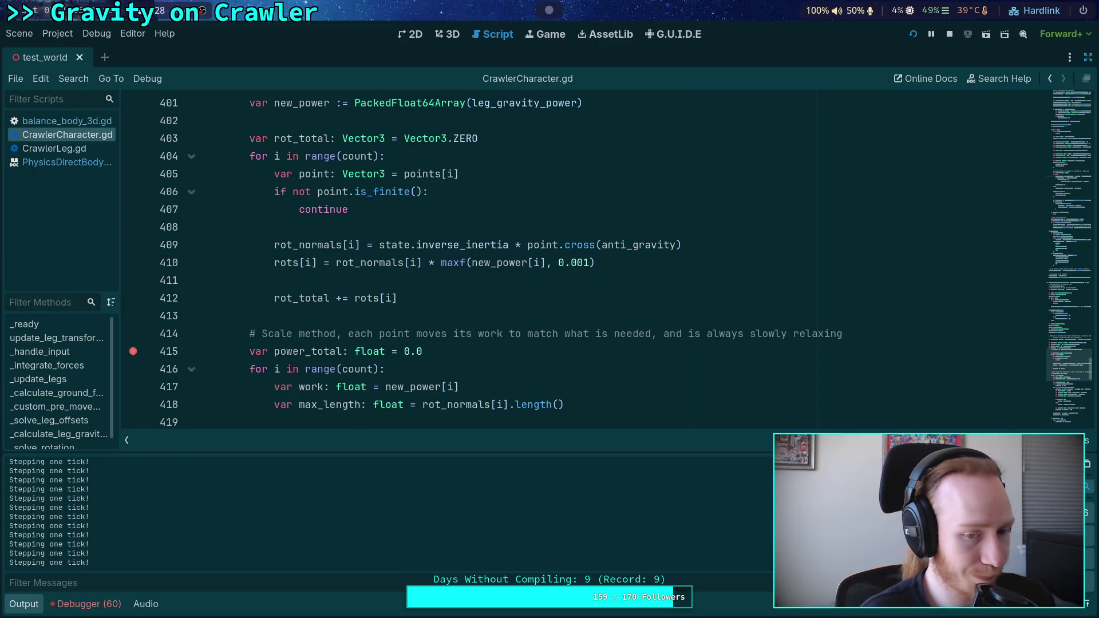
pyautogui.scroll(-5, 514, 505)
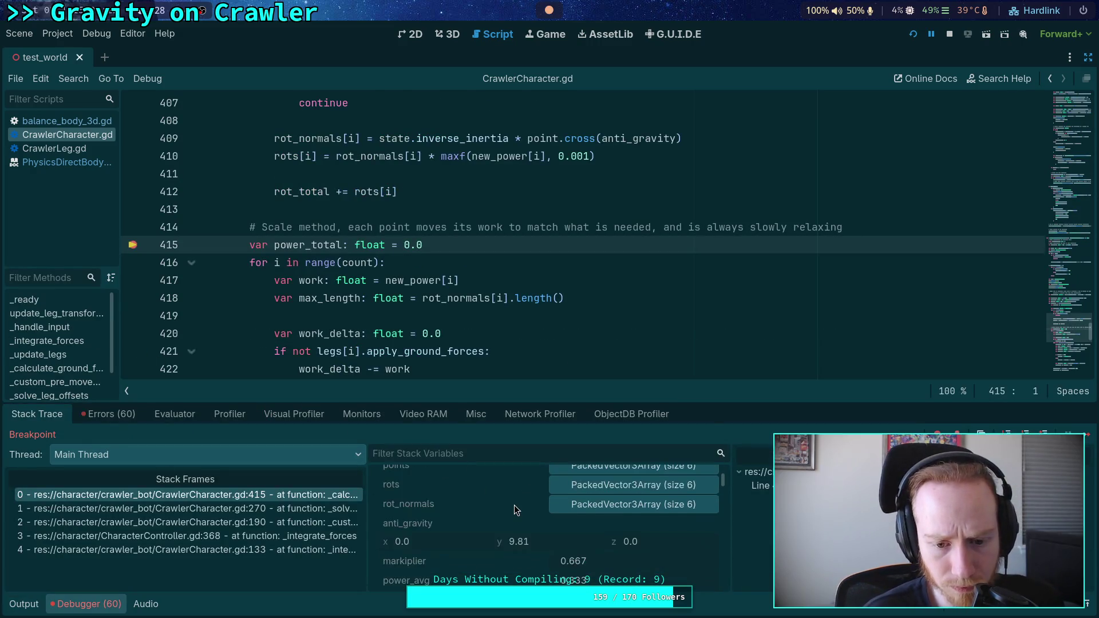
# Read the new_power values in the debugger's Stack Variables at the breakpoint
pyautogui.scroll(-3, 514, 505)
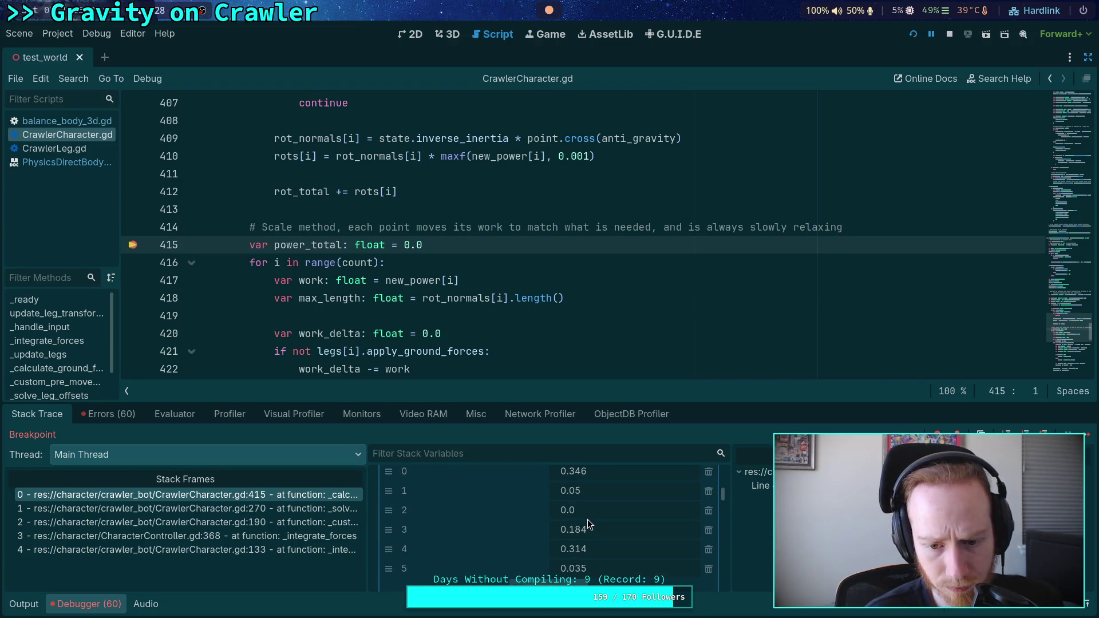
pyautogui.scroll(1, 618, 524)
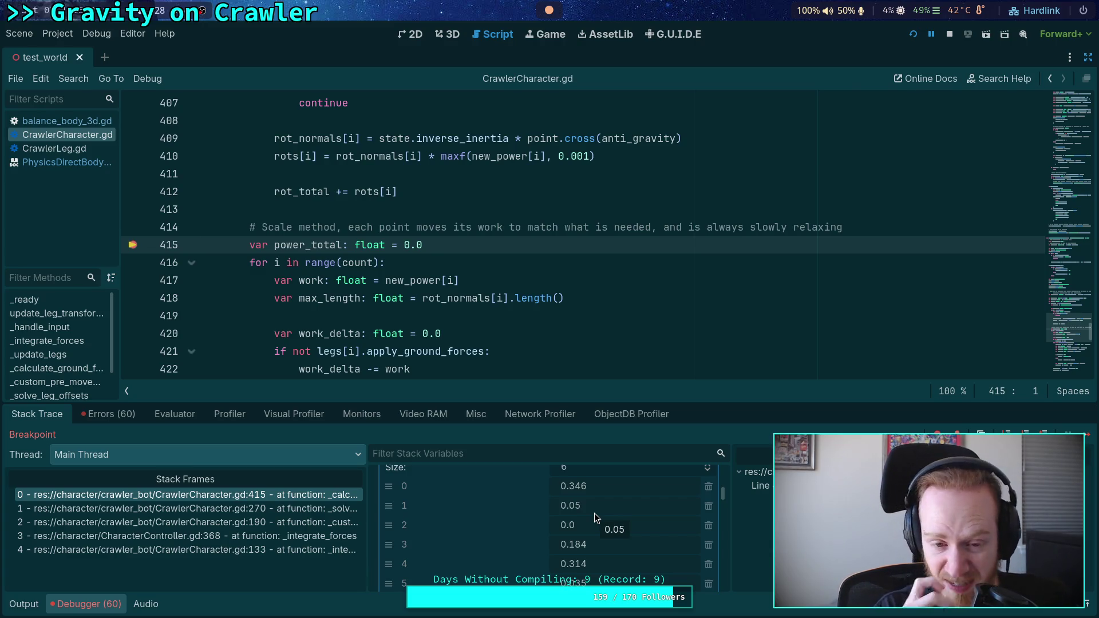
pyautogui.scroll(-4, 590, 280)
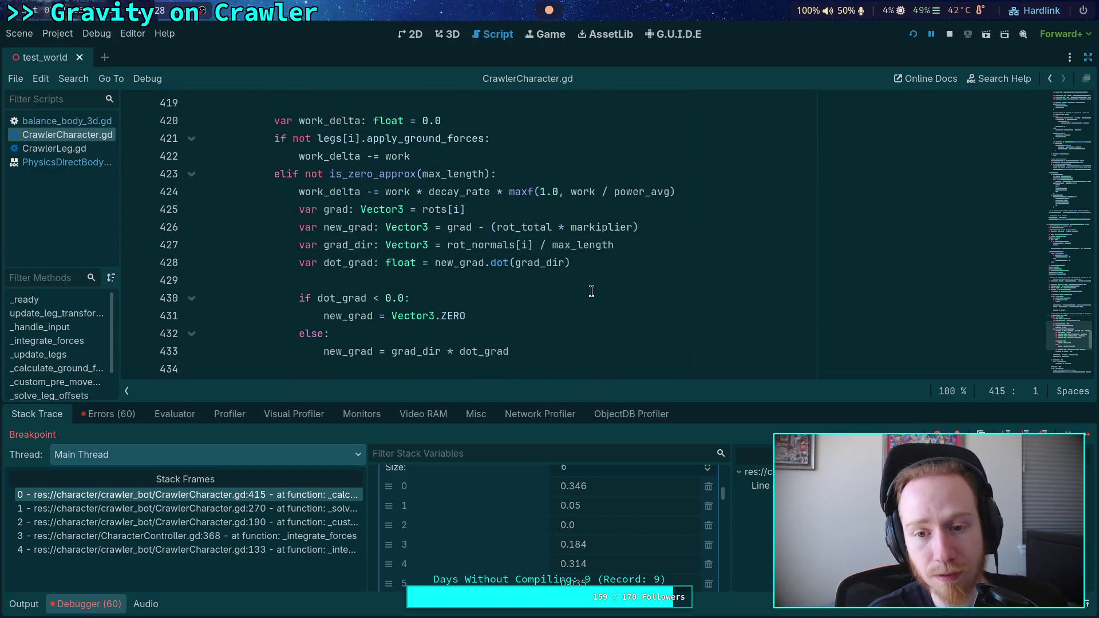
# Collapse the debugger panel and place the caret at the end of line 422
pyautogui.click(87, 604)
pyautogui.scroll(8, 457, 380)
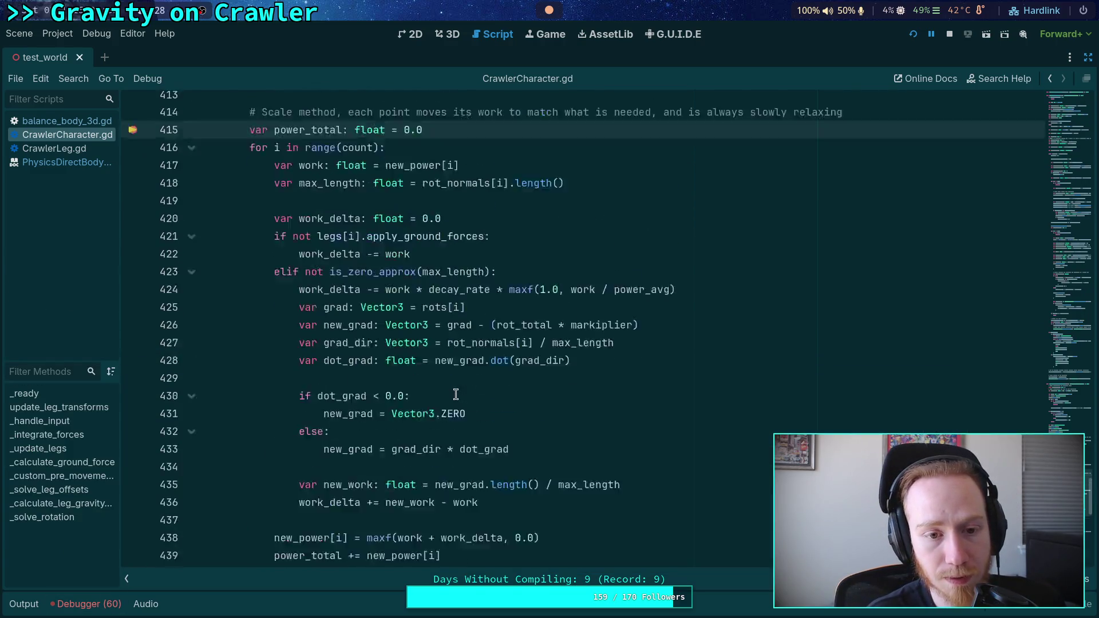
pyautogui.scroll(-5, 484, 383)
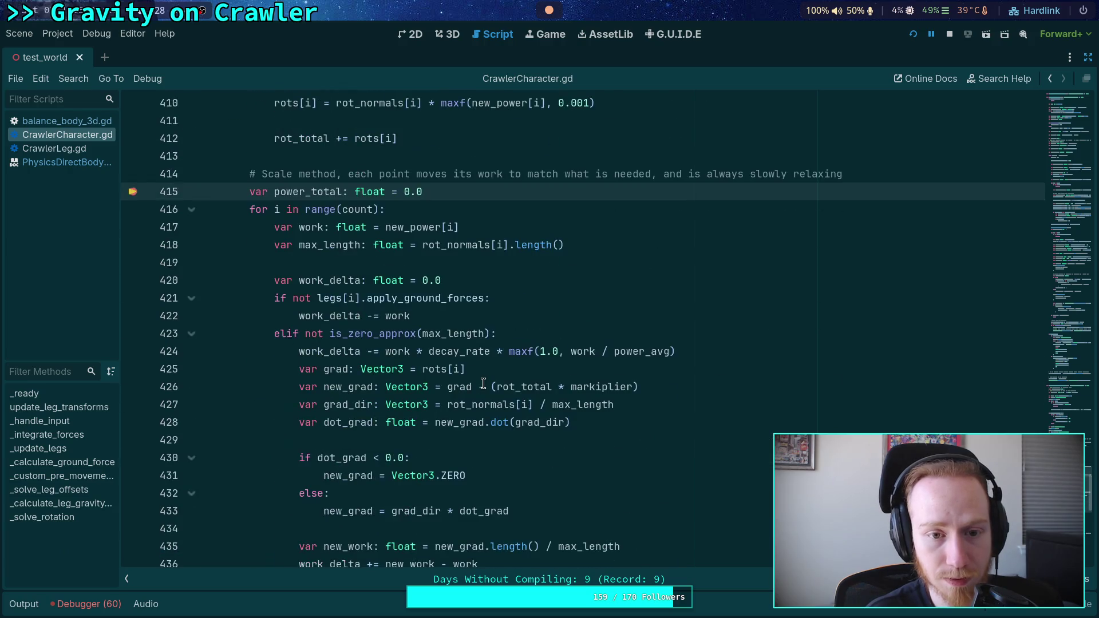
pyautogui.click(504, 317)
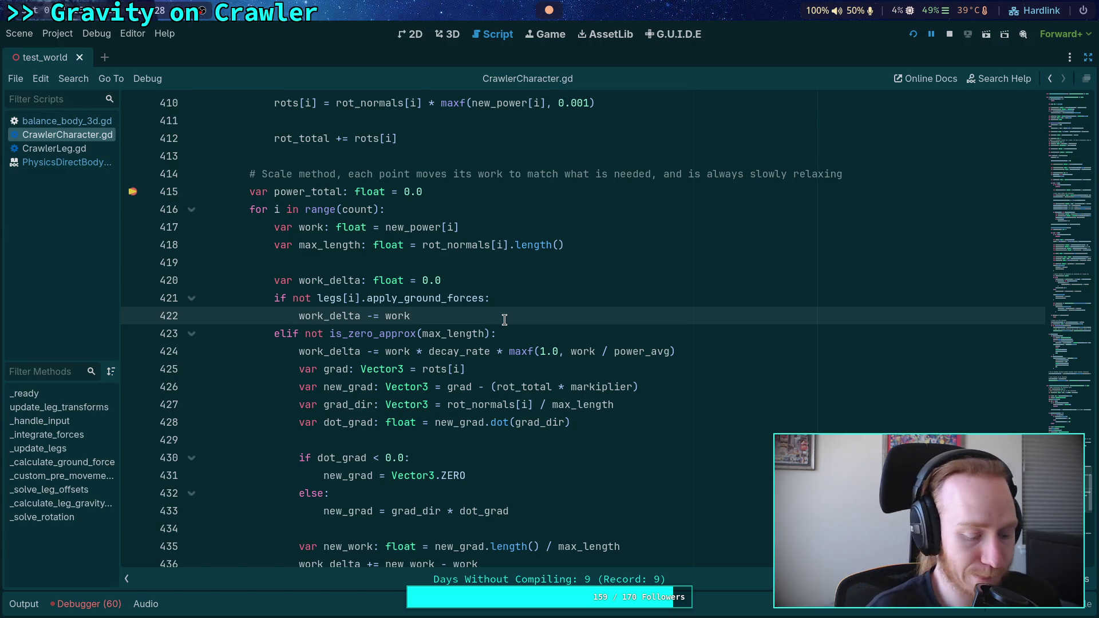
# Change line 422 to work_delta -= work * (1.0 - decay_rate)
pyautogui.write('8')
pyautogui.press('BackSpace')
pyautogui.press('BackSpace')
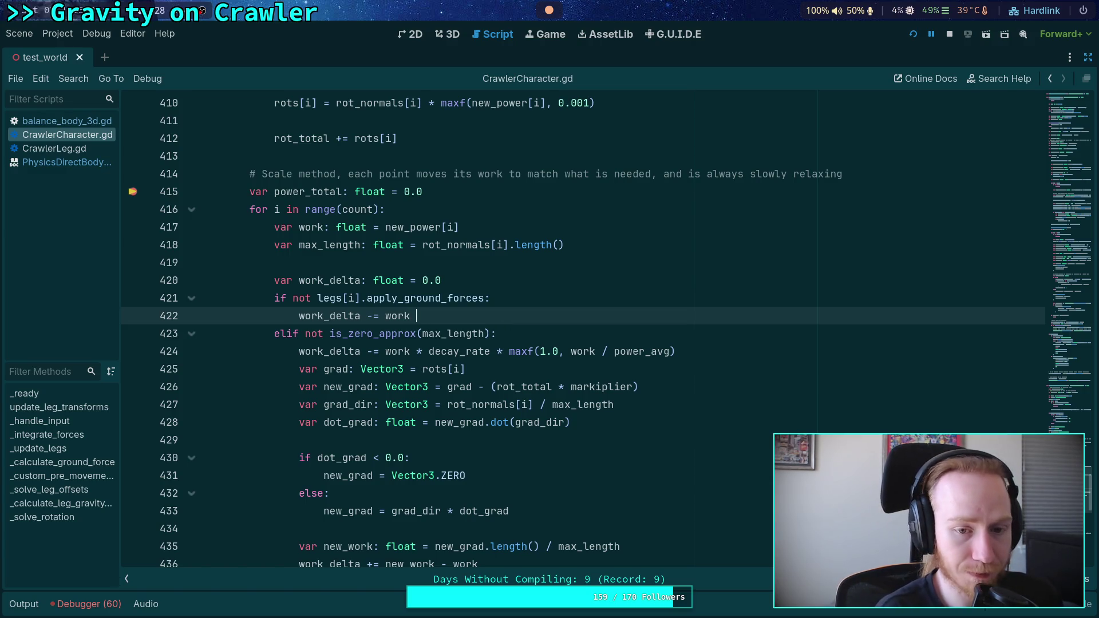
pyautogui.scroll(13, 413, 281)
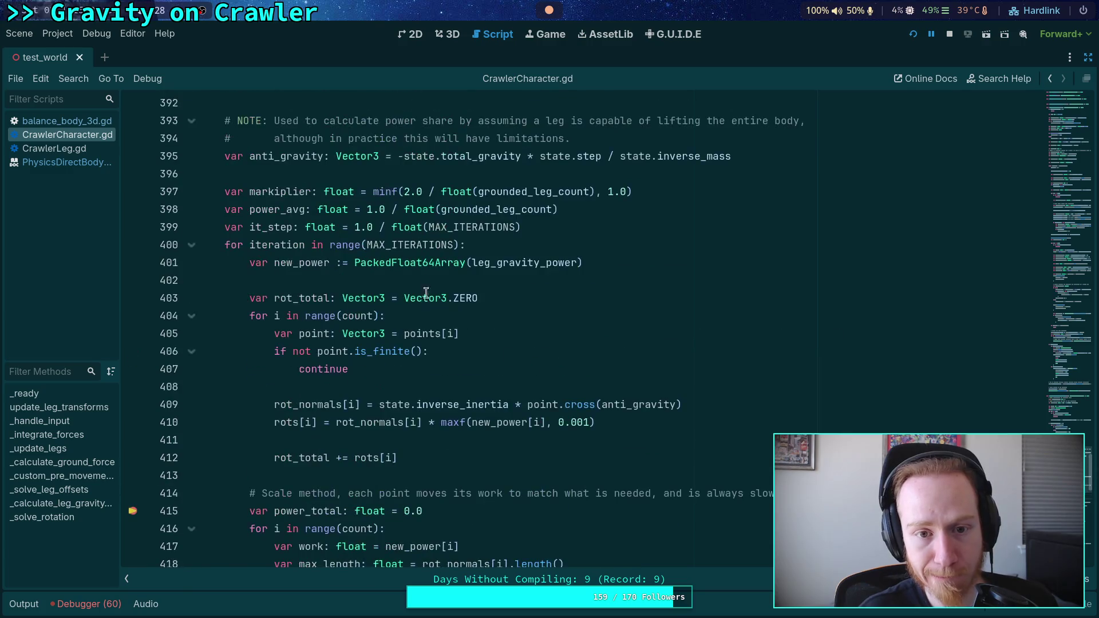
pyautogui.scroll(4, 413, 282)
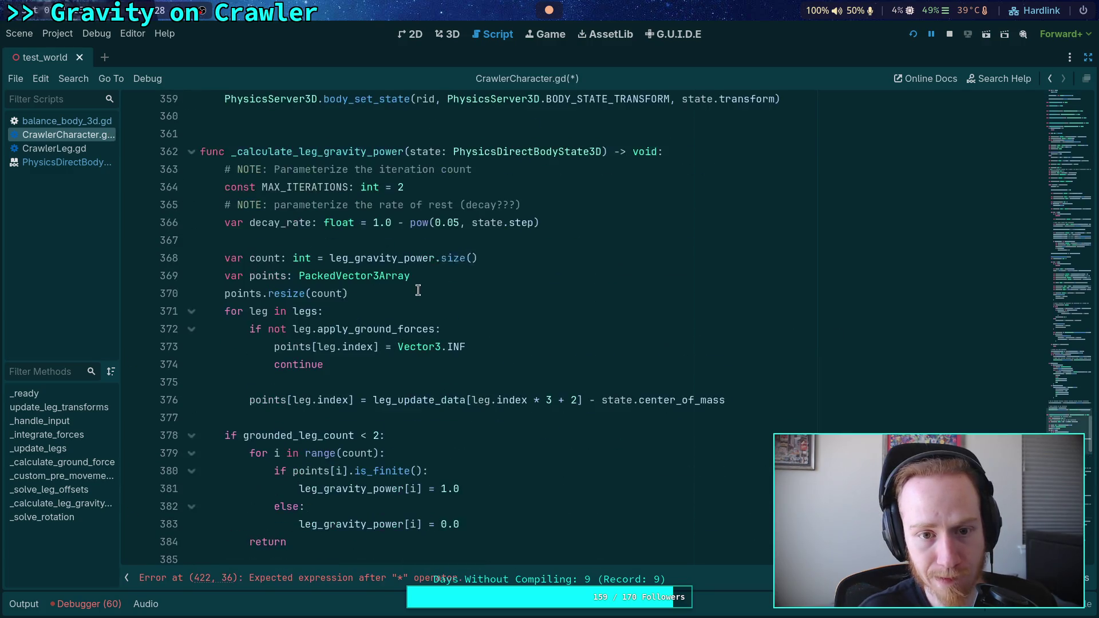
pyautogui.click(454, 227)
pyautogui.scroll(-12, 470, 322)
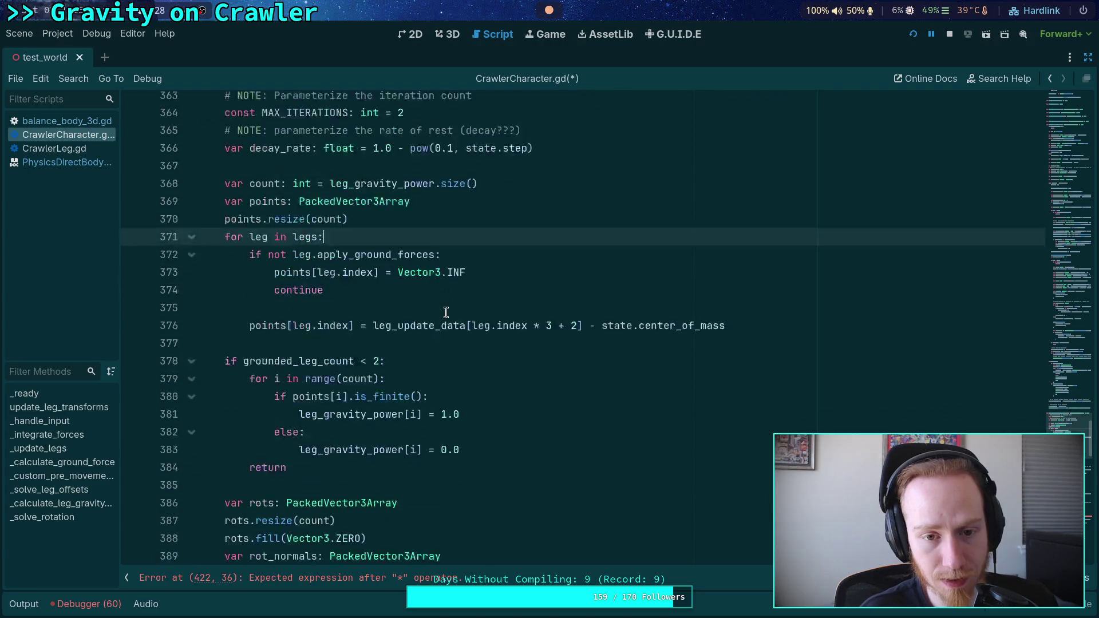
pyautogui.scroll(-4, 469, 366)
pyautogui.click(498, 378)
pyautogui.write('(1.0 - de')
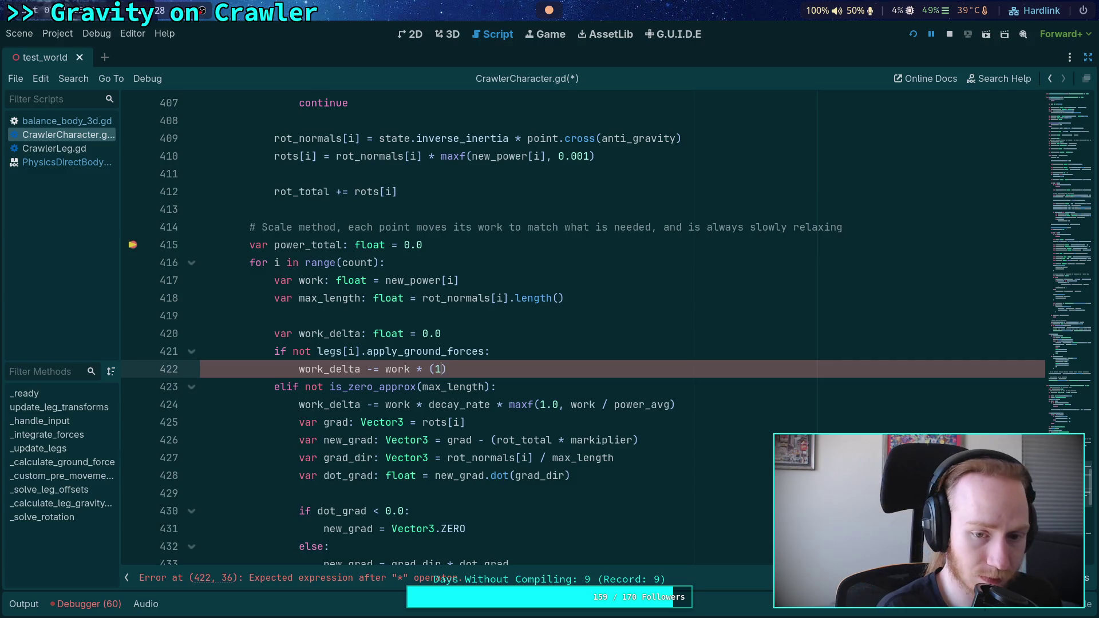
pyautogui.write('cay_')
pyautogui.press('Return')
# Check the decay_rate declaration on line 366 using pow(0.1, state.step)
pyautogui.scroll(11, 428, 276)
pyautogui.scroll(-9, 432, 278)
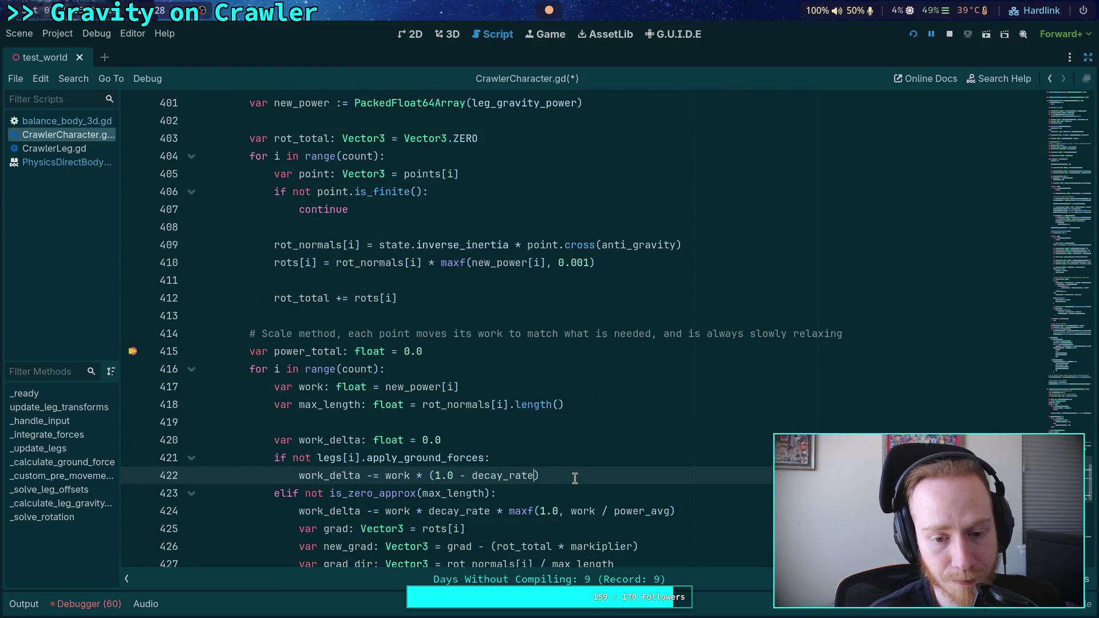
pyautogui.moveTo(534, 476); pyautogui.dragTo(431, 476)
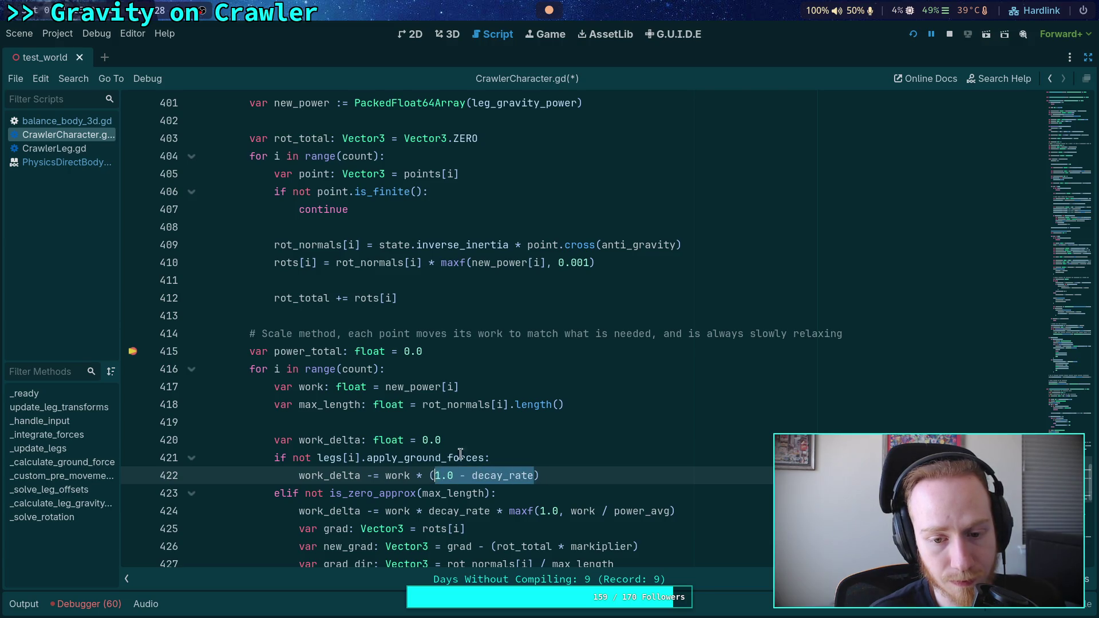
pyautogui.scroll(10, 484, 443)
pyautogui.scroll(3, 485, 443)
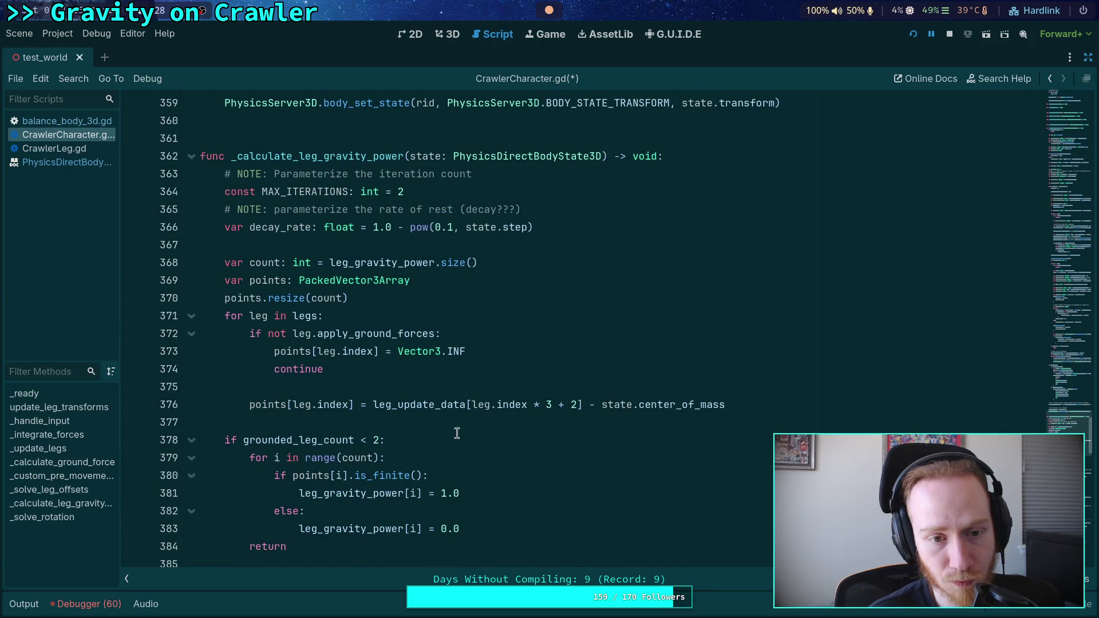
pyautogui.doubleClick(278, 227)
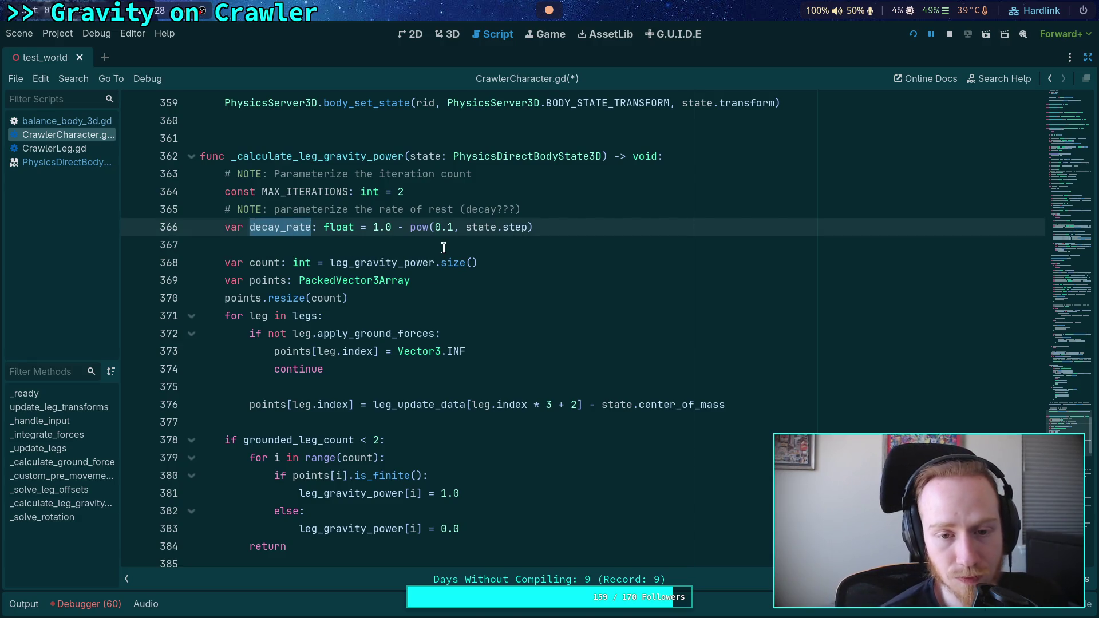
pyautogui.doubleClick(448, 226)
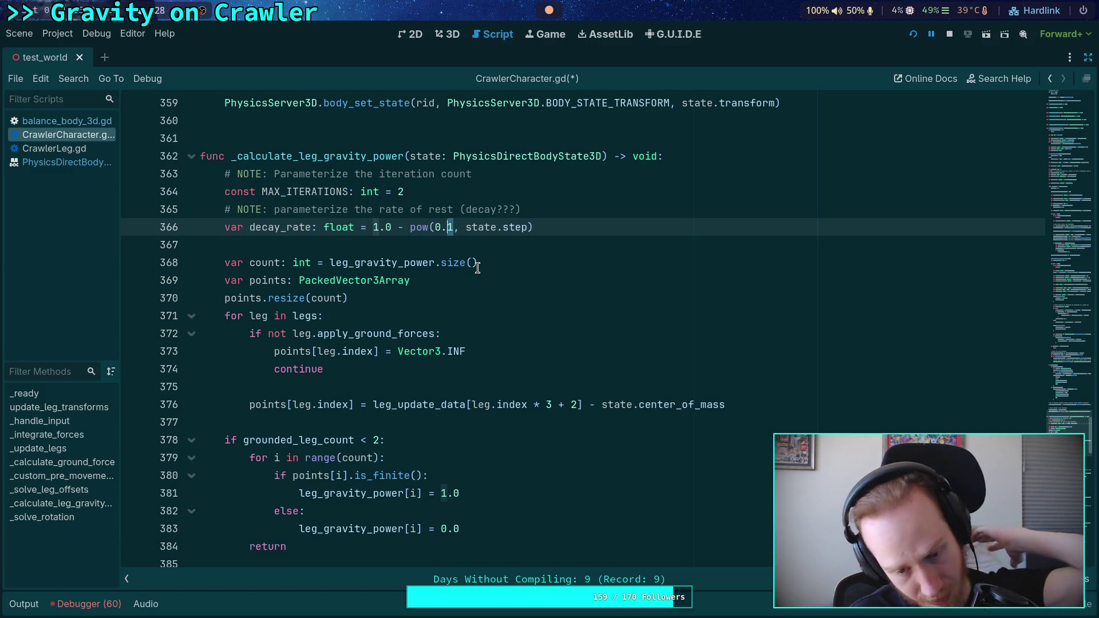
pyautogui.click(426, 245)
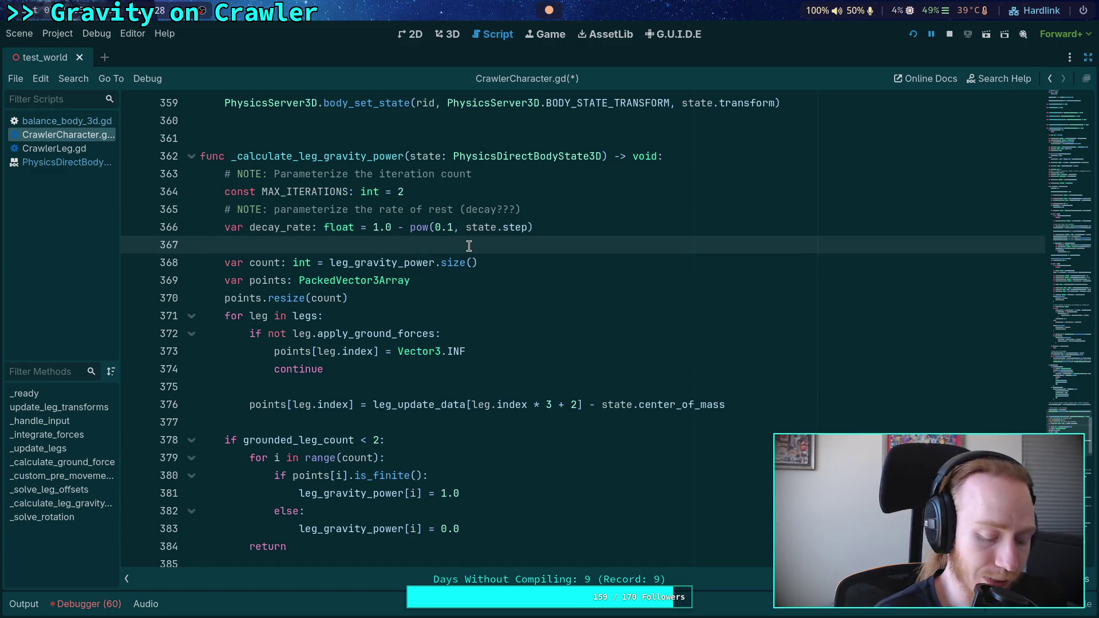
# Save the script, stop the game, and relaunch it to the breakpoint
pyautogui.hotkey('ctrl', 's')
pyautogui.click(950, 34)
pyautogui.click(913, 33)
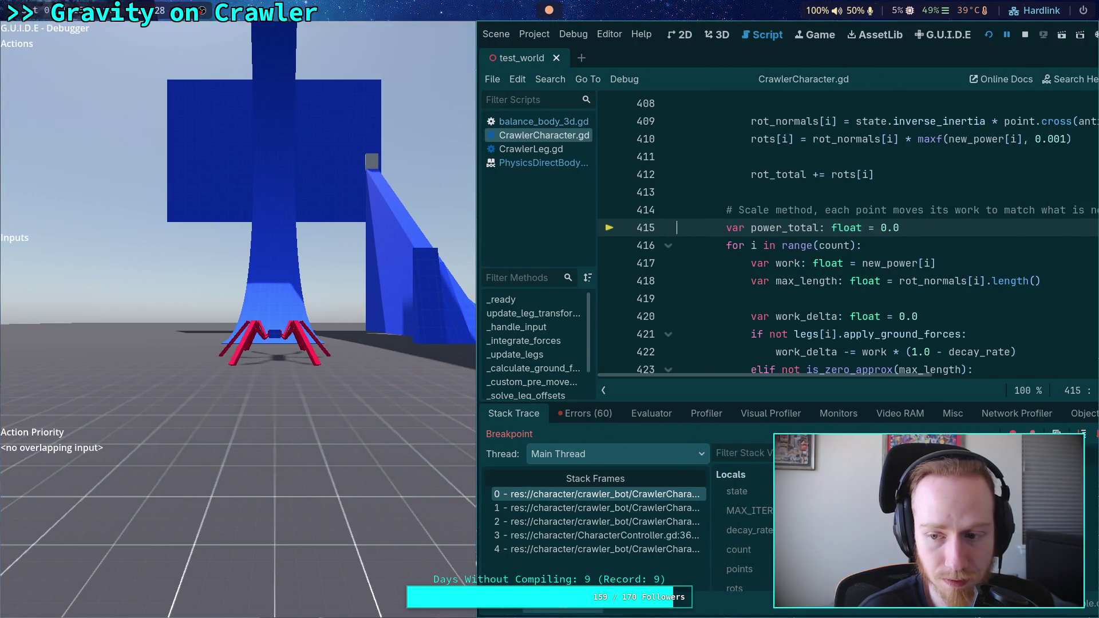
# Restart the game and step three ticks until it breaks at line 415 with decay_rate 0.035
pyautogui.click(1025, 34)
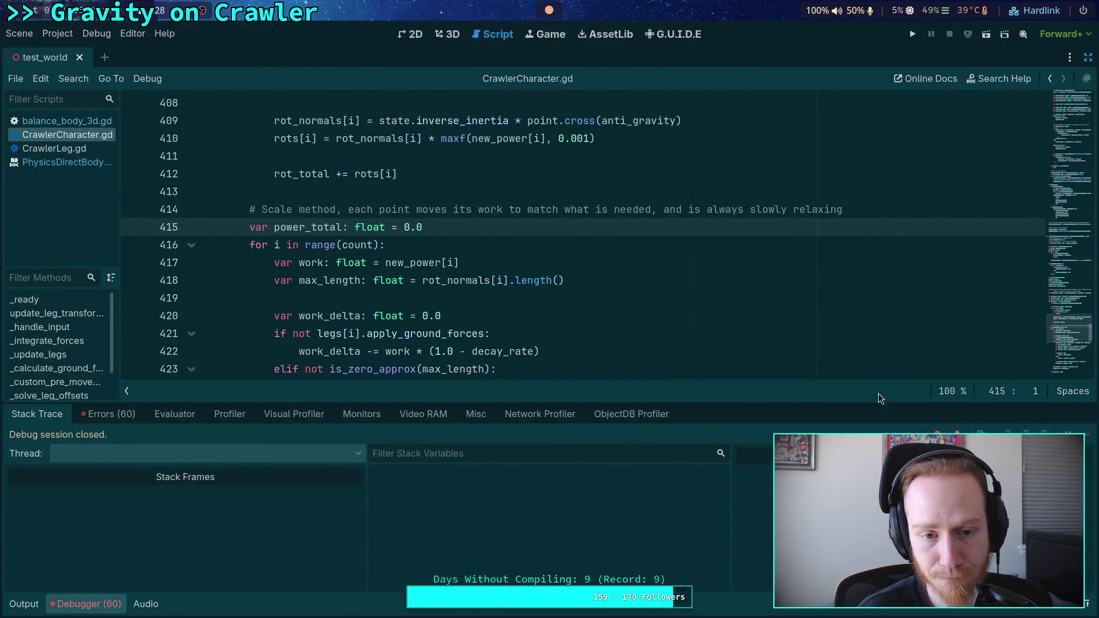
pyautogui.click(912, 33)
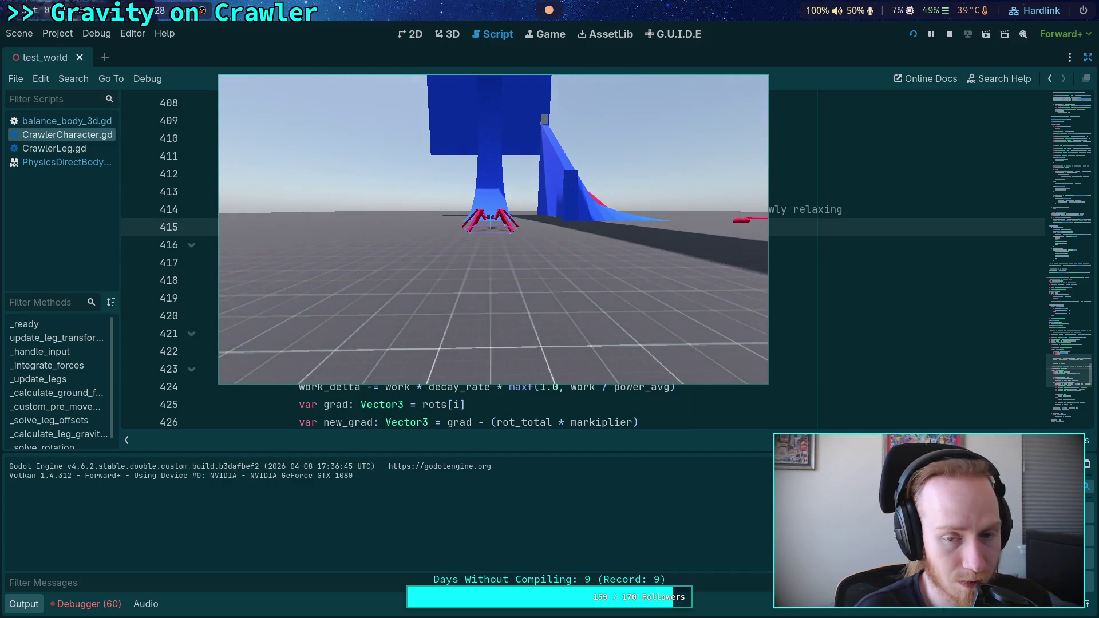
pyautogui.press('.')
pyautogui.press('.')
pyautogui.press('.')
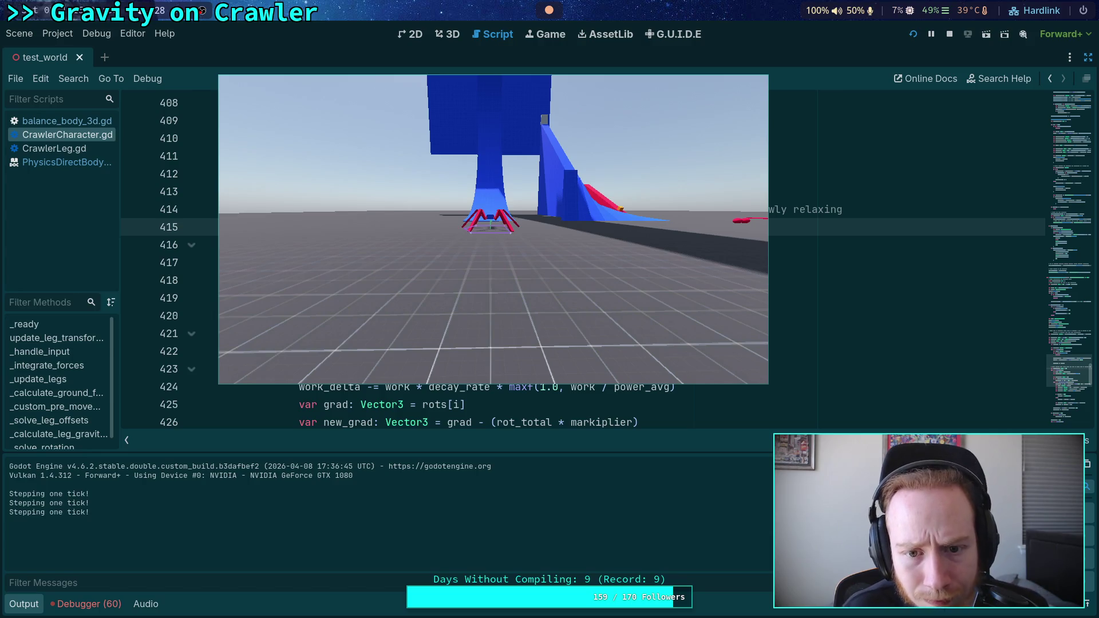
pyautogui.press('.')
pyautogui.press('.')
pyautogui.press('.')
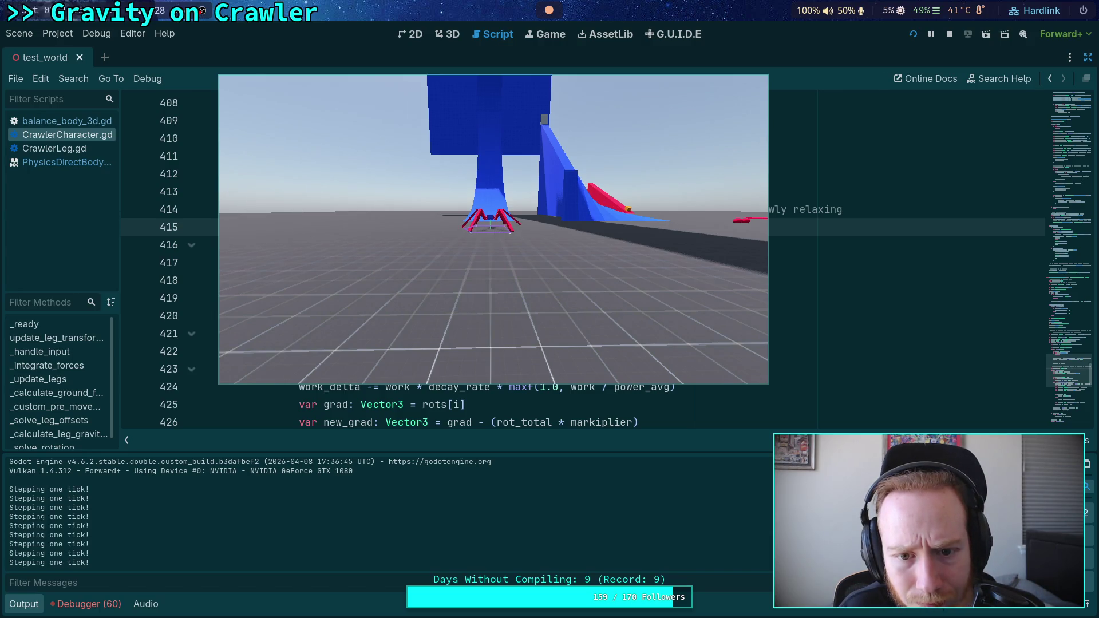
pyautogui.press('.')
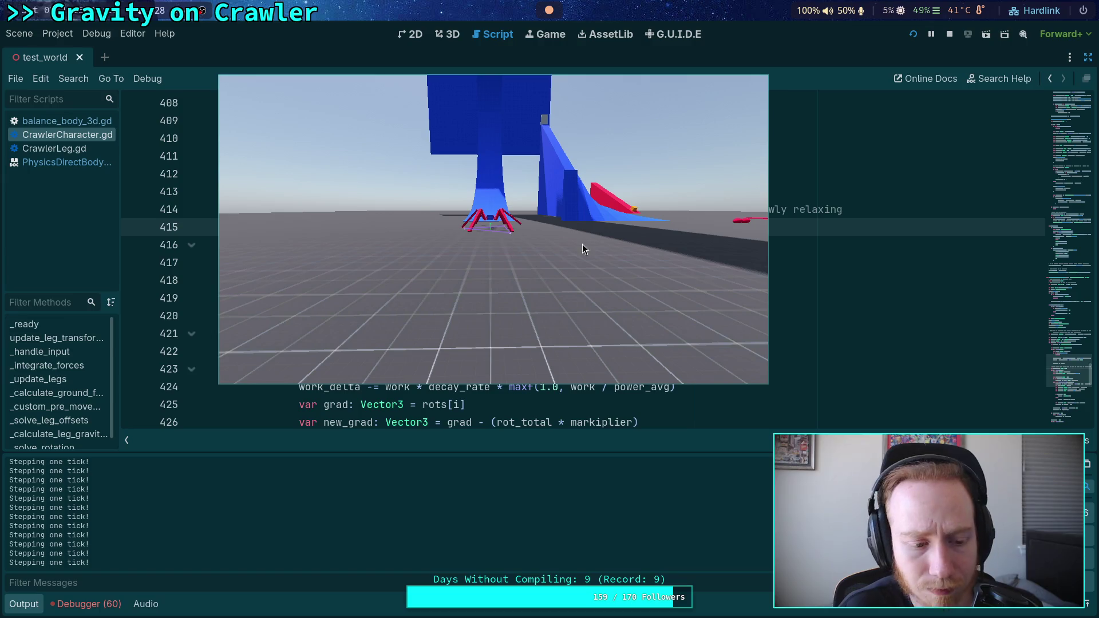
pyautogui.hotkey('alt', 'Tab')
pyautogui.click(132, 227)
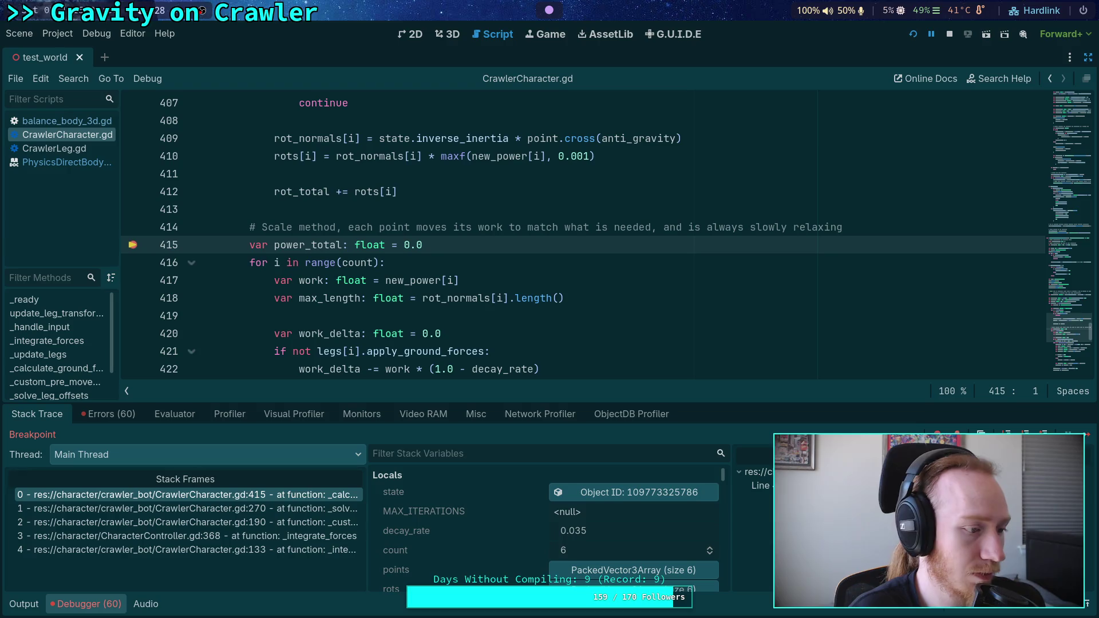
# Read the Locals and the leg_gravity_power value at the breakpoint, then stop debugging
pyautogui.scroll(-5, 531, 485)
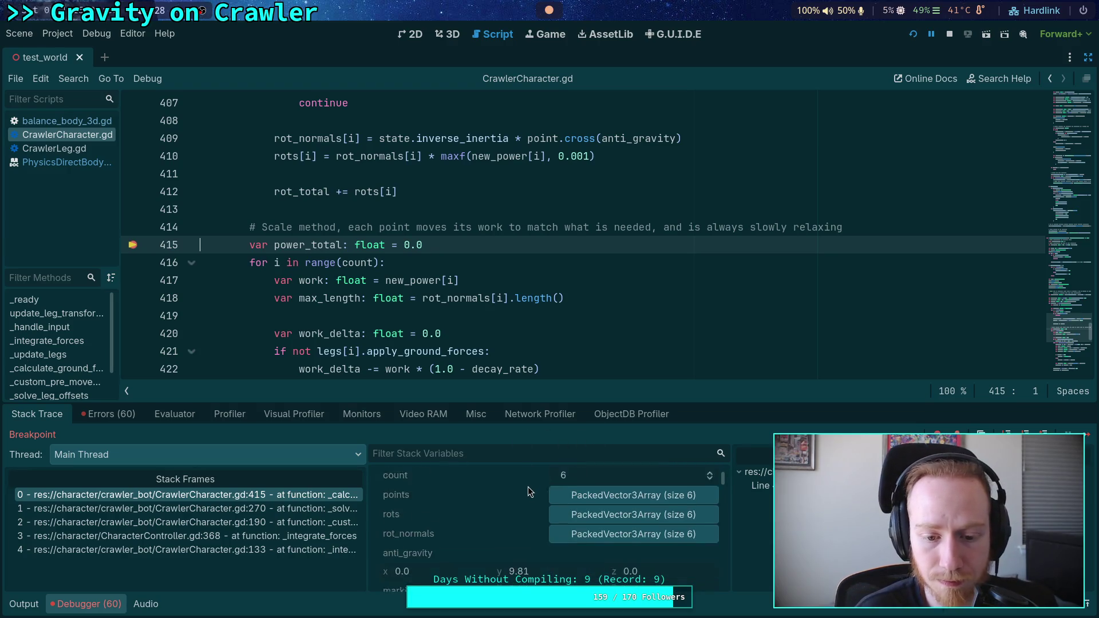
pyautogui.scroll(-1, 528, 486)
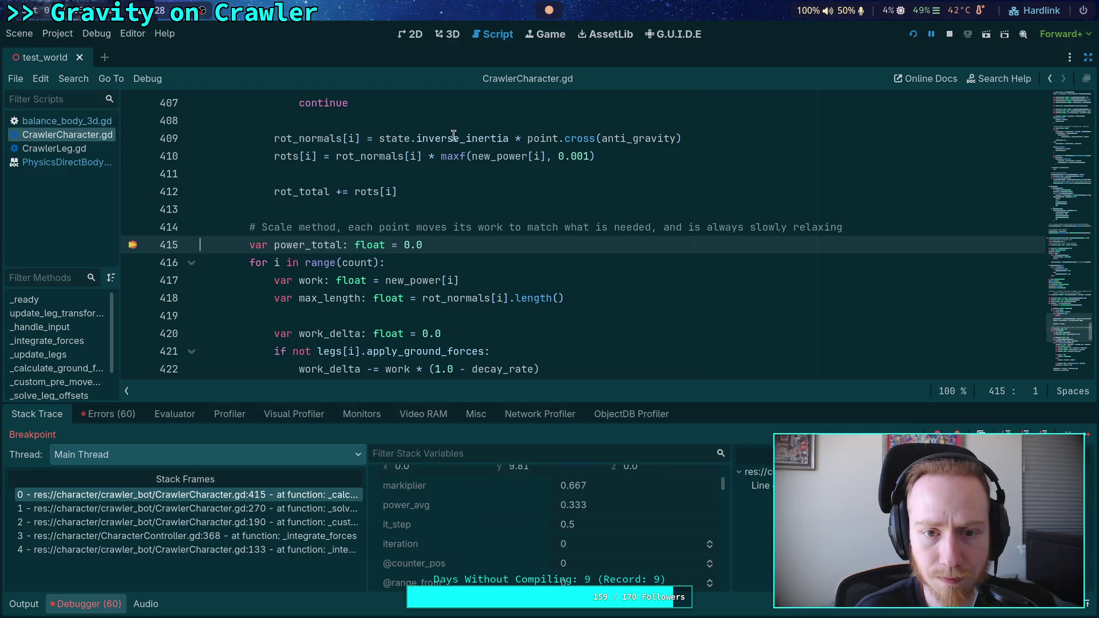
pyautogui.scroll(4, 452, 138)
pyautogui.moveTo(553, 206)
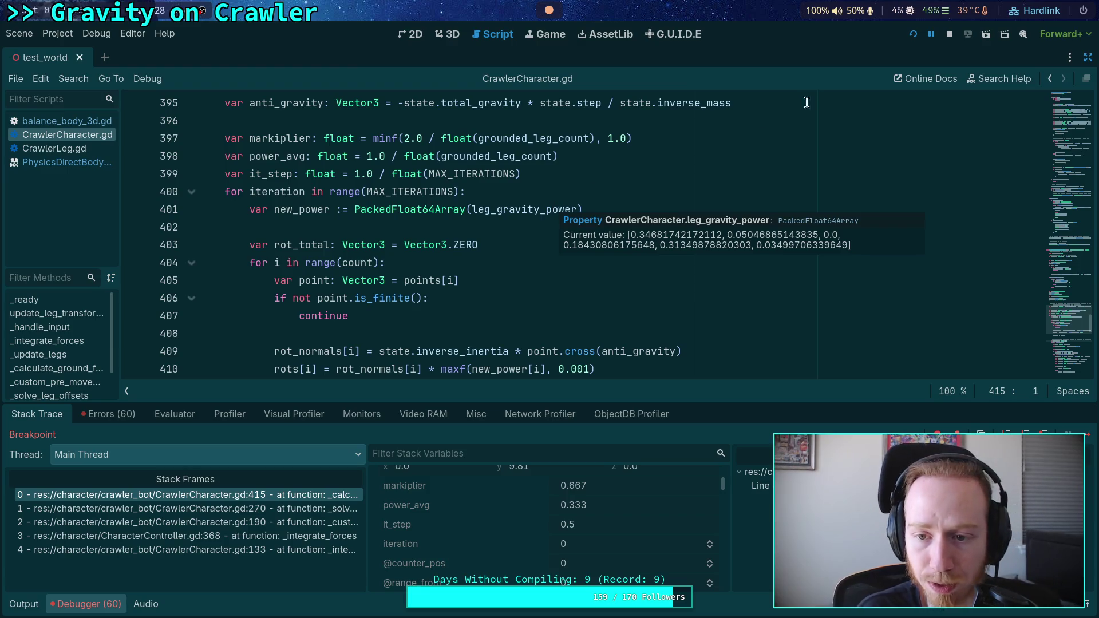
pyautogui.click(951, 32)
pyautogui.scroll(-2, 688, 264)
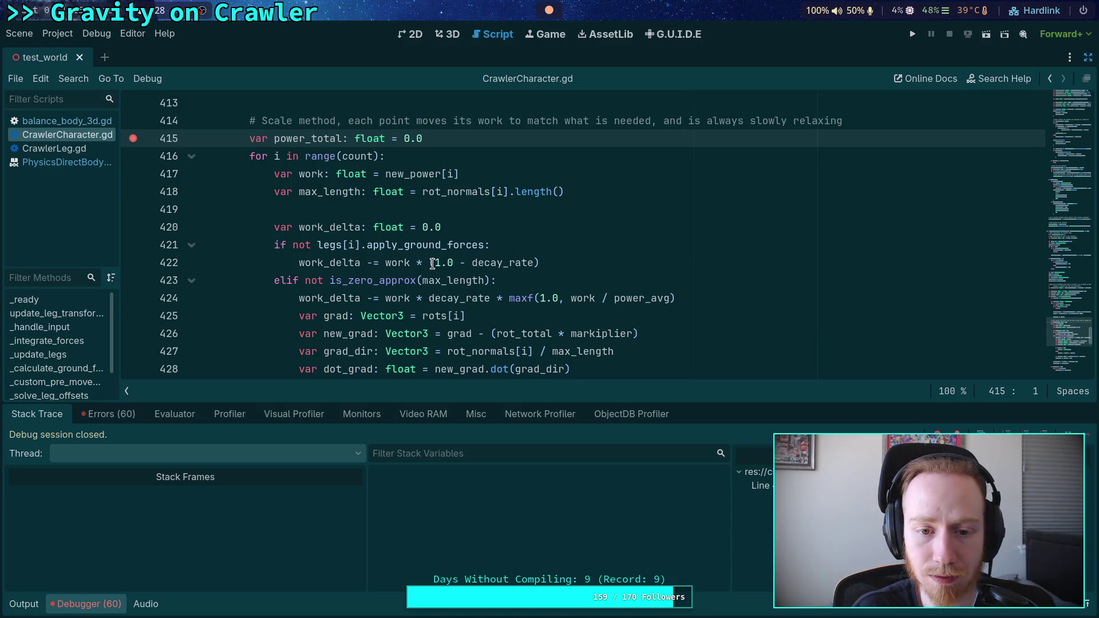
# Delete the (1.0 - decay_rate) factor from line 422 and hide the debugger panel
pyautogui.moveTo(434, 262); pyautogui.dragTo(584, 257)
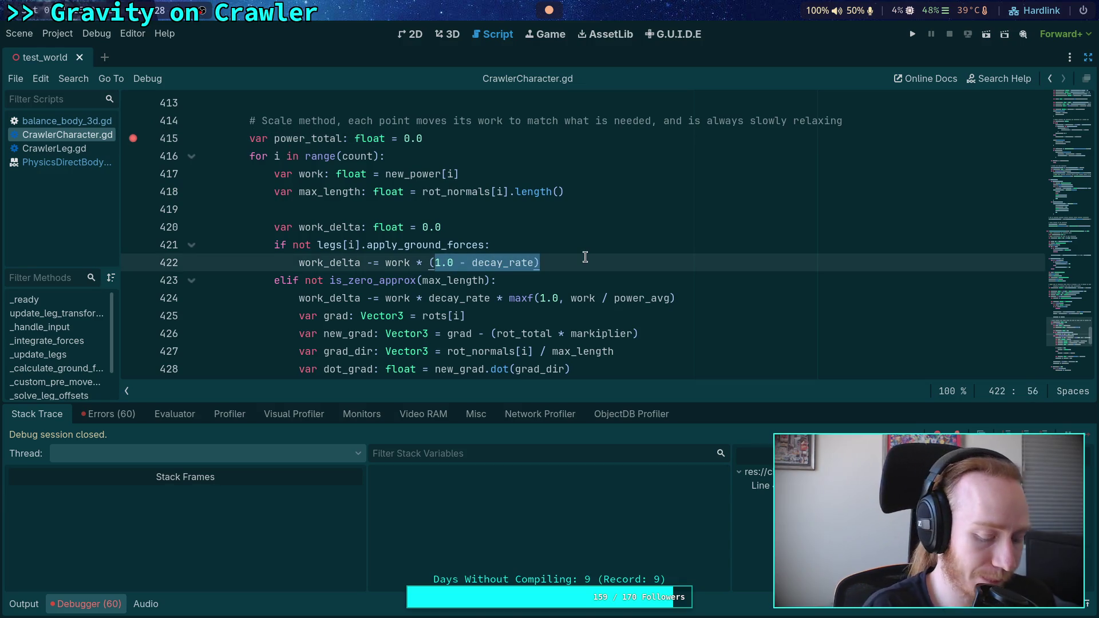
pyautogui.press('BackSpace')
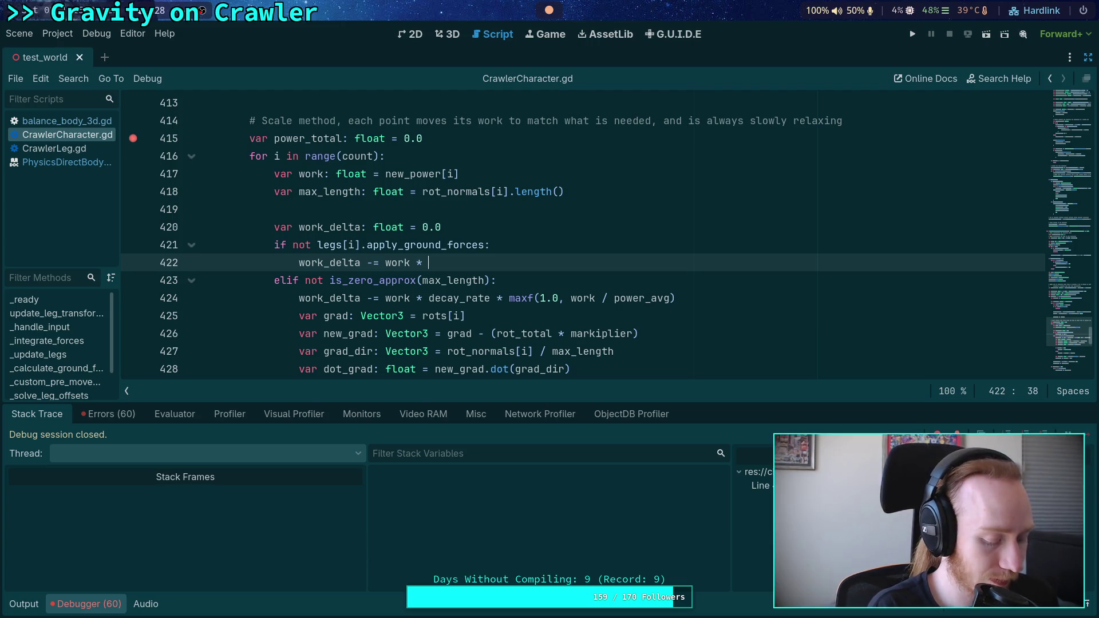
pyautogui.scroll(7, 401, 360)
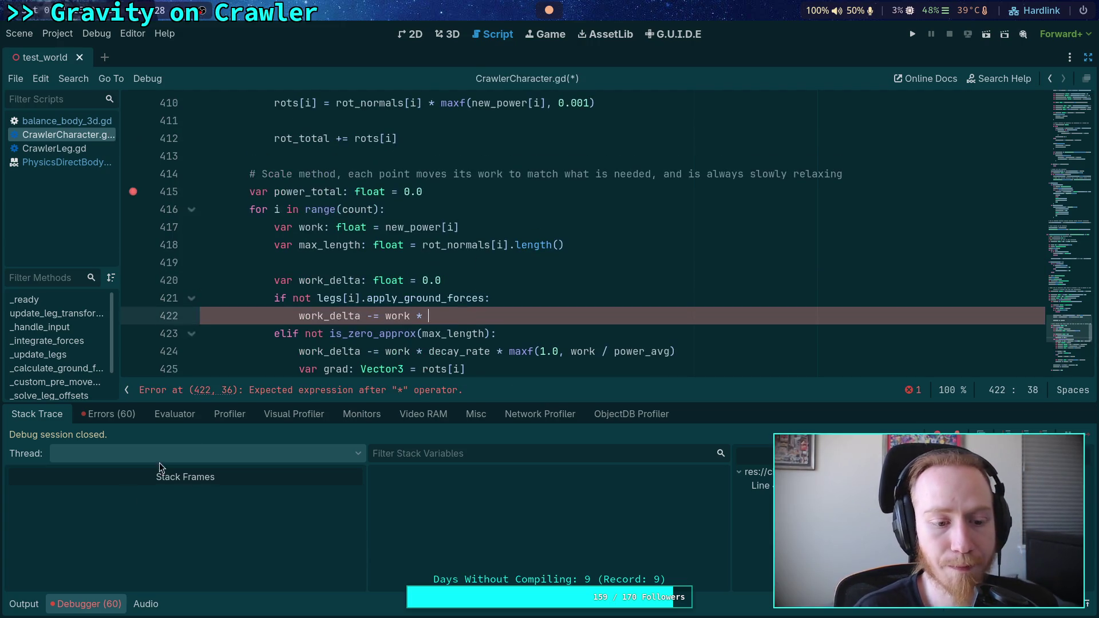
pyautogui.hotkey('ctrl', 'j')
pyautogui.scroll(14, 400, 361)
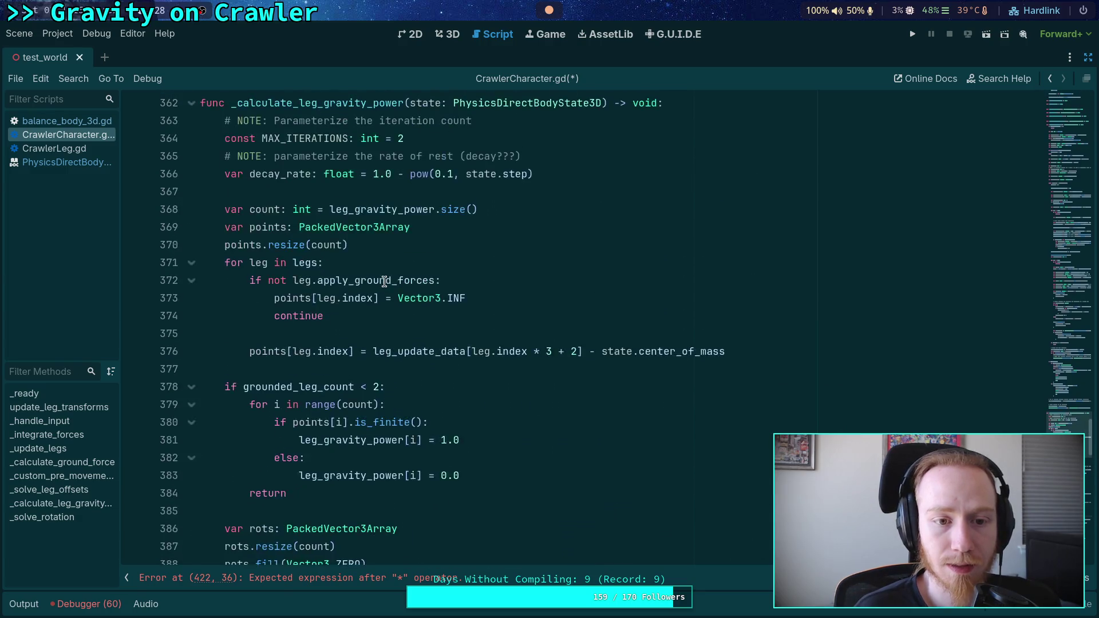
# Add var dead_decay_rate: float = 1.0 - pow(0.9, state.step) below decay_rate
pyautogui.click(607, 389)
pyautogui.press('Return')
pyautogui.write('vardead_dec')
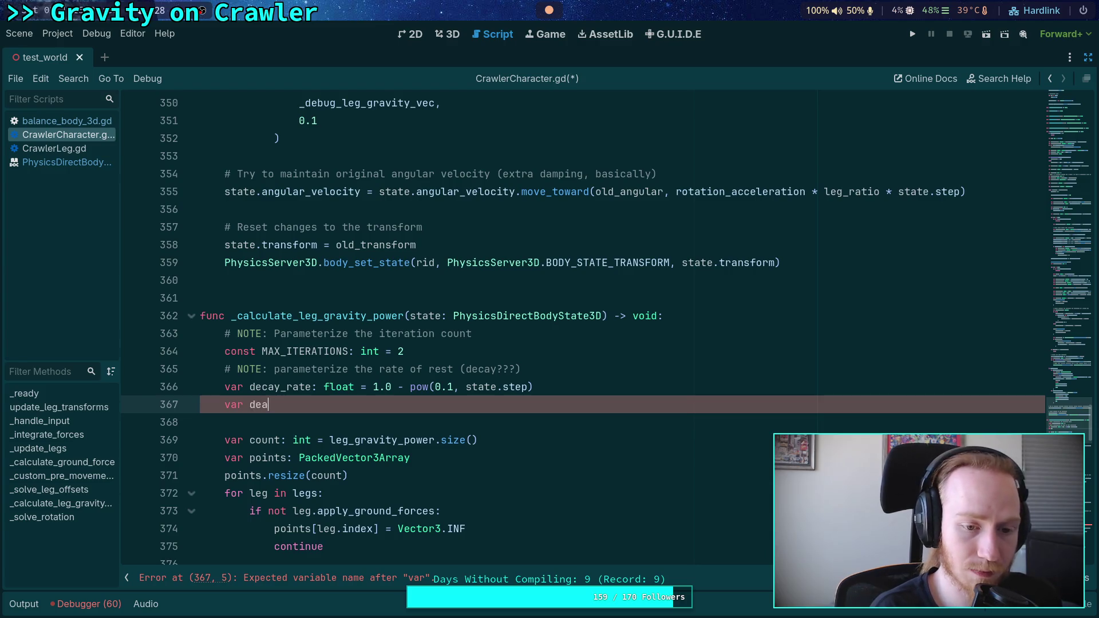
pyautogui.write('ay_rat')
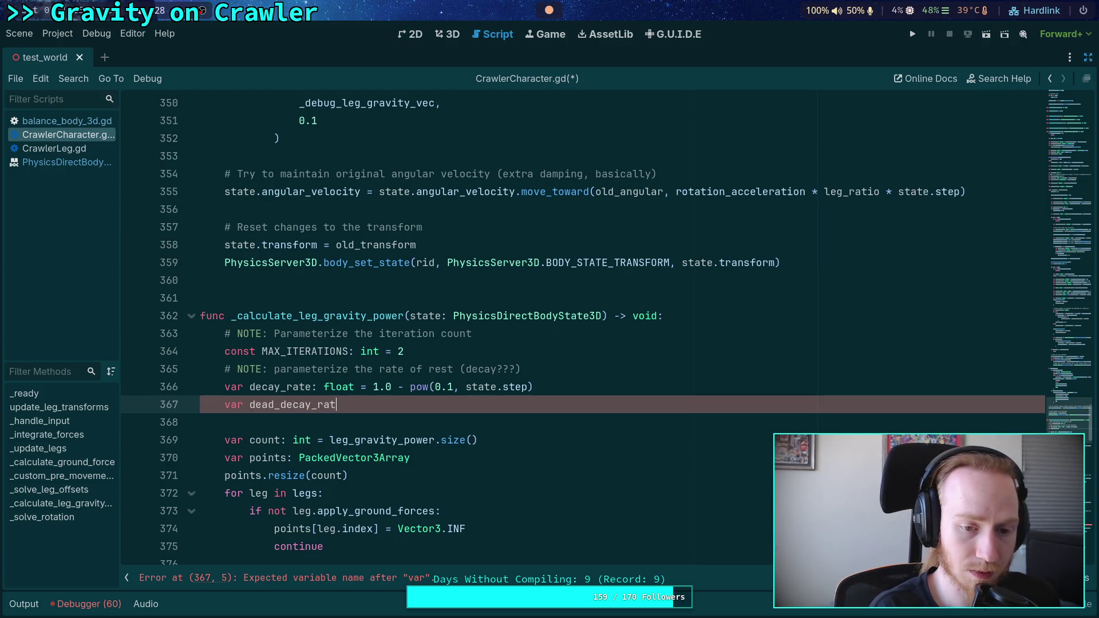
pyautogui.write('e: float =')
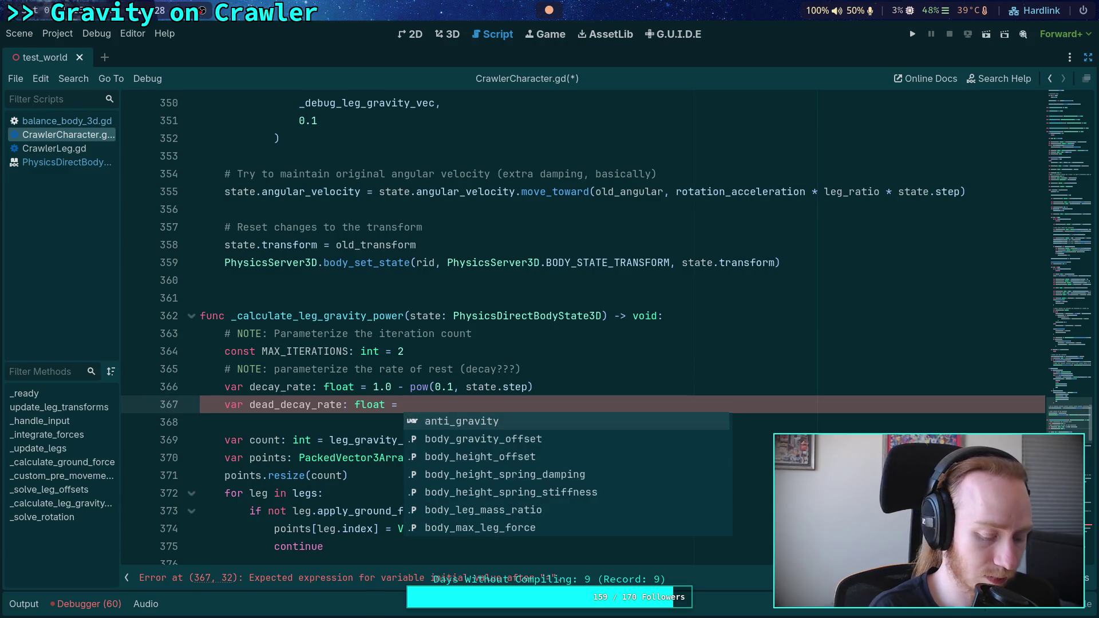
pyautogui.write(' pow(')
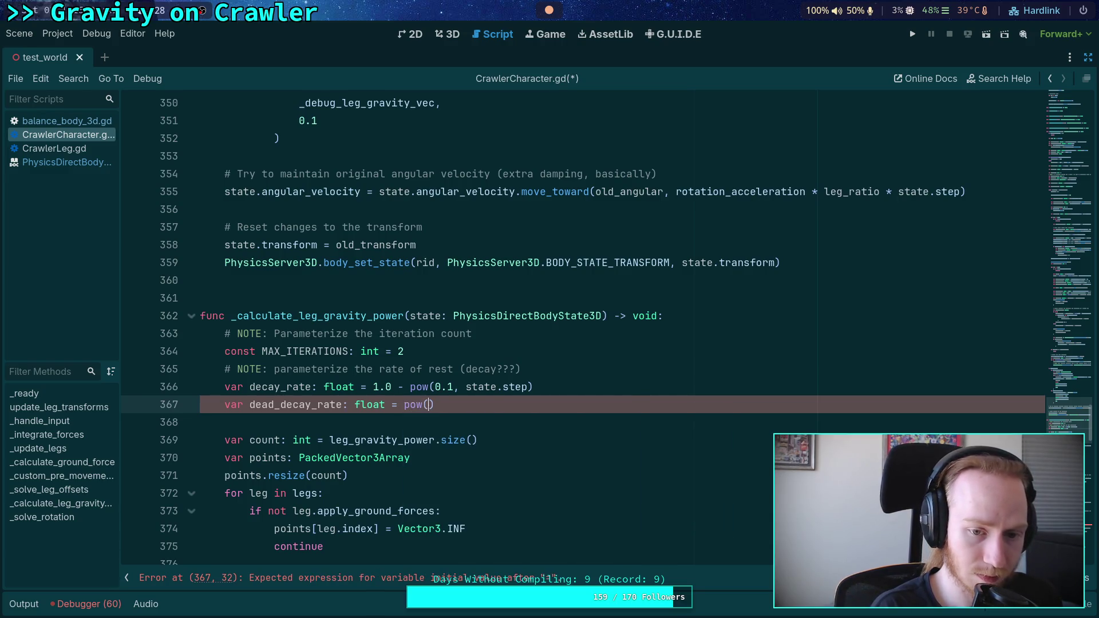
pyautogui.write('0.')
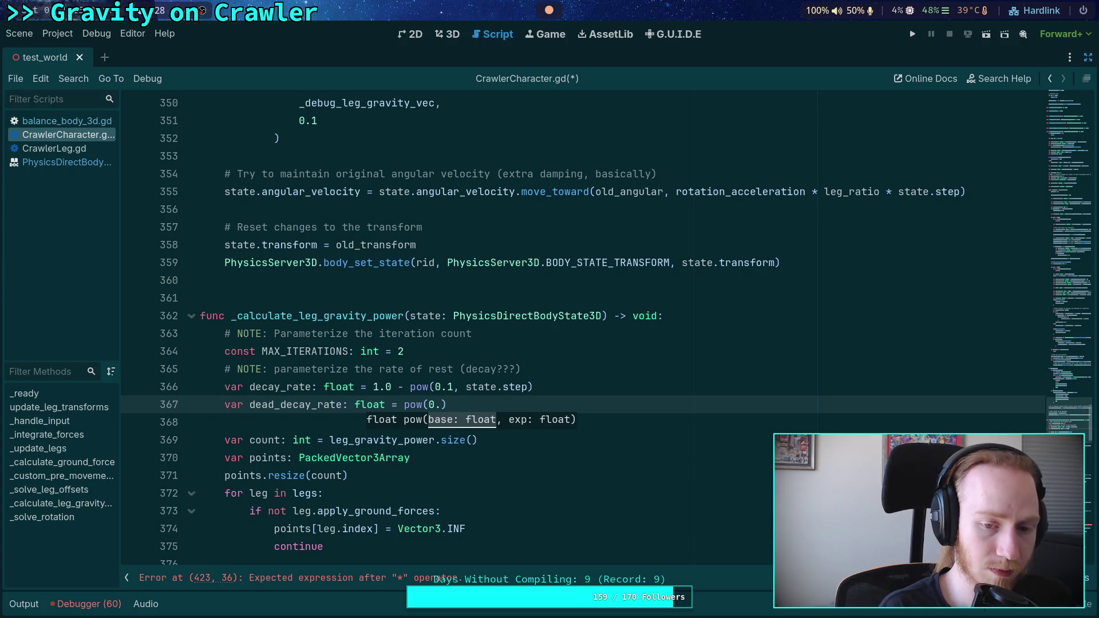
pyautogui.write('1.0 -')
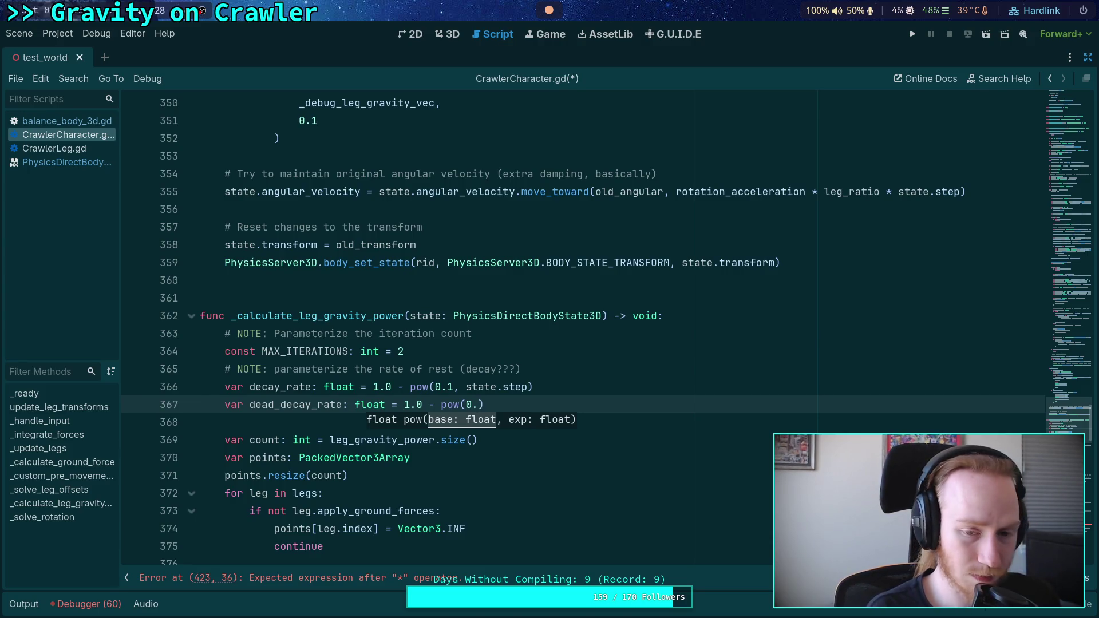
pyautogui.write('1')
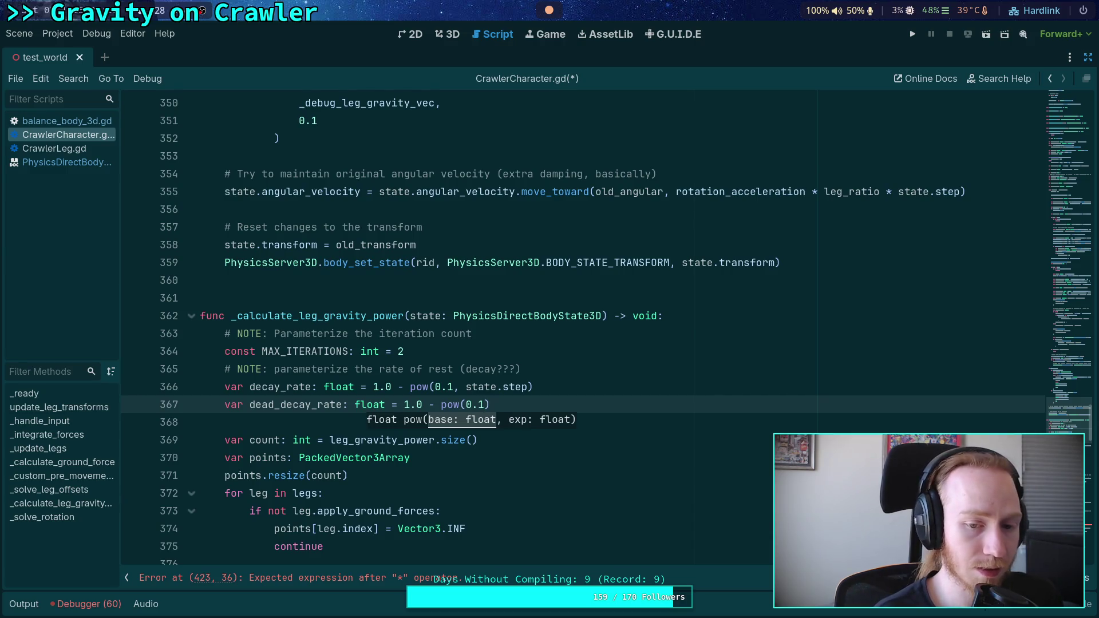
pyautogui.press('BackSpace')
pyautogui.write('9')
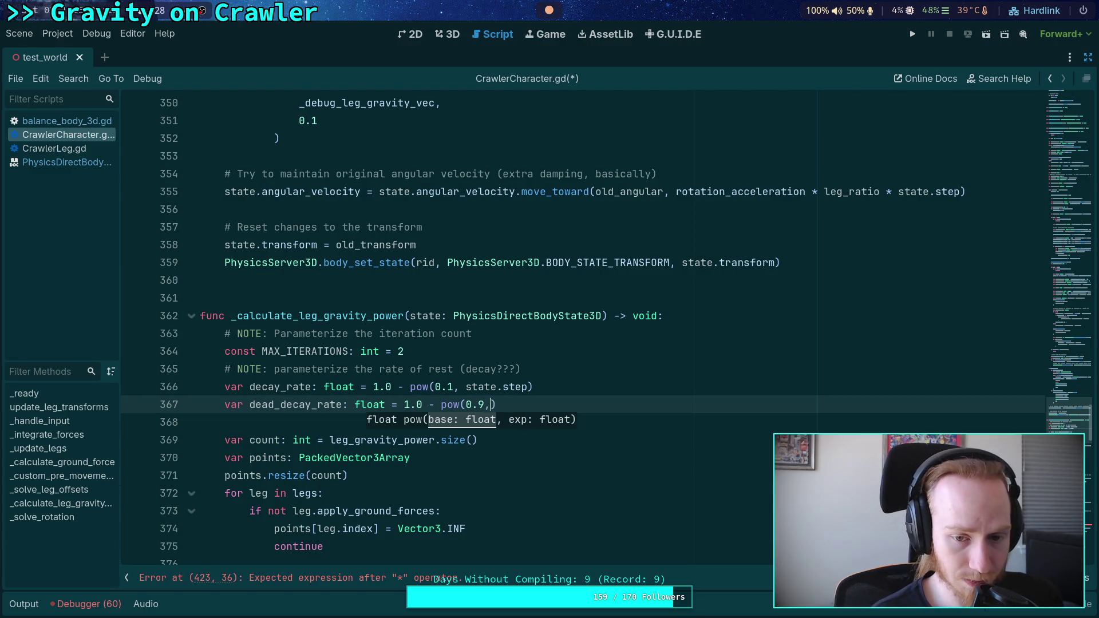
pyautogui.write(', state.st')
pyautogui.press('Return')
pyautogui.click(537, 437)
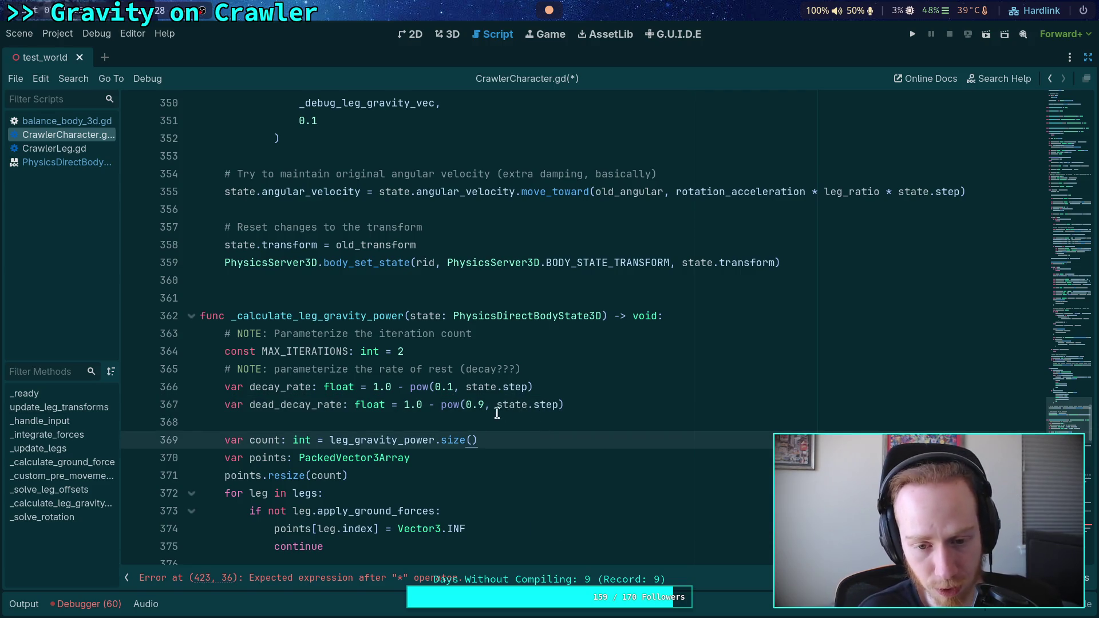
# Change the dead_decay_rate pow base from 0.9 to 0.5
pyautogui.doubleClick(481, 405)
pyautogui.write('5')
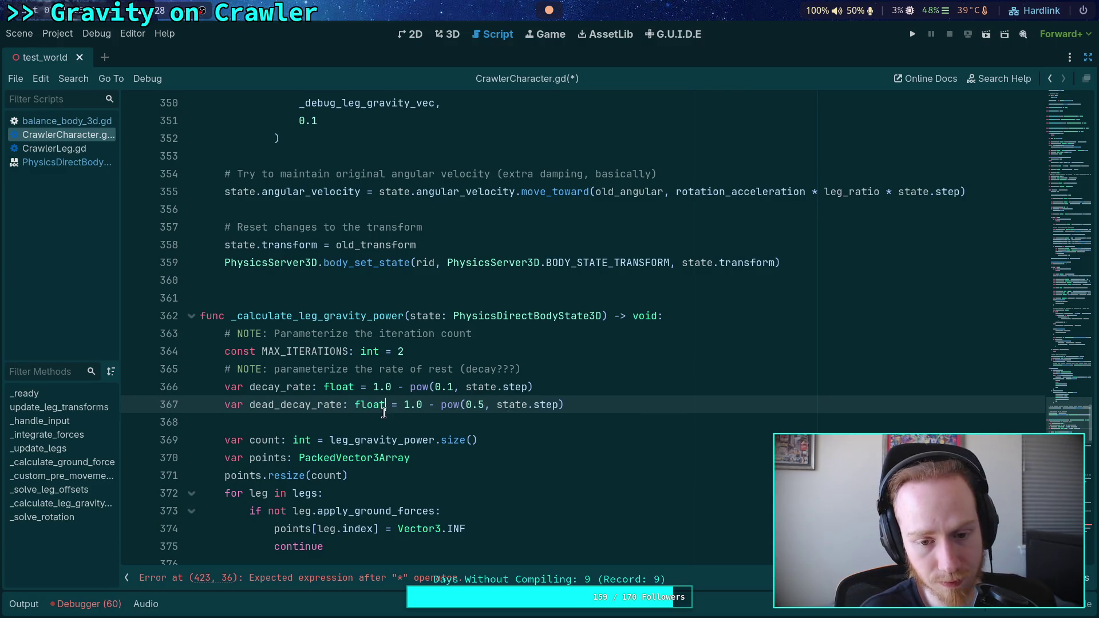
pyautogui.click(400, 422)
pyautogui.doubleClick(484, 406)
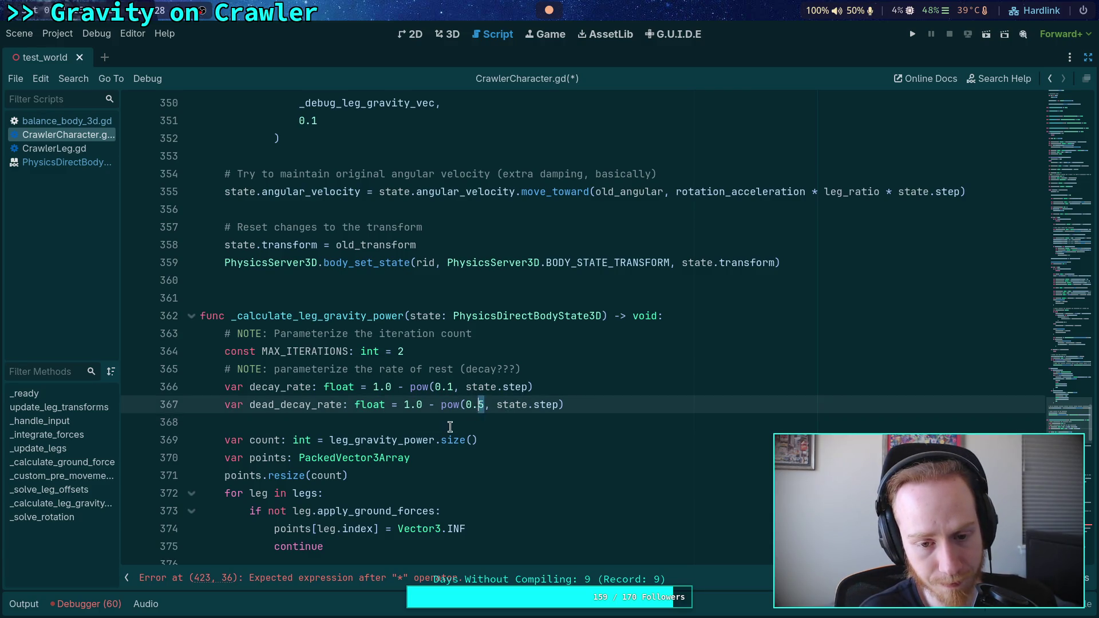
pyautogui.click(456, 427)
pyautogui.scroll(-3, 441, 421)
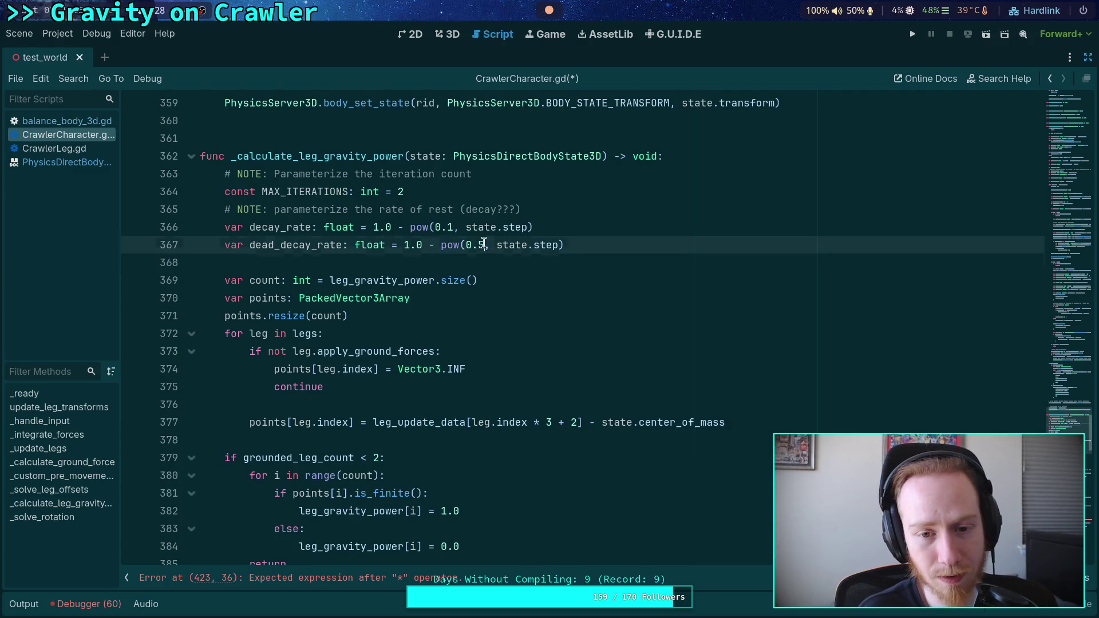
pyautogui.doubleClick(481, 245)
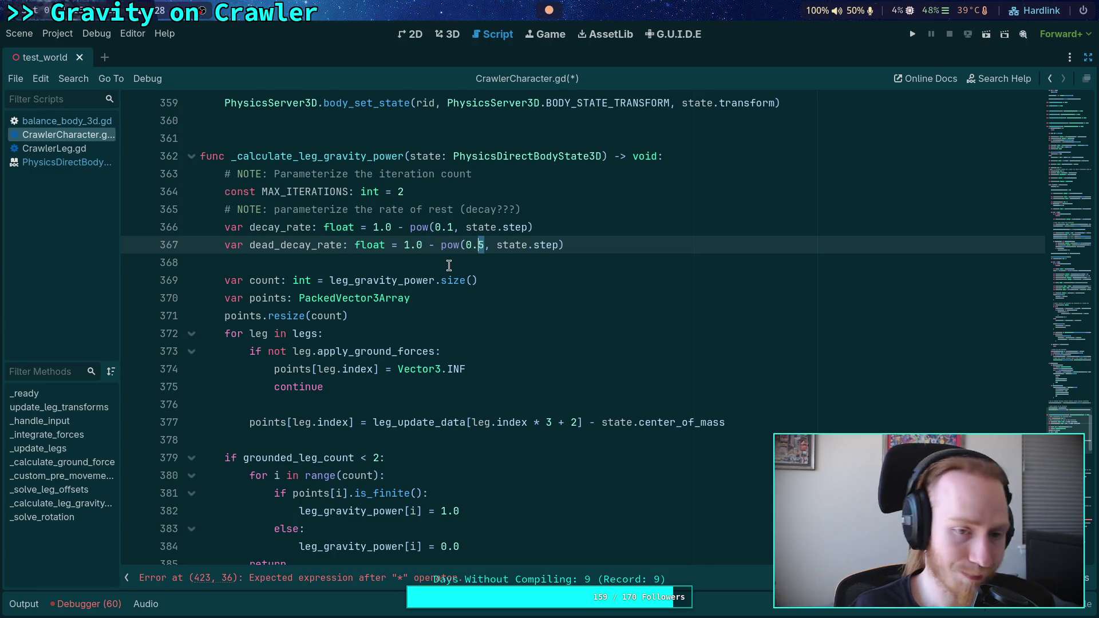
pyautogui.write('8')
pyautogui.scroll(-4, 499, 314)
pyautogui.scroll(-7, 500, 314)
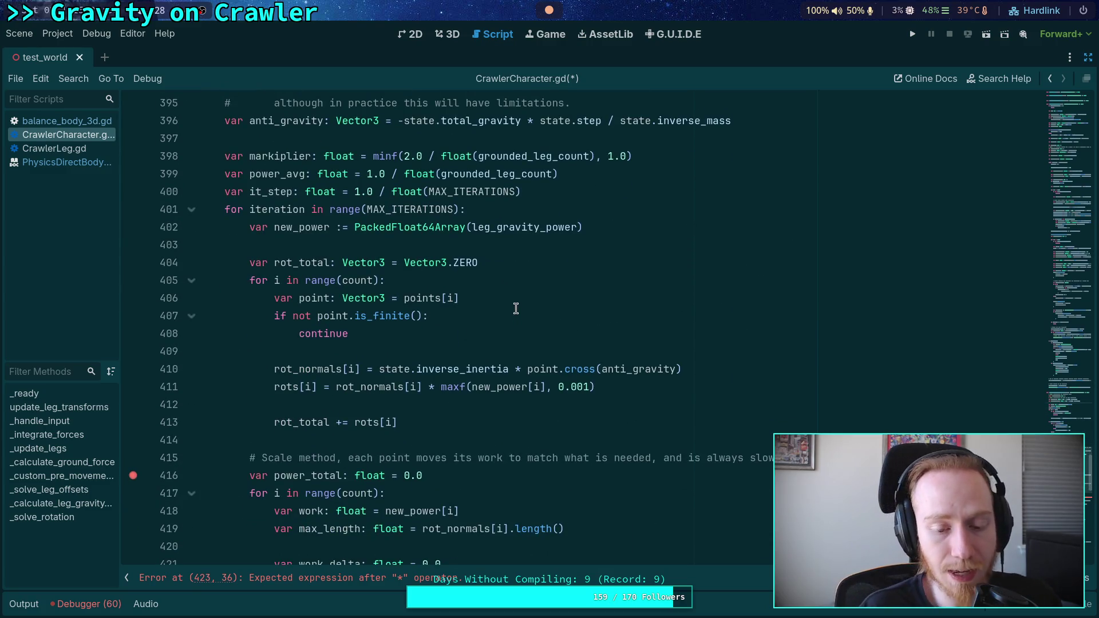
# Multiply the ungrounded work on line 423 by dead_decay_rate, save, and run the project
pyautogui.scroll(-3, 507, 309)
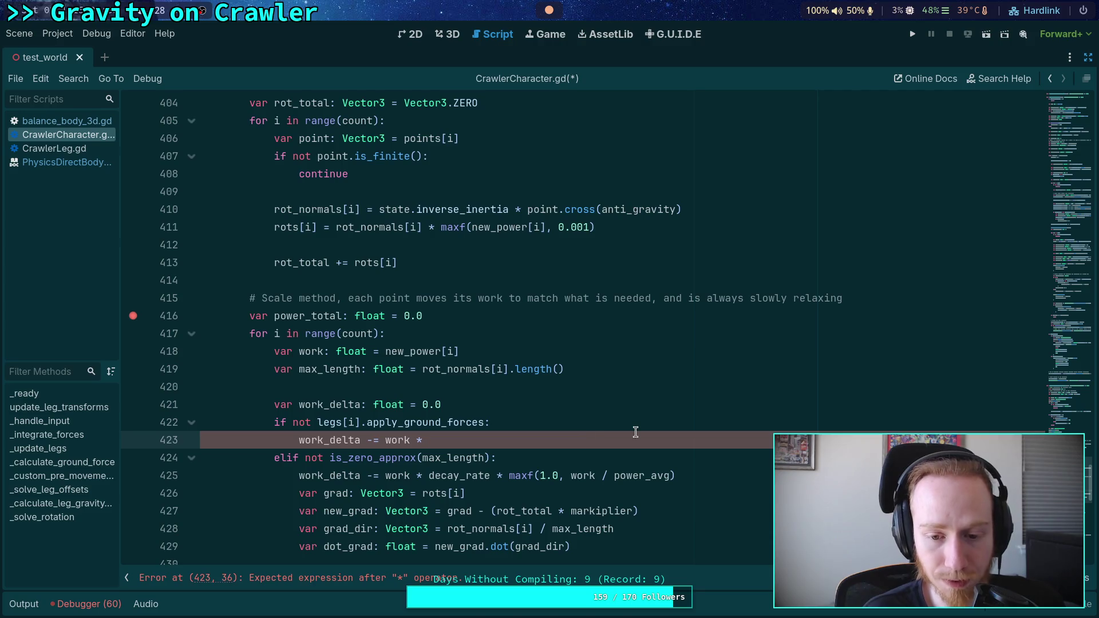
pyautogui.write(' dead_de')
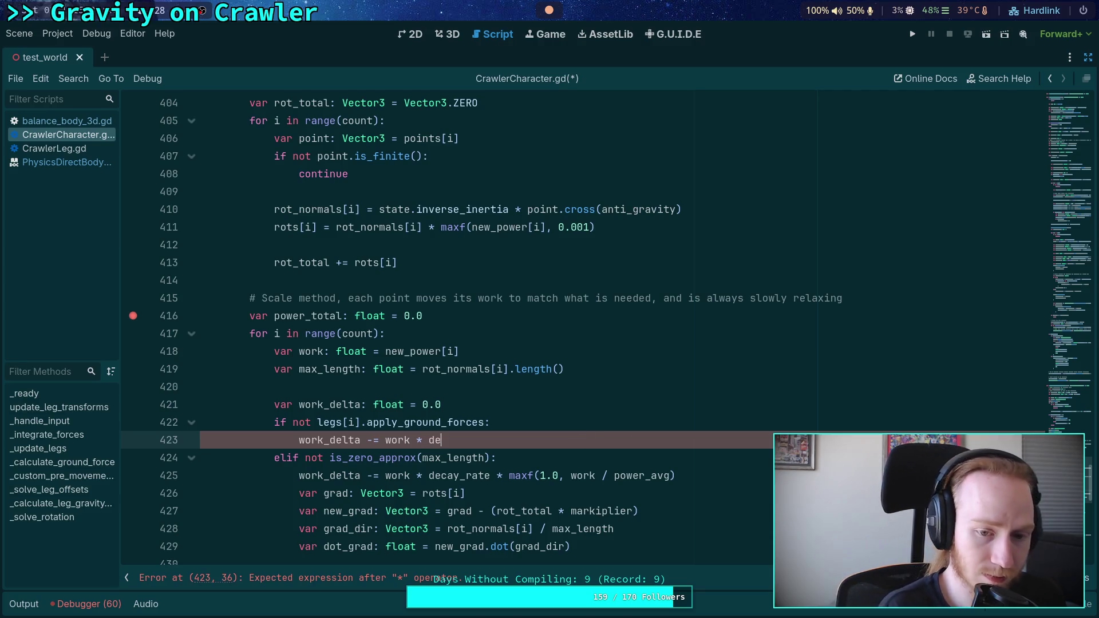
pyautogui.press('Return')
pyautogui.hotkey('ctrl', 's')
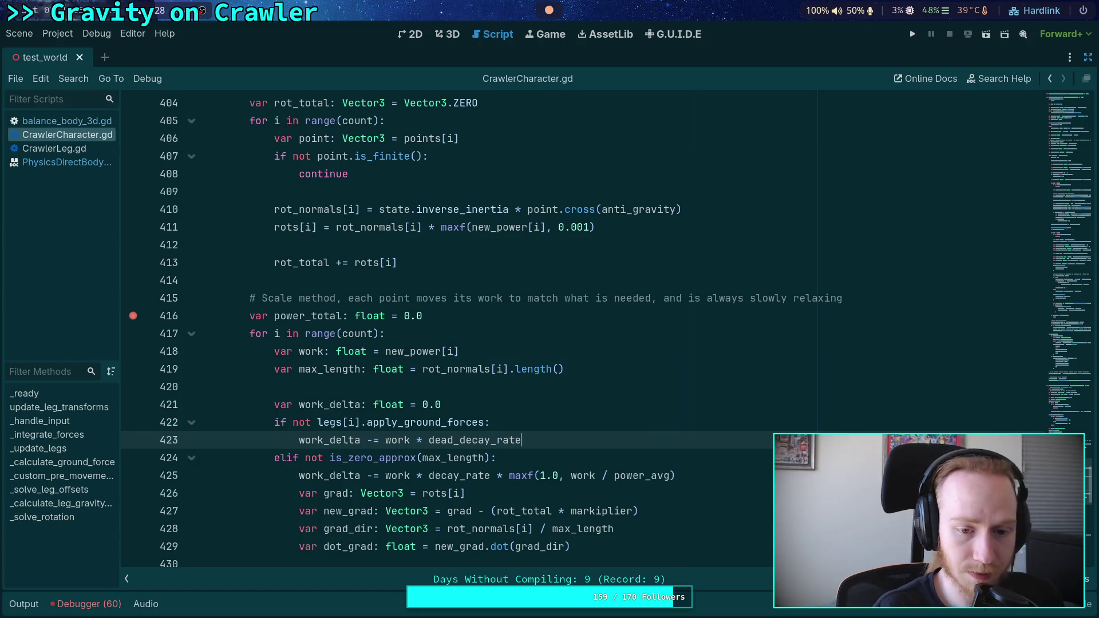
pyautogui.click(912, 32)
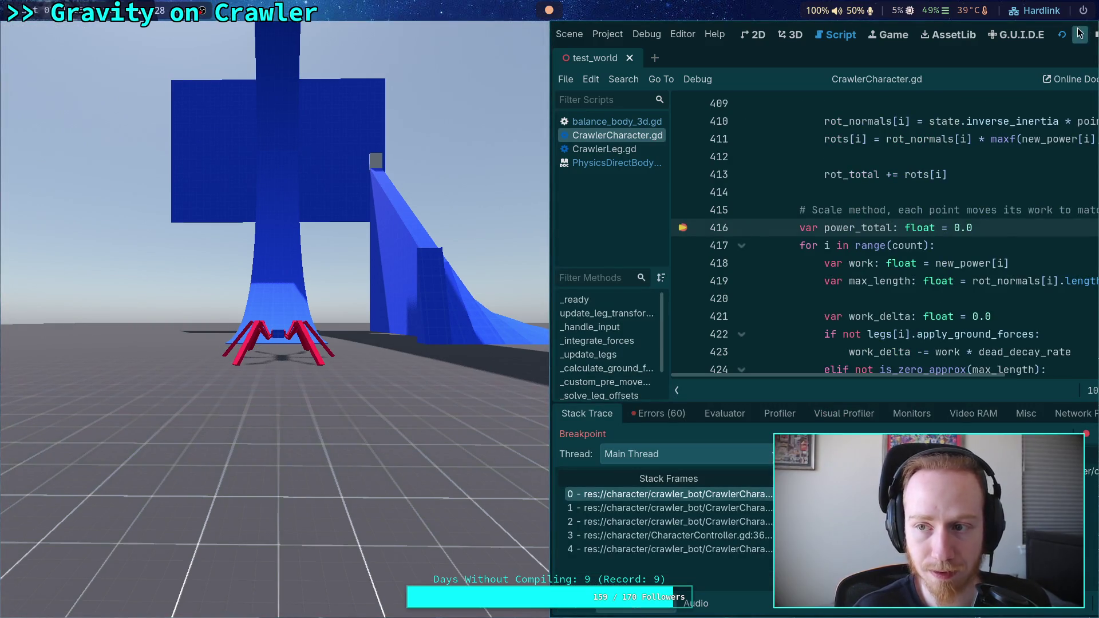
# Stop the game, remove the line 416 breakpoint, rerun with F5, and step one tick
pyautogui.click(1095, 34)
pyautogui.click(133, 226)
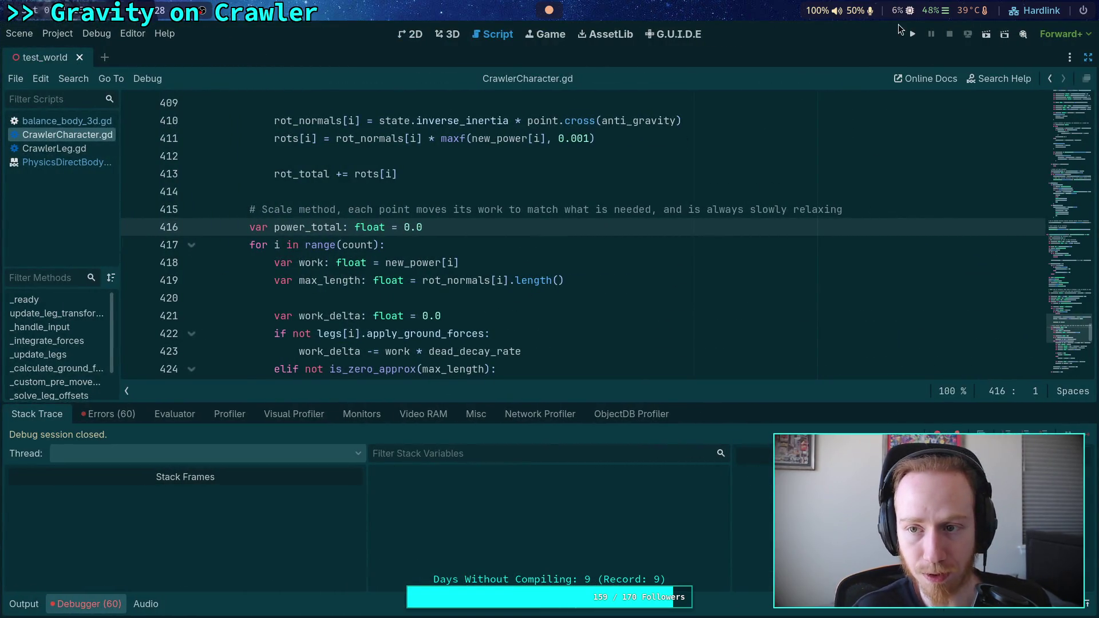
pyautogui.press('F5')
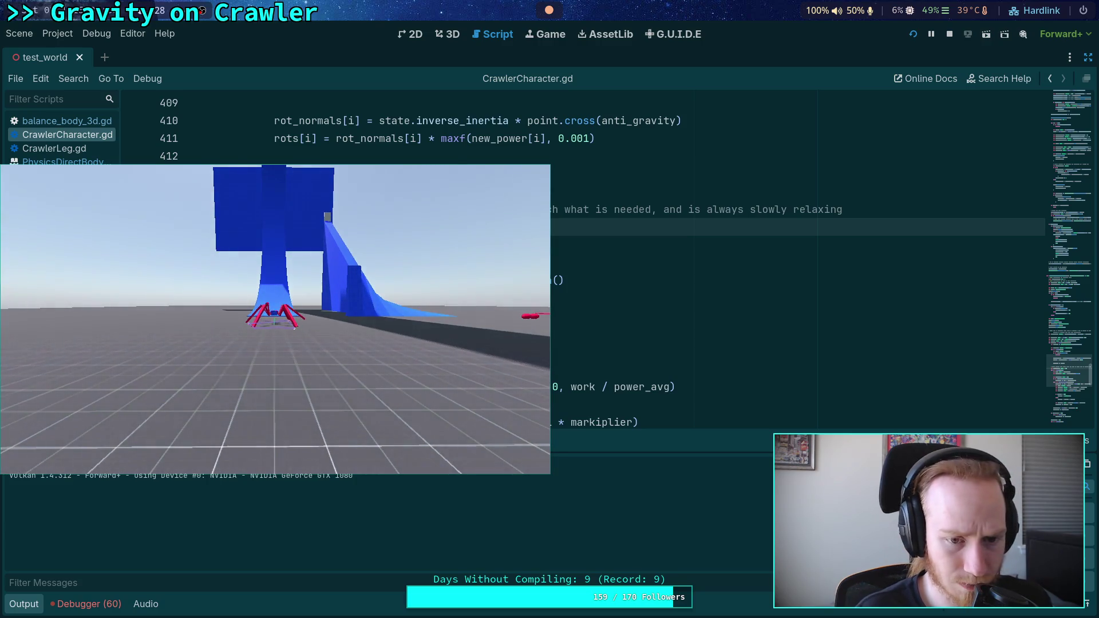
pyautogui.press('.')
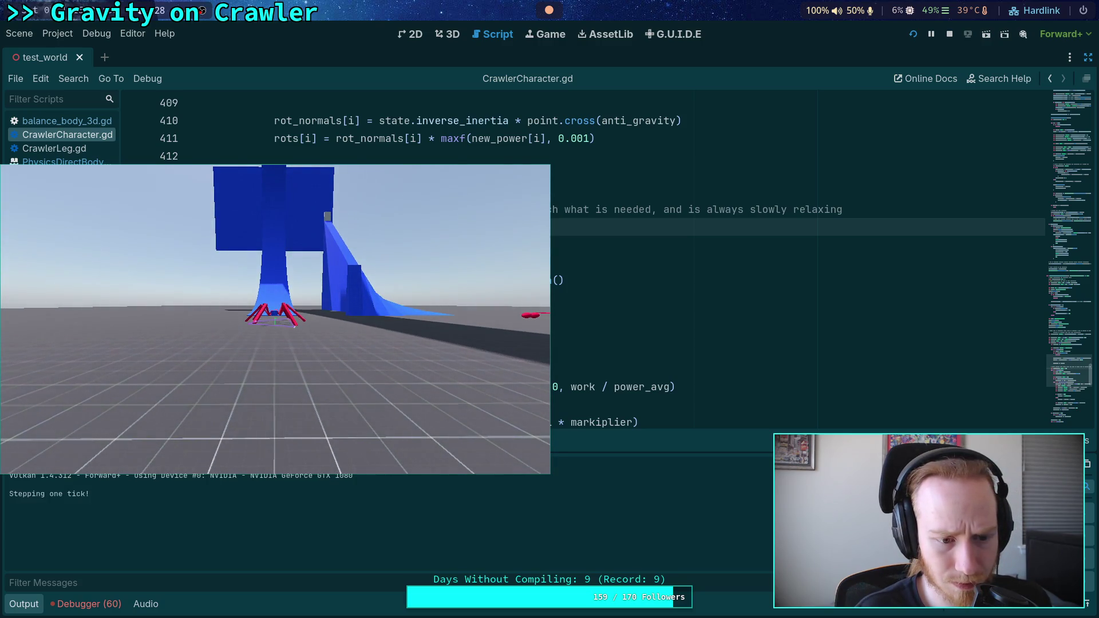
# Relaunch the game, step two more ticks, and set a breakpoint on line 416
pyautogui.click(950, 34)
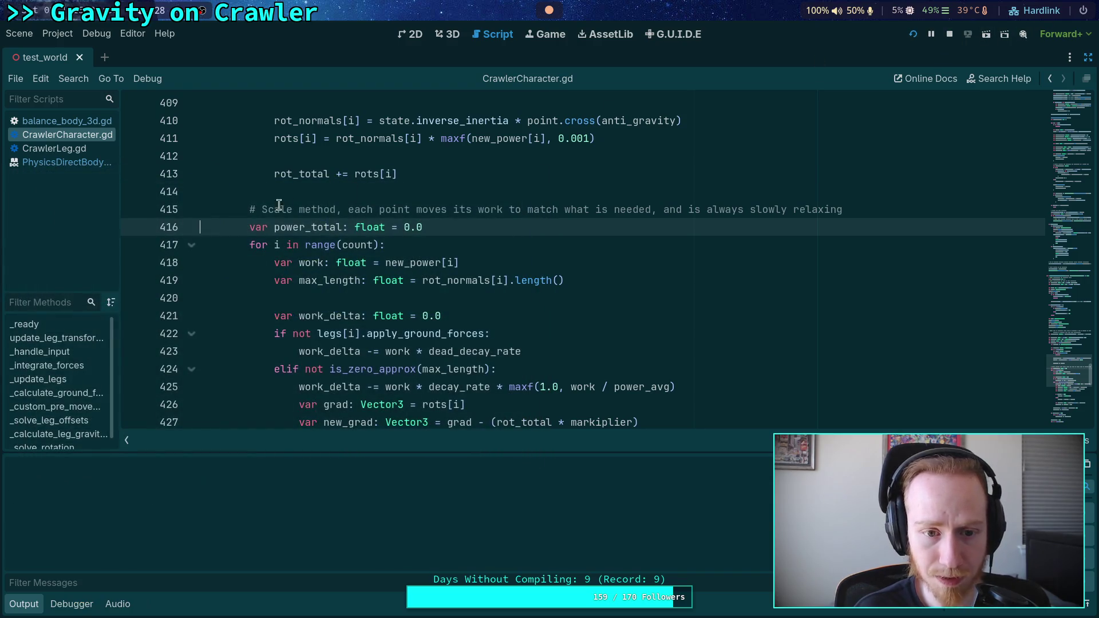
pyautogui.press('F5')
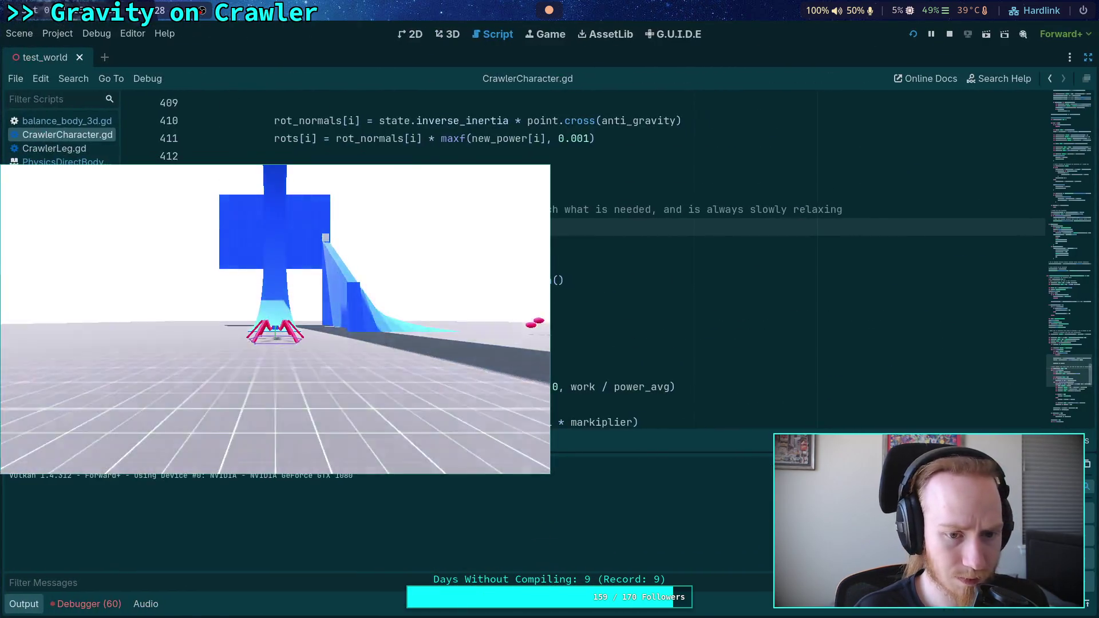
pyautogui.press('.')
pyautogui.press('.')
pyautogui.press('.')
pyautogui.press('.')
pyautogui.press('.')
pyautogui.press('.')
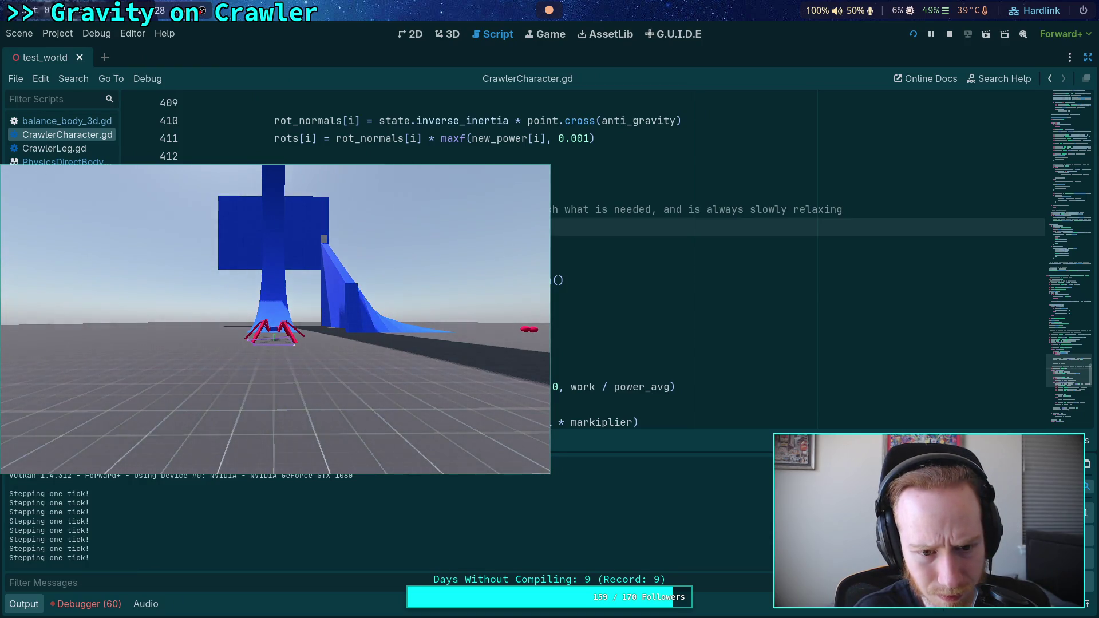
pyautogui.press('.')
pyautogui.press('.')
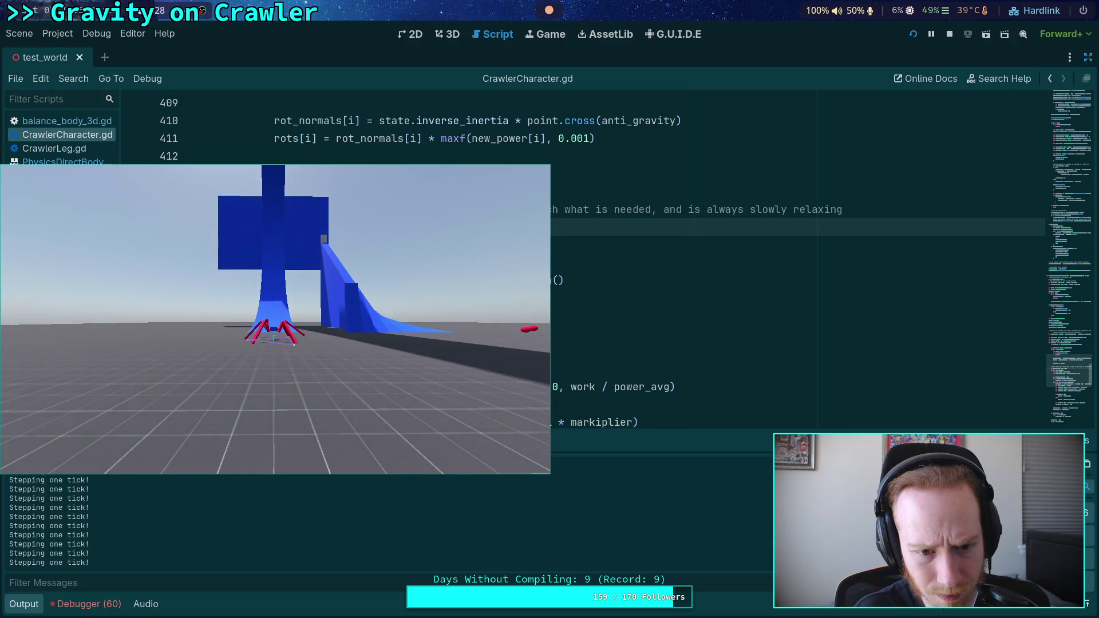
pyautogui.hotkey('alt', 'Tab')
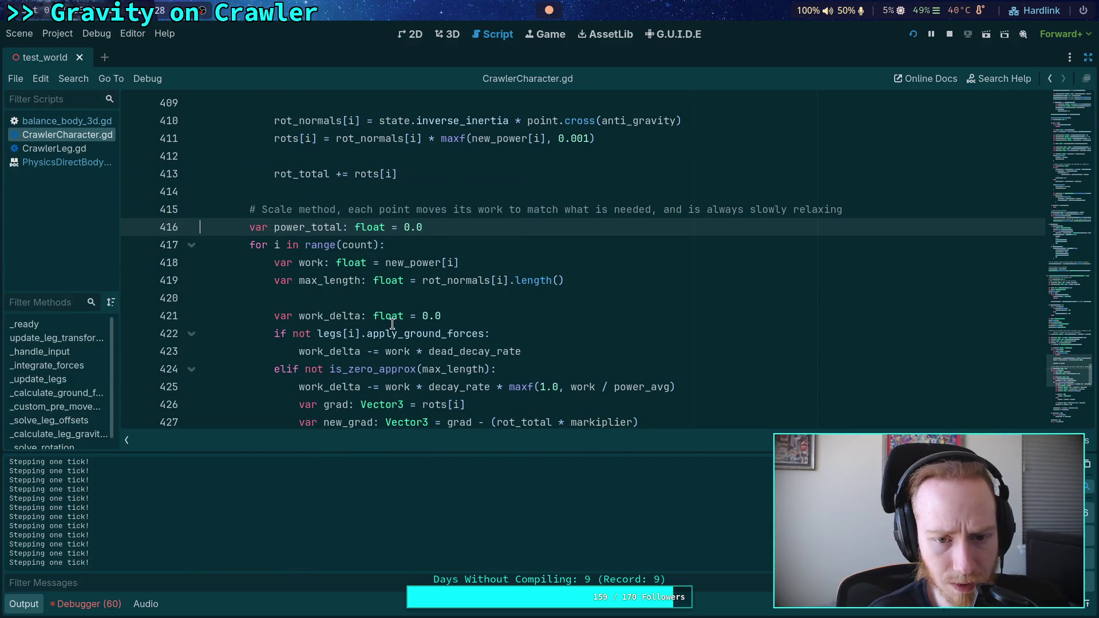
pyautogui.click(132, 227)
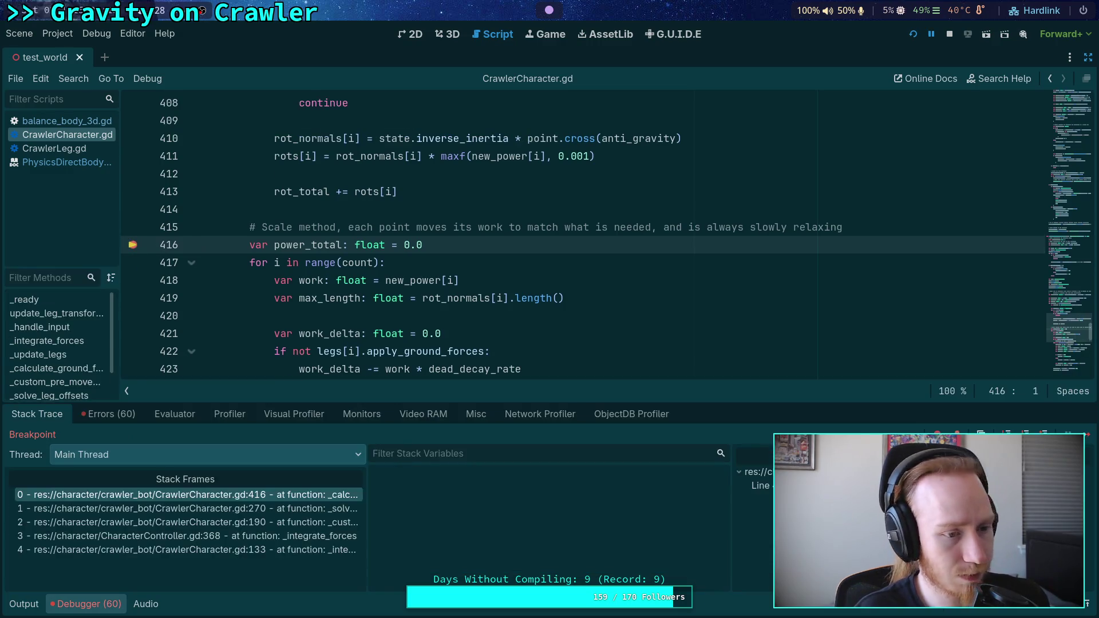
# Read leg_gravity_power (about 0.040 to 0.399) plus decay_rate and dead_decay_rate at line 416
pyautogui.scroll(5, 411, 305)
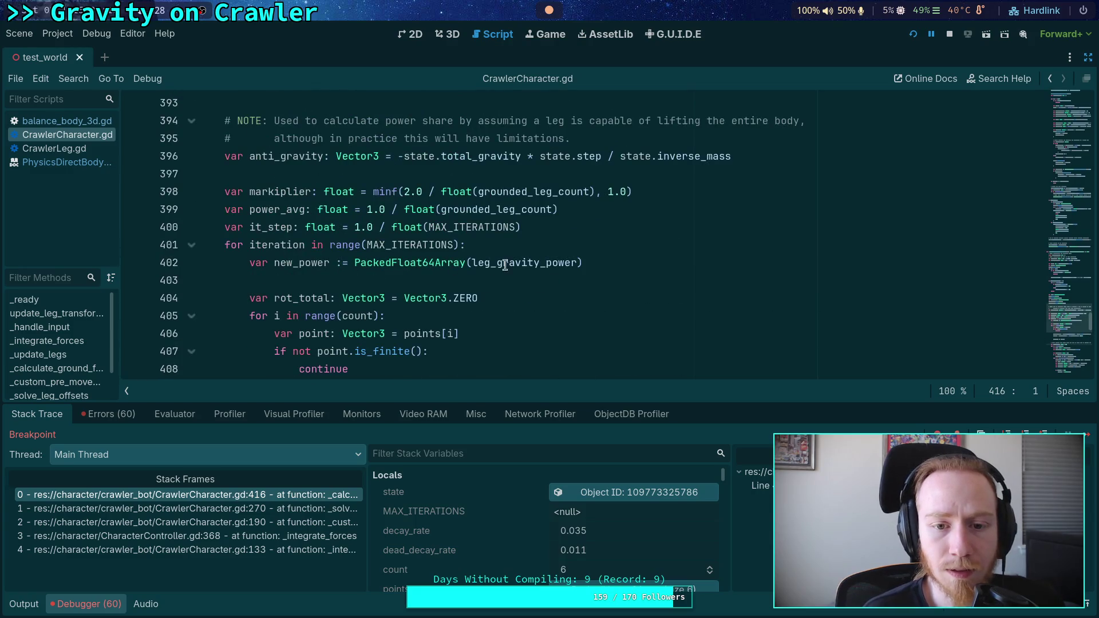
pyautogui.moveTo(515, 263)
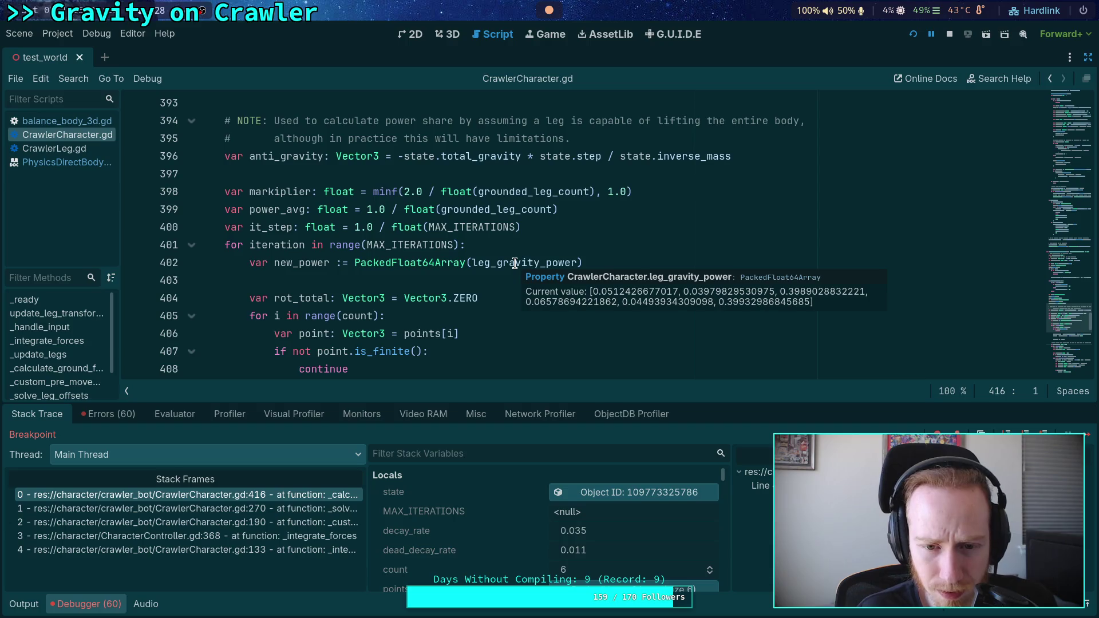
pyautogui.scroll(-10, 515, 263)
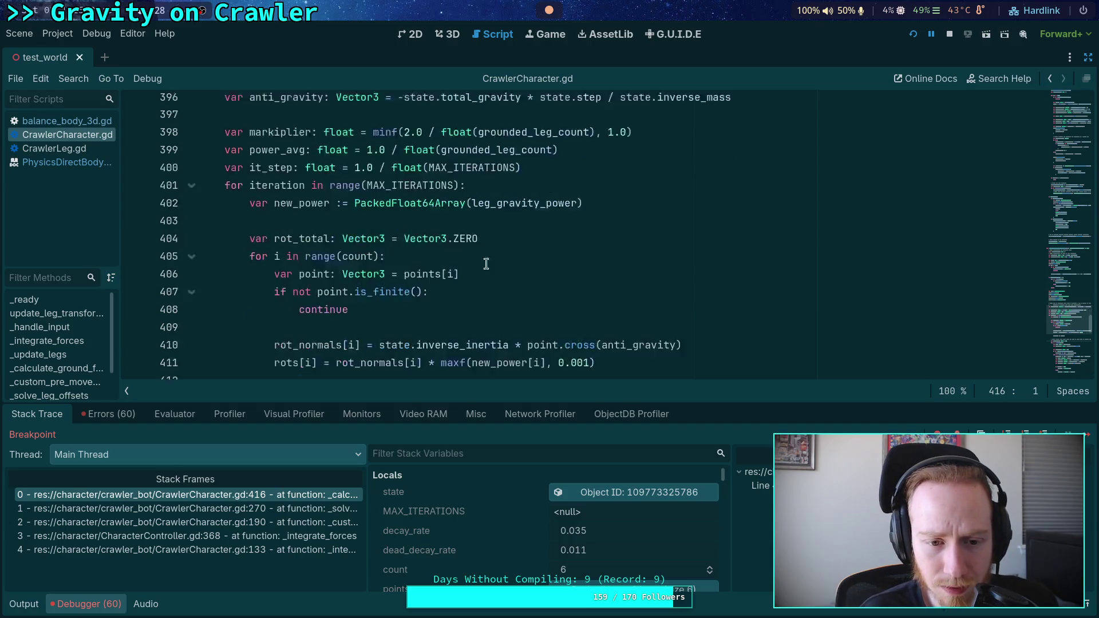
pyautogui.scroll(4, 515, 320)
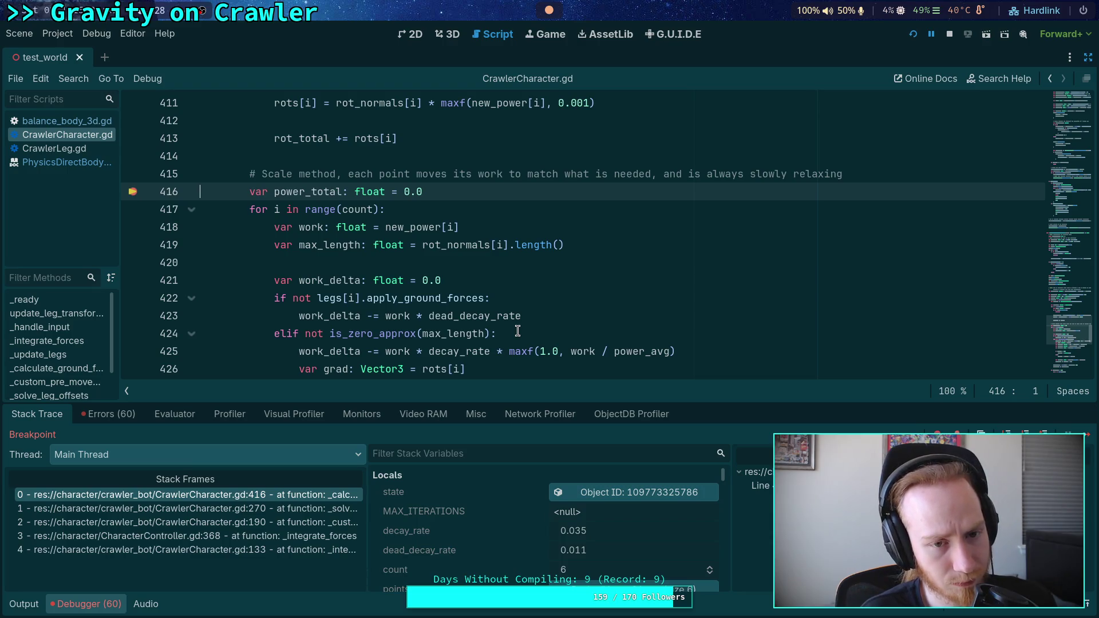
pyautogui.scroll(-7, 406, 287)
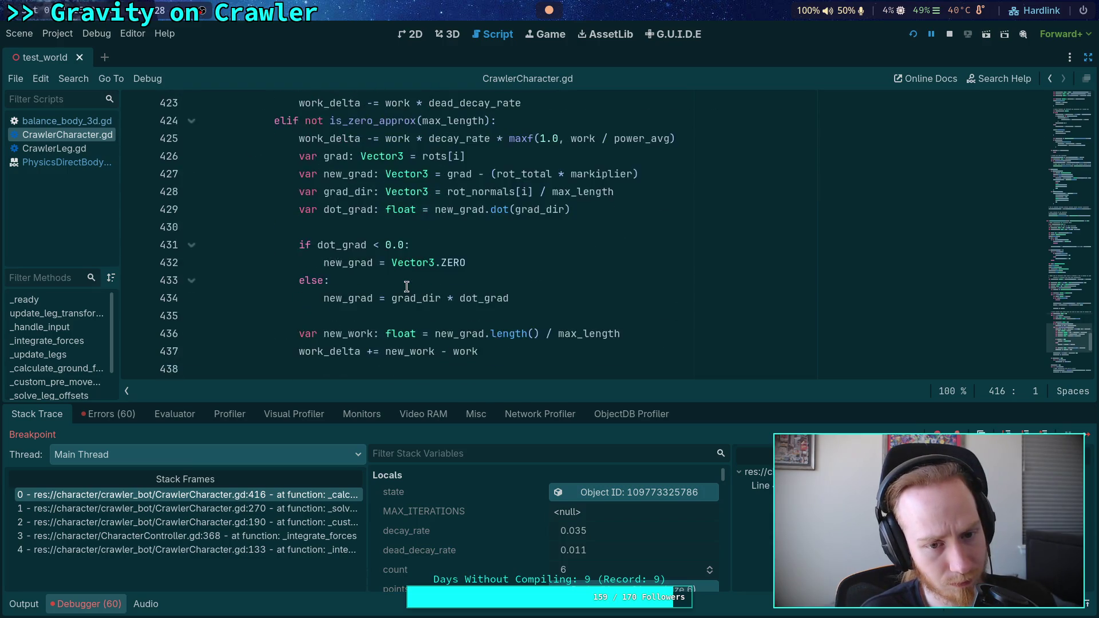
pyautogui.scroll(10, 407, 287)
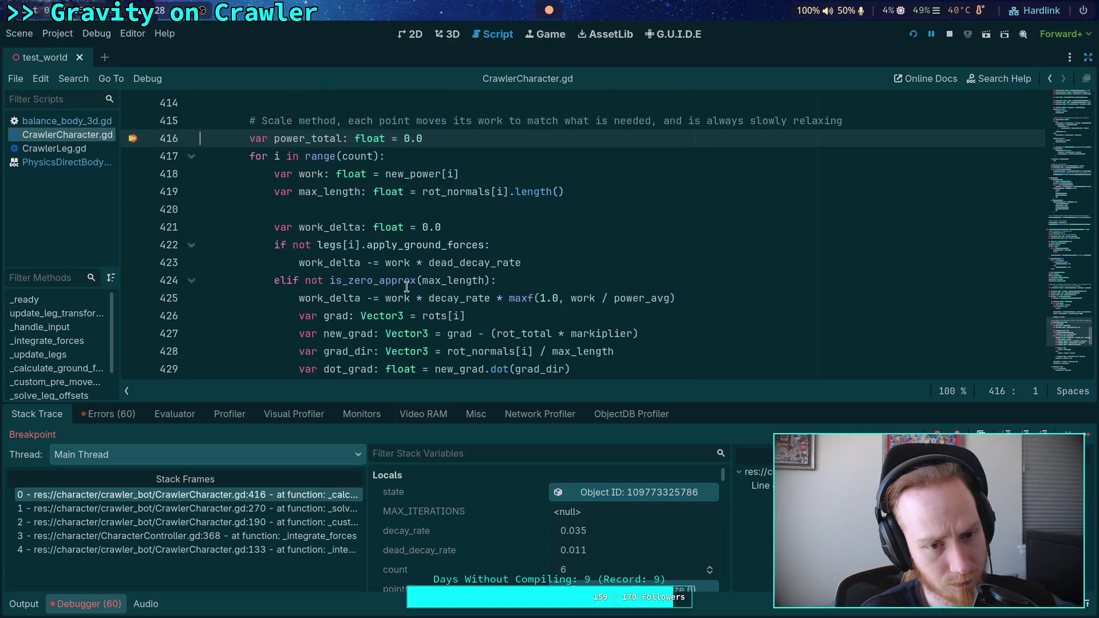
pyautogui.scroll(3, 407, 286)
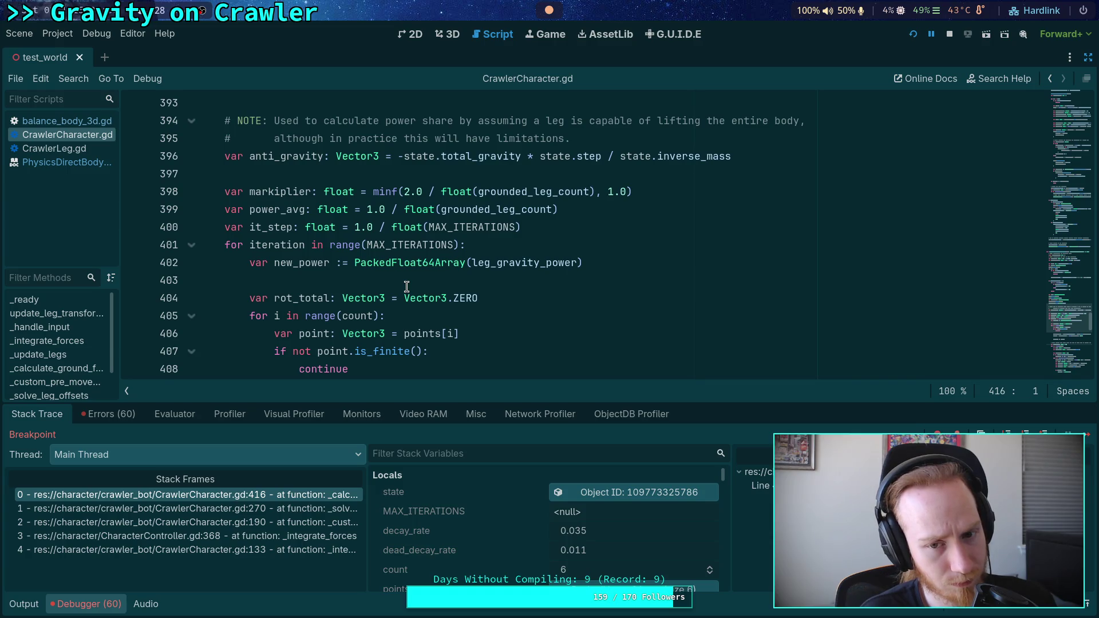
pyautogui.scroll(-4, 406, 286)
pyautogui.scroll(4, 406, 286)
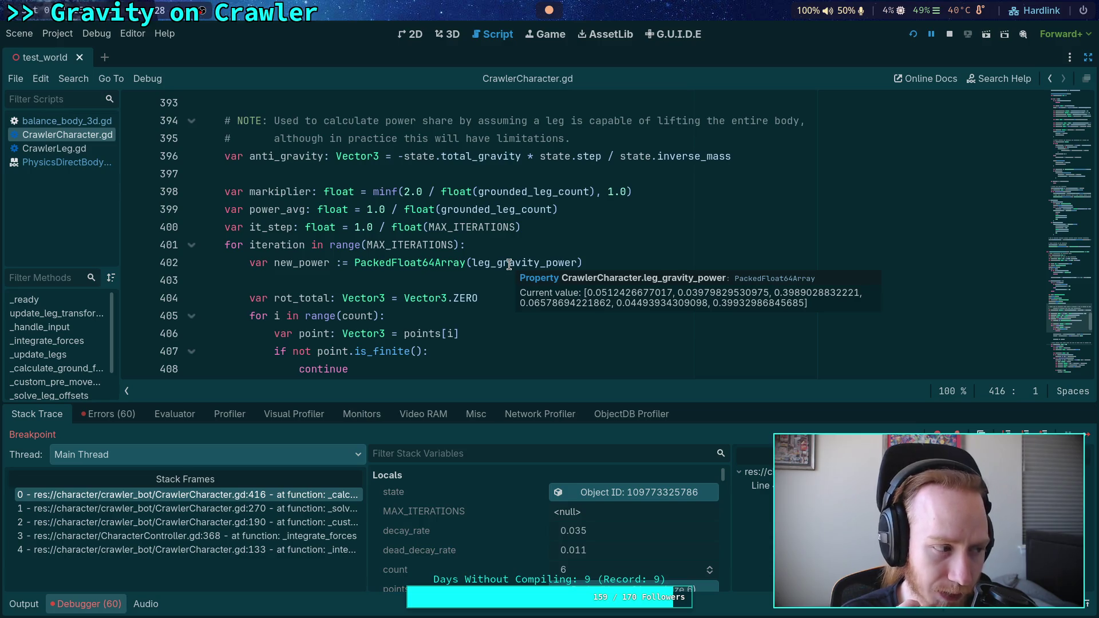
# Bring the running game window forward briefly, then move it out of the way
pyautogui.hotkey('alt', 'Tab')
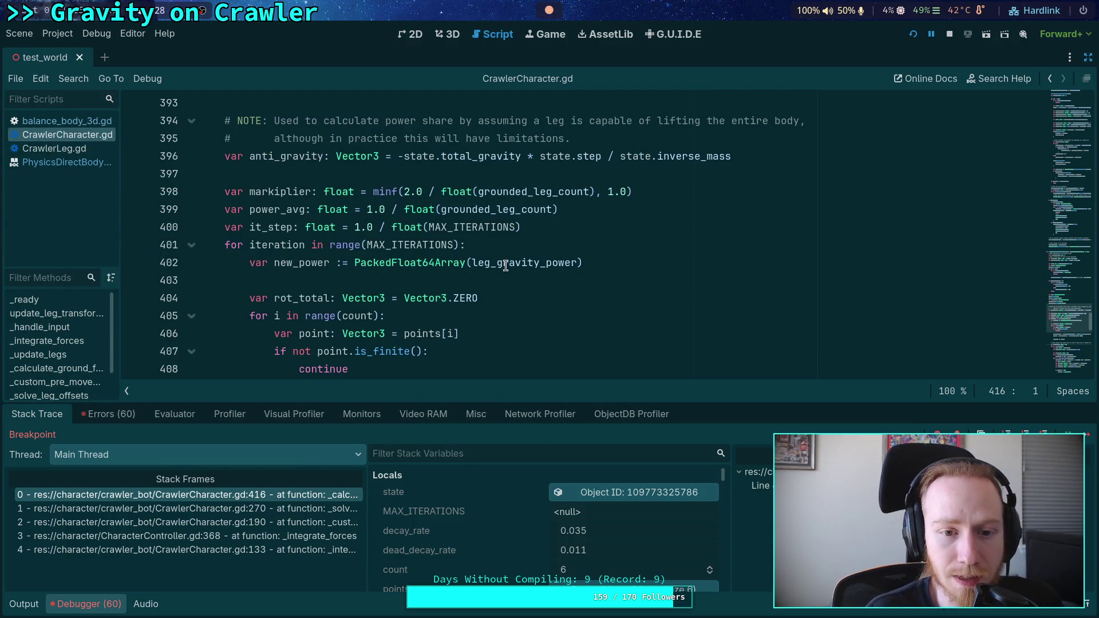
pyautogui.moveTo(506, 267)
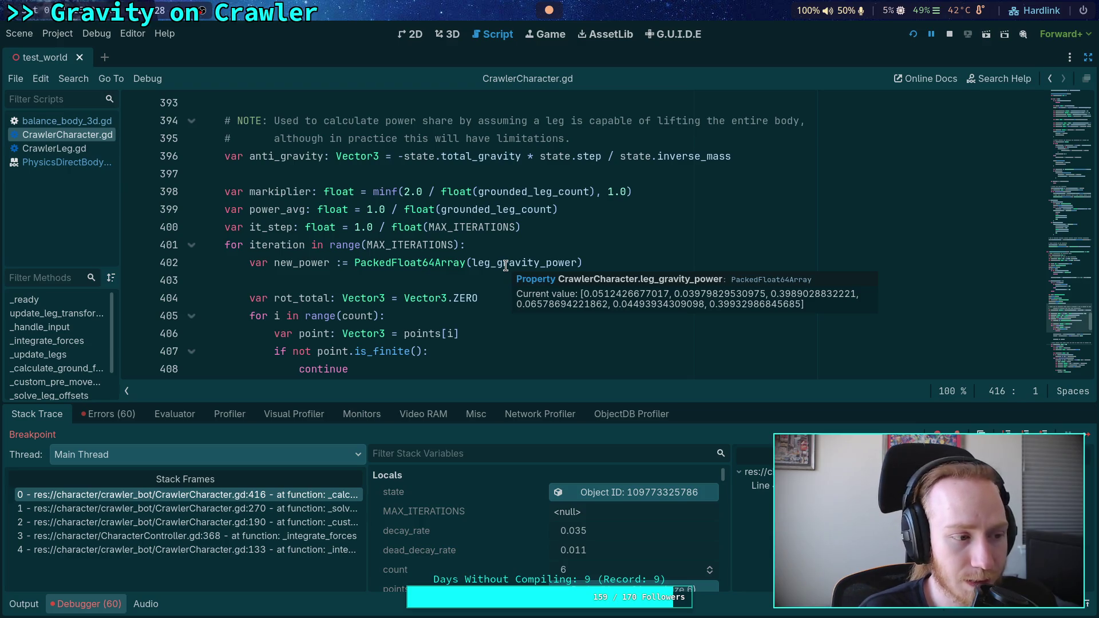
pyautogui.press('F12')
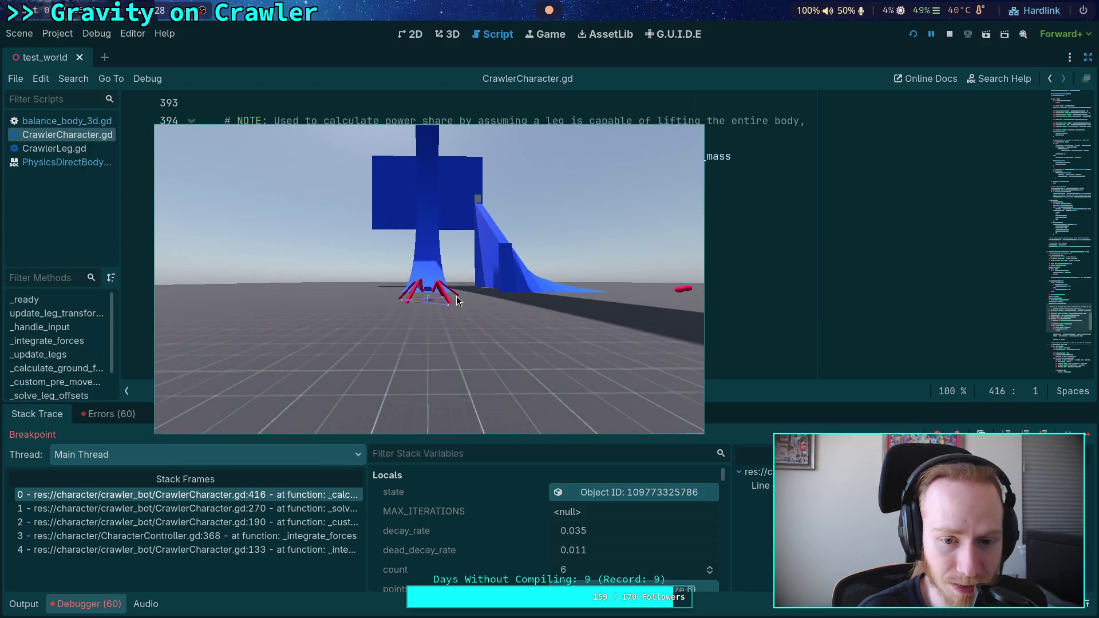
pyautogui.hotkey('alt', 'Tab')
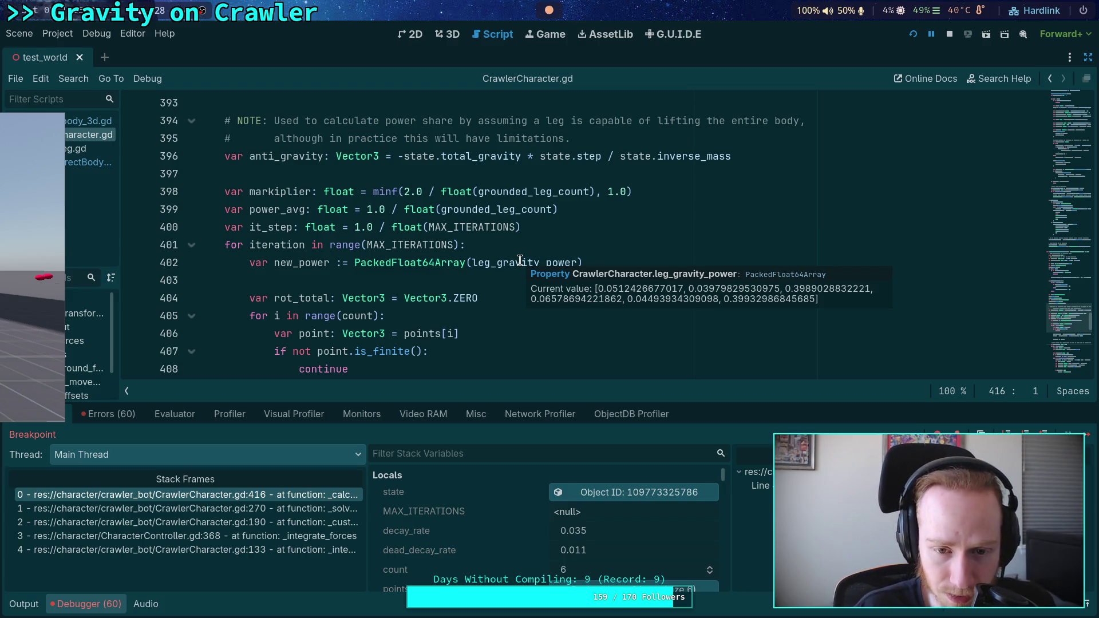
# Remove '1.0 - ' from dead_decay_rate on line 367, then stop the debug session
pyautogui.scroll(-6, 480, 316)
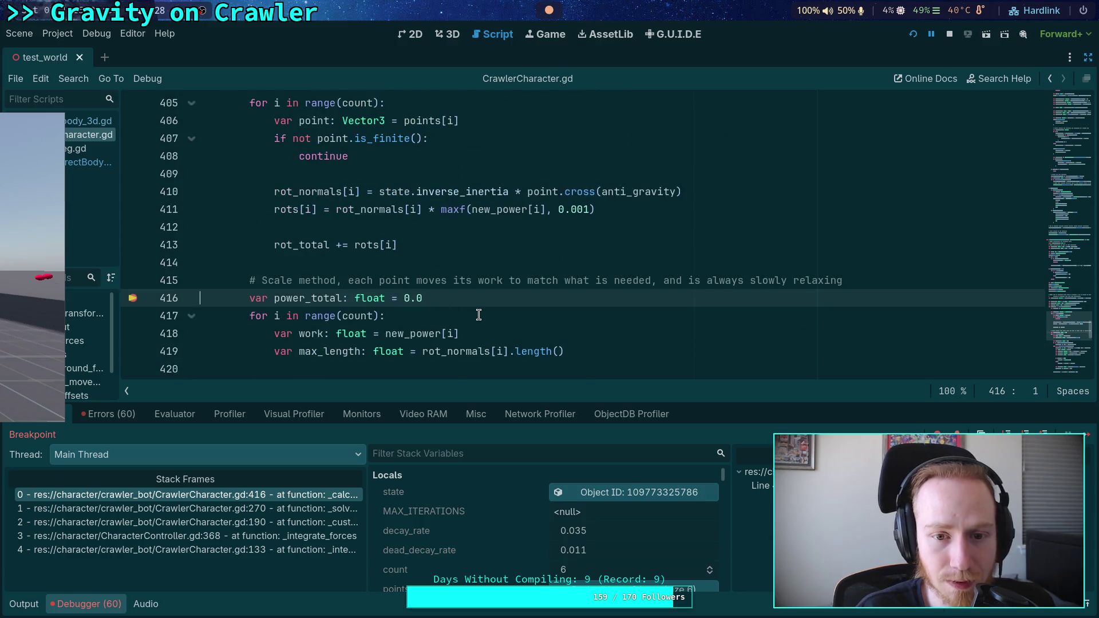
pyautogui.scroll(-1, 480, 316)
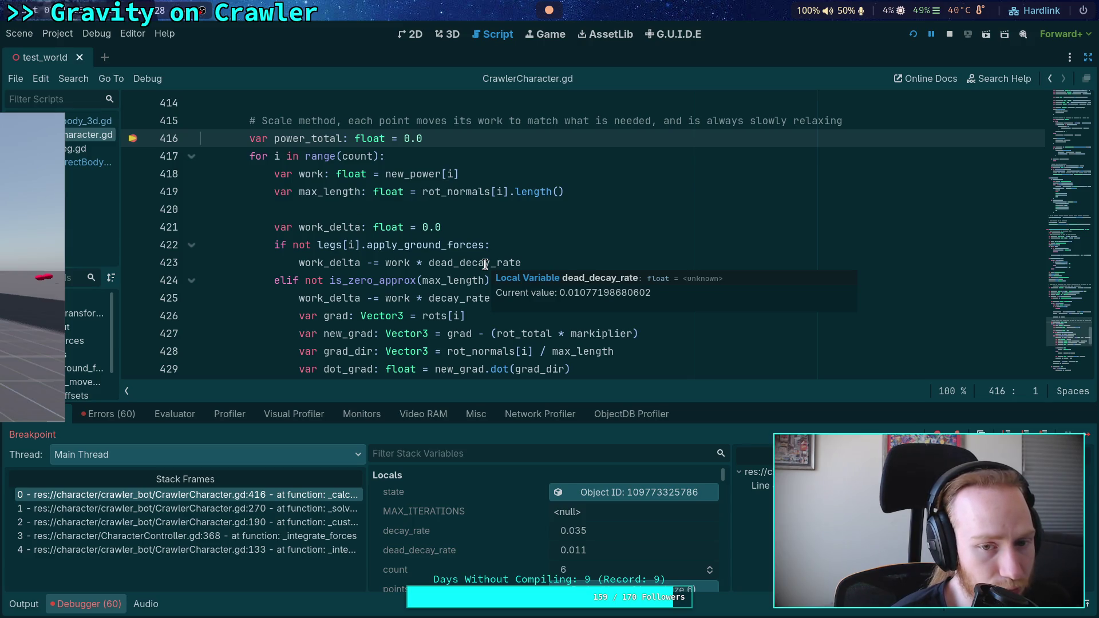
pyautogui.moveTo(448, 296)
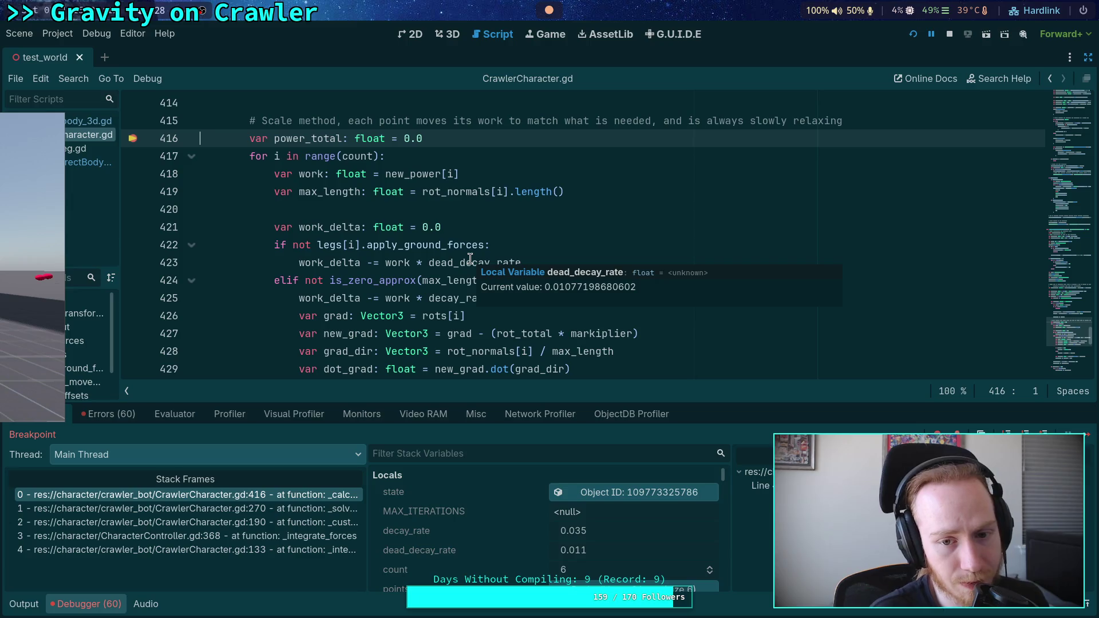
pyautogui.scroll(1, 473, 260)
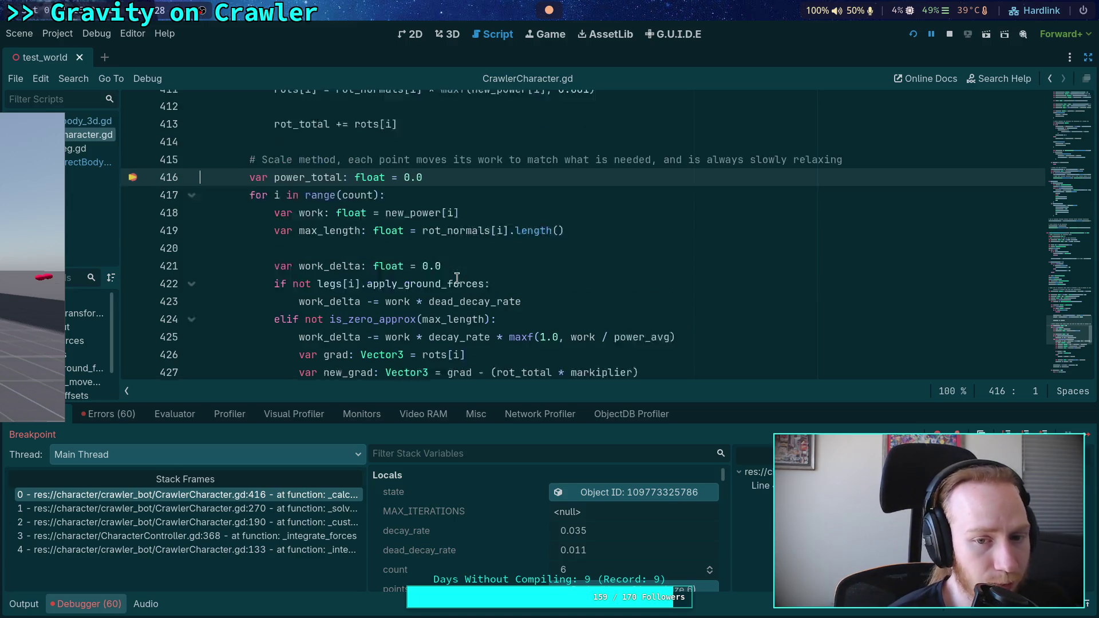
pyautogui.doubleClick(478, 308)
pyautogui.scroll(13, 492, 303)
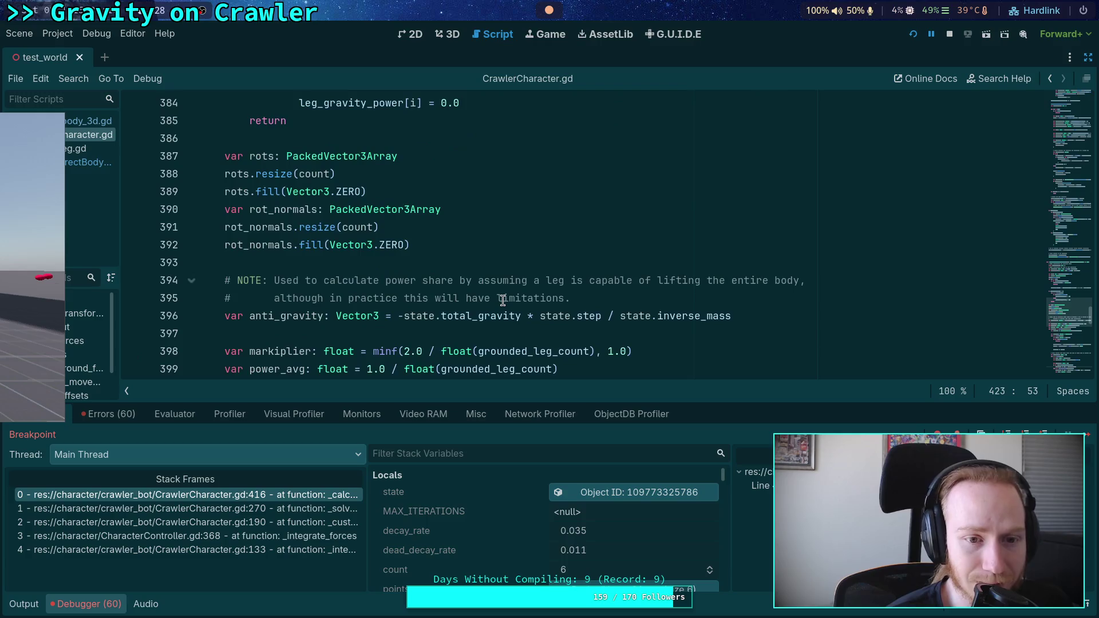
pyautogui.scroll(5, 498, 299)
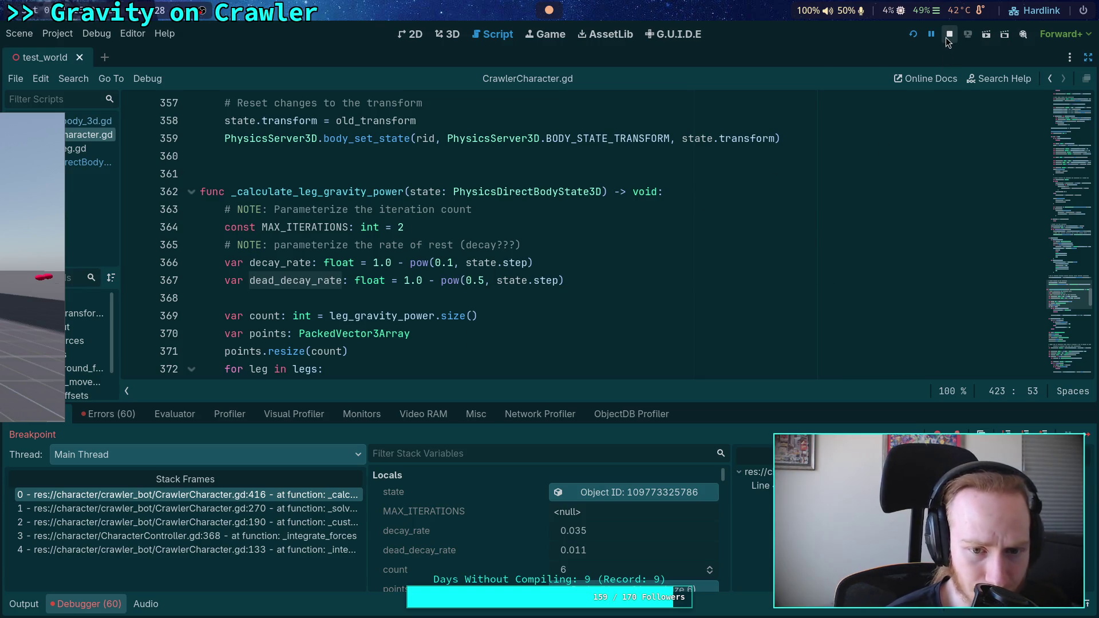
pyautogui.moveTo(410, 280); pyautogui.dragTo(440, 280)
pyautogui.press('BackSpace')
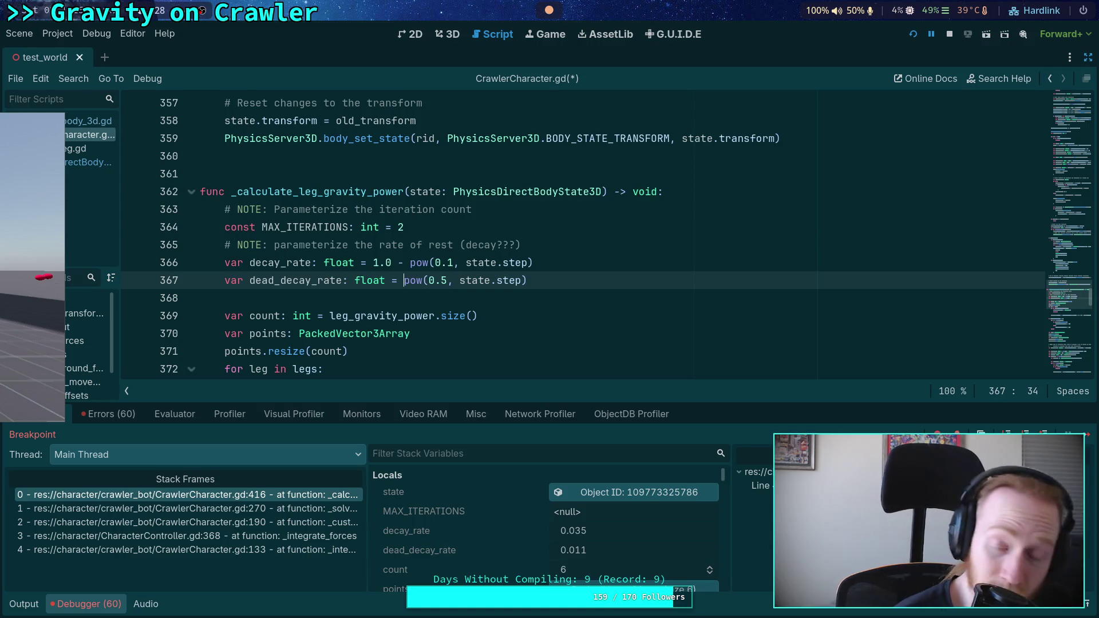
pyautogui.press('F8')
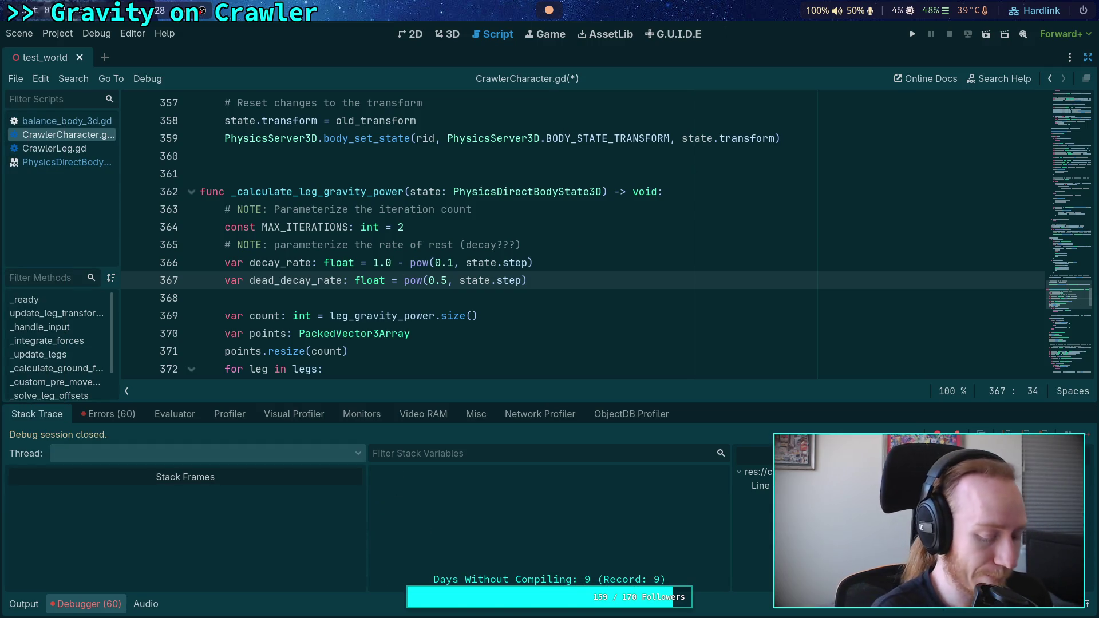
# Open a terminal, then check the current value of tick in the Python REPL
pyautogui.press('super+2')
pyautogui.press('super+Return')
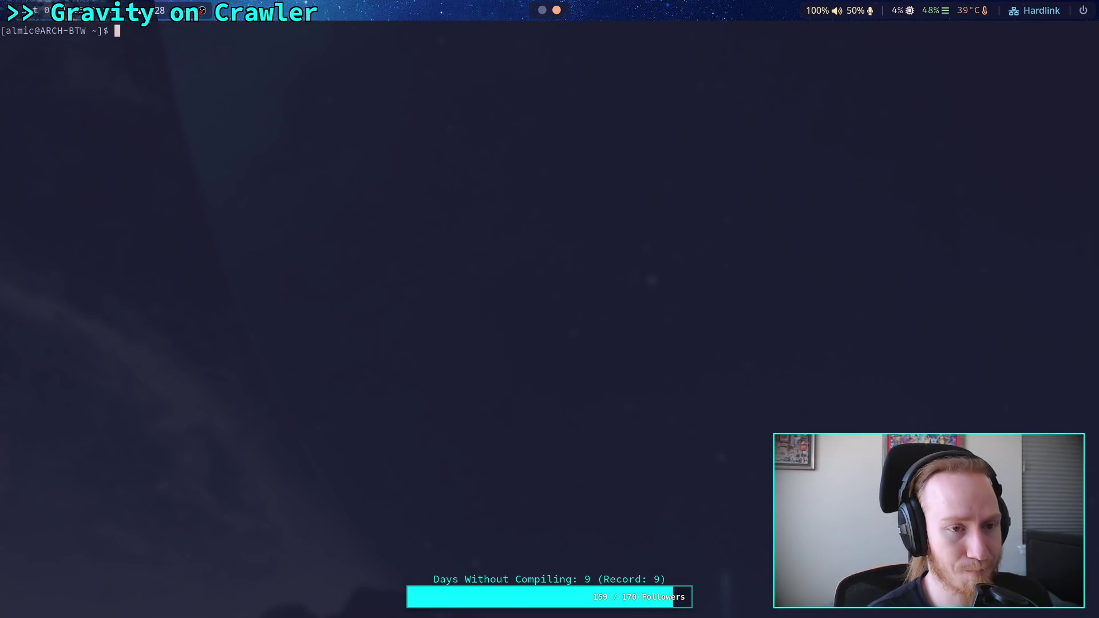
pyautogui.write('code p')
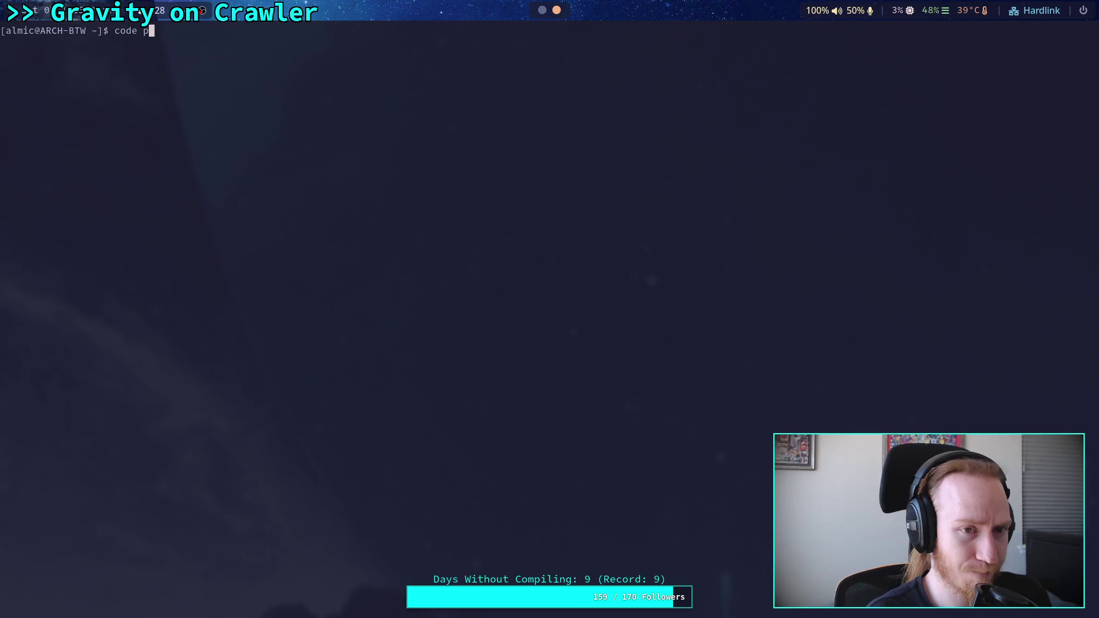
pyautogui.press('super+4')
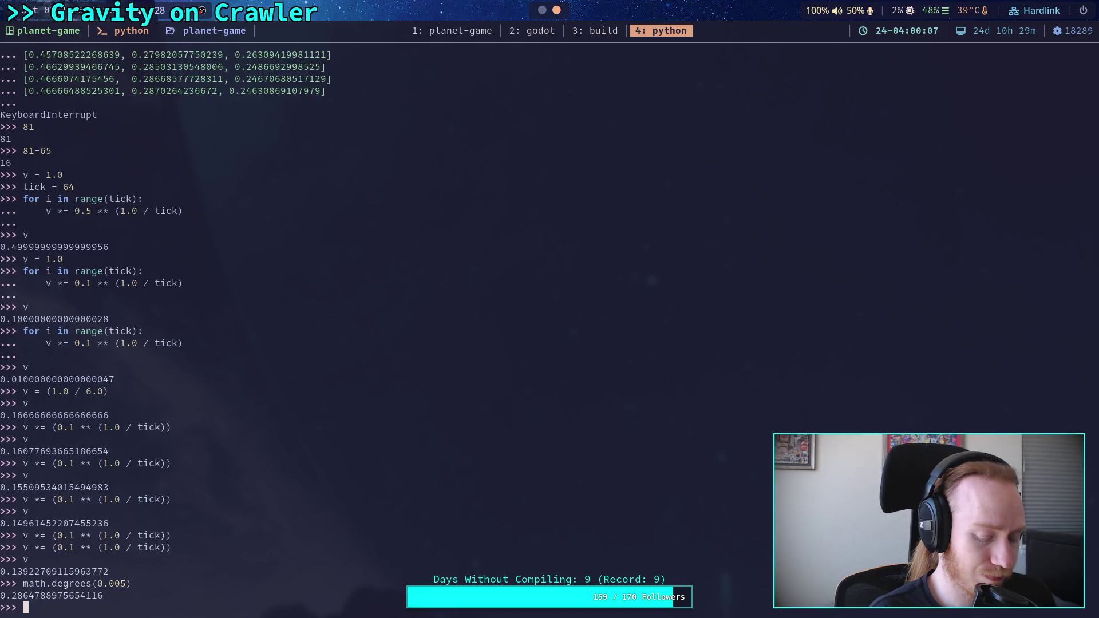
pyautogui.write('0.1 ** (')
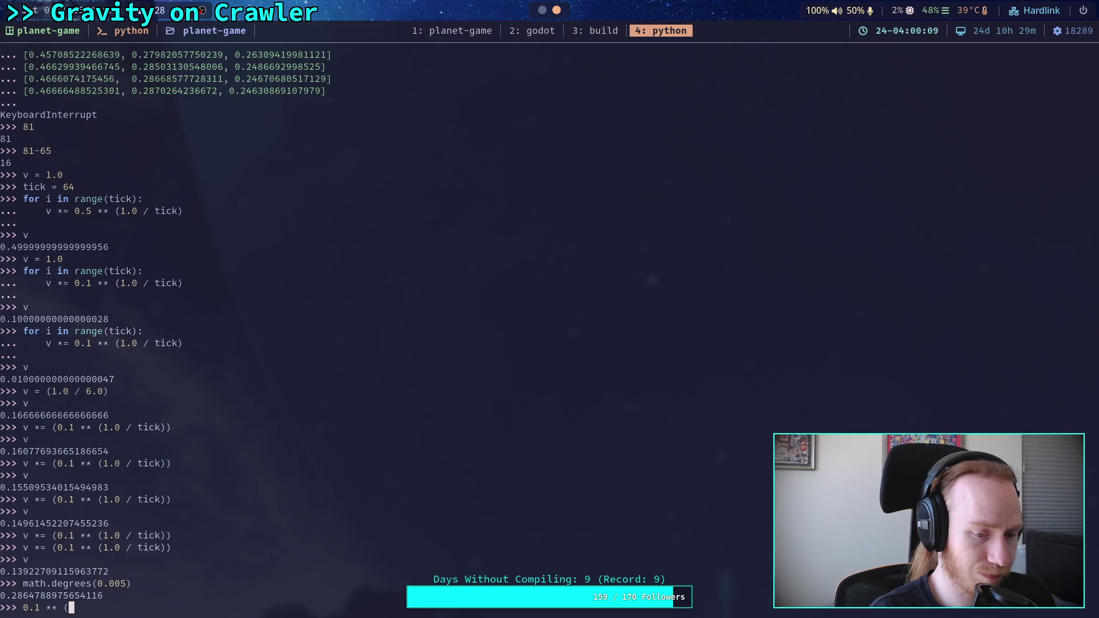
pyautogui.write('1.0 /')
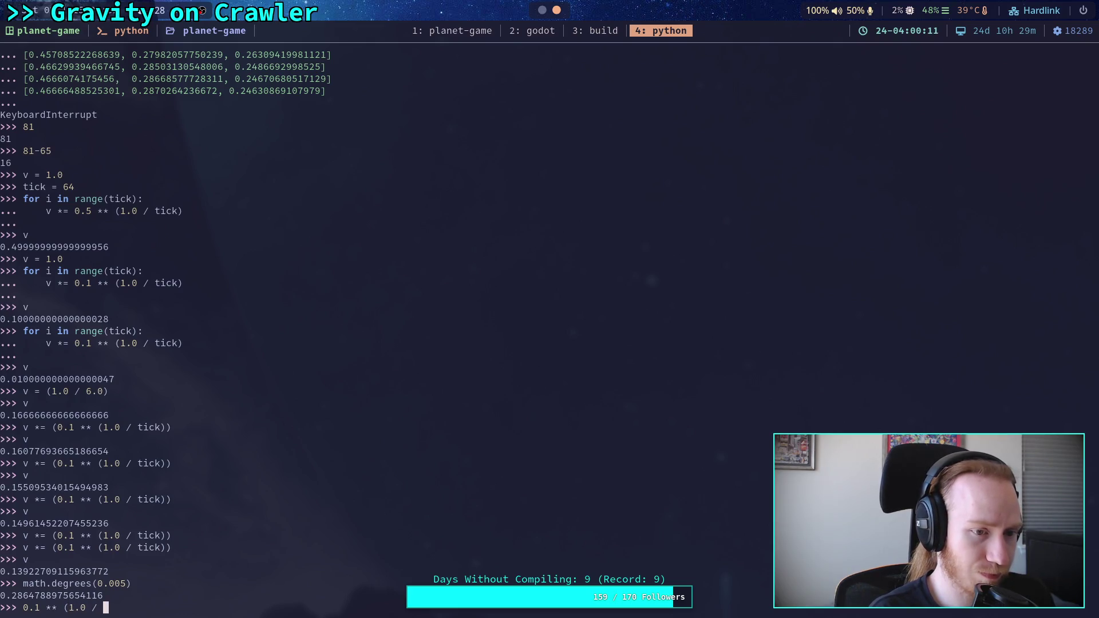
pyautogui.press('BackSpace')
pyautogui.press('BackSpace')
pyautogui.press('BackSpace')
pyautogui.write('tick')
pyautogui.press('Return')
# Evaluate (0.1 ** (1.0 / tick)), the per-tick factor for base 0.1
pyautogui.press('Up')
pyautogui.press('Up')
pyautogui.press('Down')
pyautogui.press('Up')
pyautogui.press('Up')
pyautogui.press('Up')
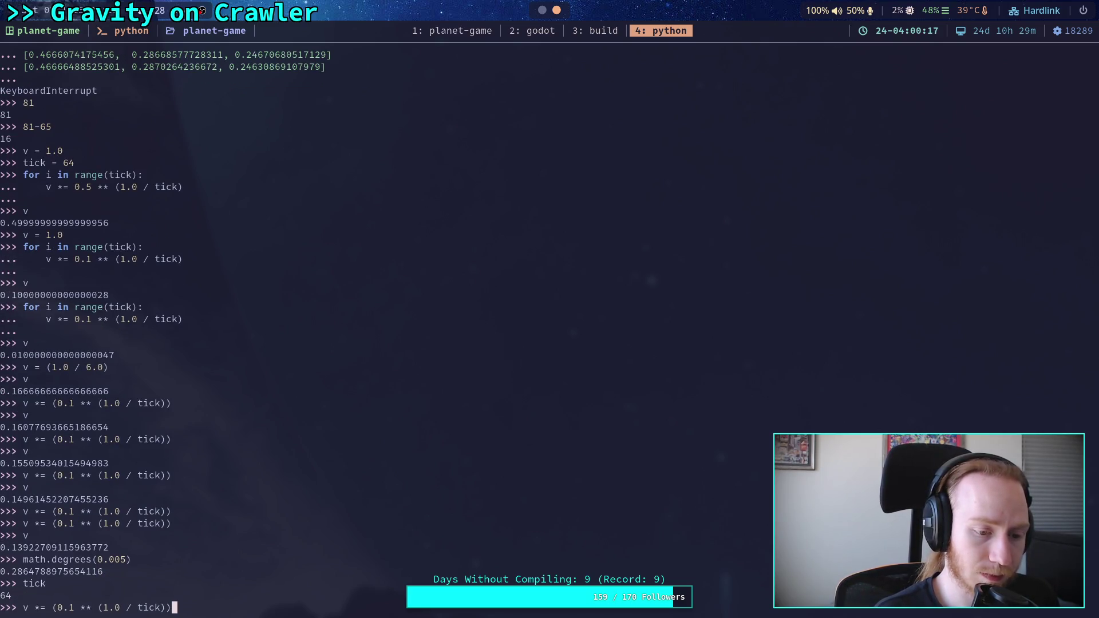
pyautogui.press('Left')
pyautogui.press('Left')
pyautogui.press('Left')
pyautogui.press('BackSpace')
pyautogui.press('BackSpace')
pyautogui.press('BackSpace')
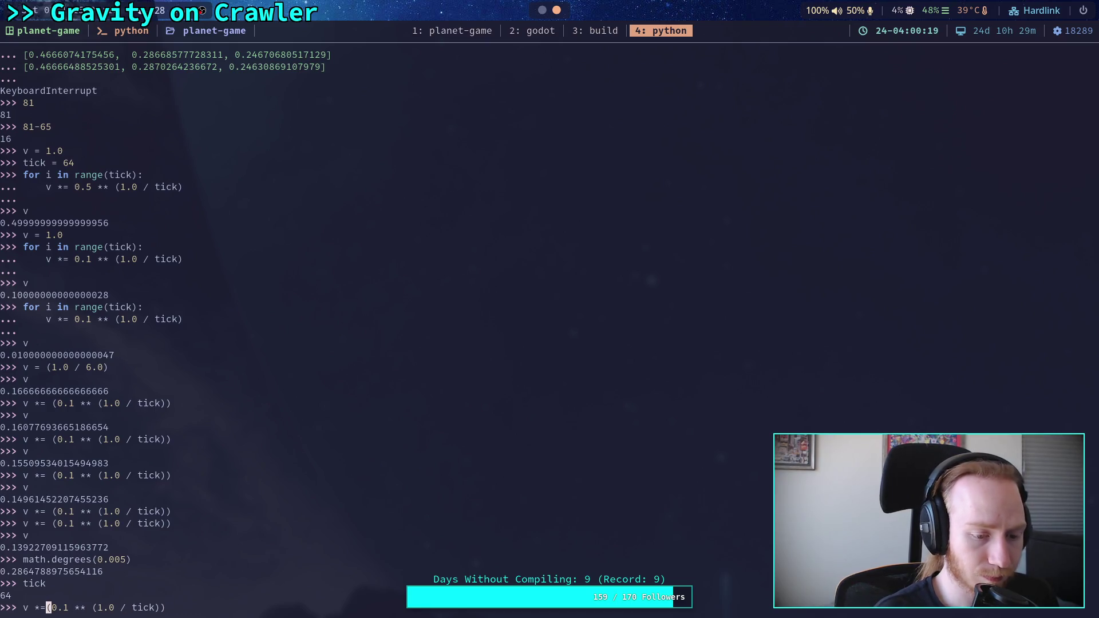
pyautogui.press('Return')
# Re-evaluate the per-tick factor with bases 0.3 and 0.5 (0.5 gives 0.989)
pyautogui.press('Up')
pyautogui.press('Left')
pyautogui.press('Left')
pyautogui.press('Left')
pyautogui.press('BackSpace')
pyautogui.write('3')
pyautogui.press('Return')
pyautogui.press('Up')
pyautogui.press('Left')
pyautogui.press('Left')
pyautogui.press('Left')
pyautogui.press('BackSpace')
pyautogui.write('5')
pyautogui.press('Return')
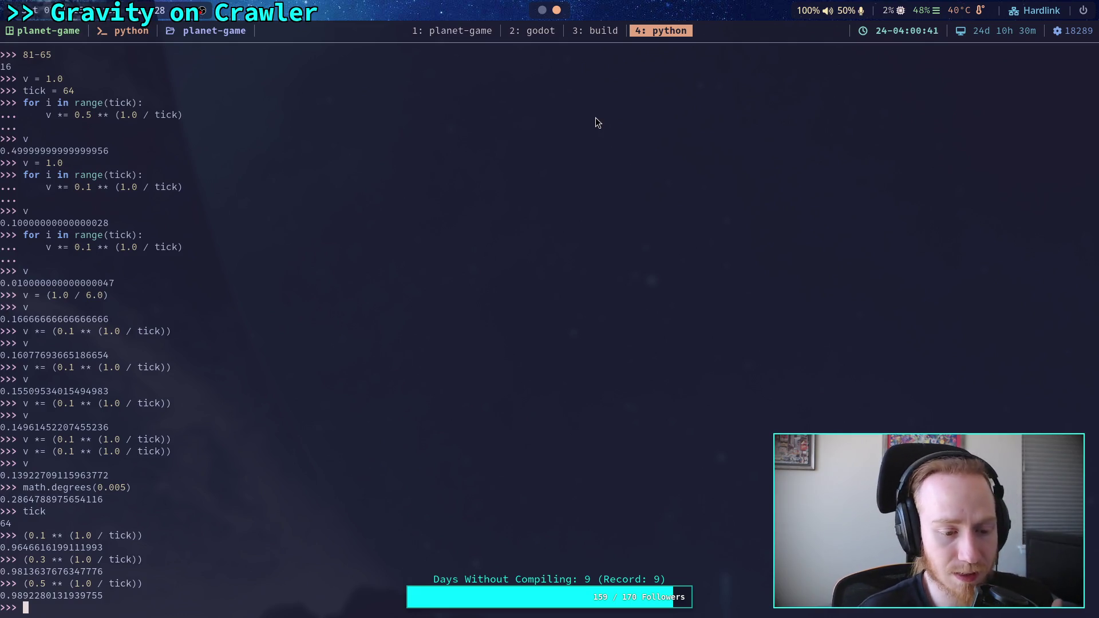
pyautogui.click(540, 11)
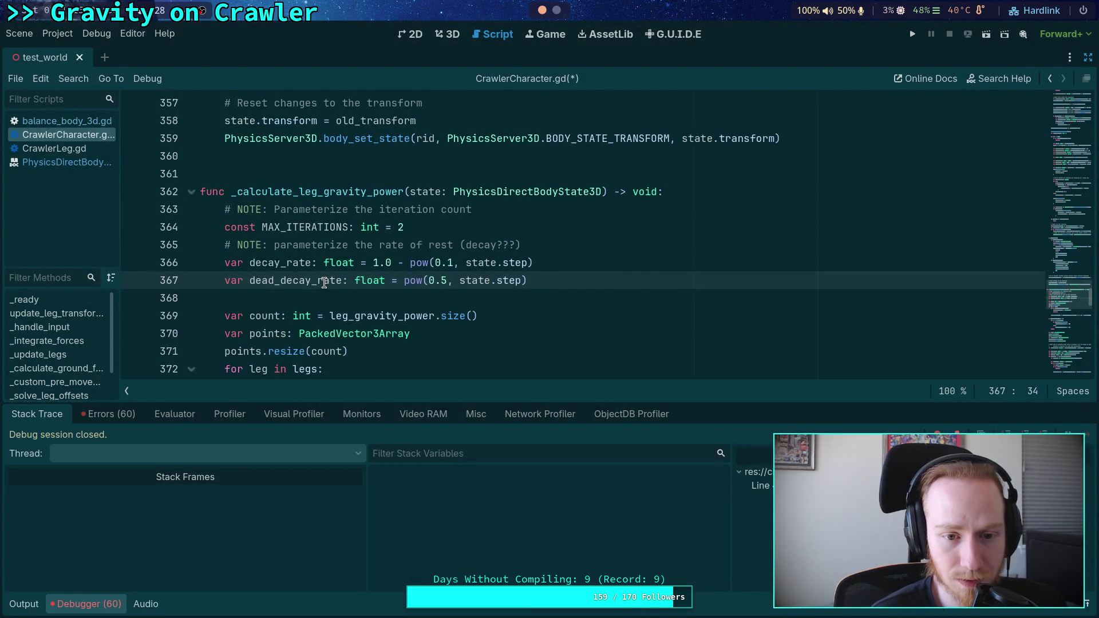
# Compute 1.0 - (0.5 ** (1.0 / tick)) in the REPL, giving 0.011
pyautogui.scroll(-1, 546, 276)
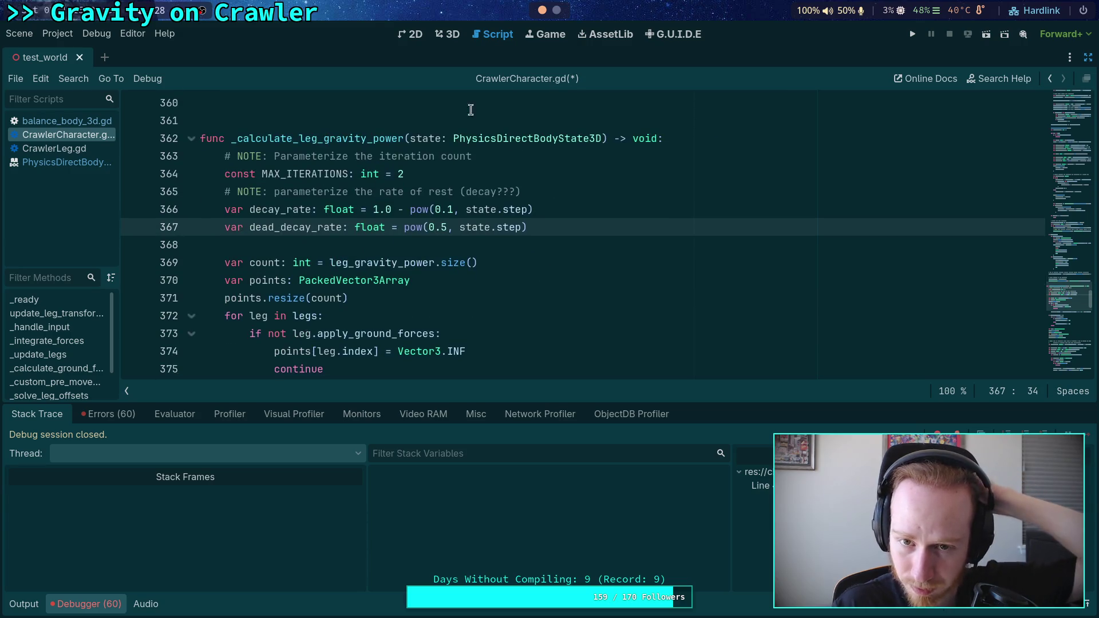
pyautogui.click(557, 10)
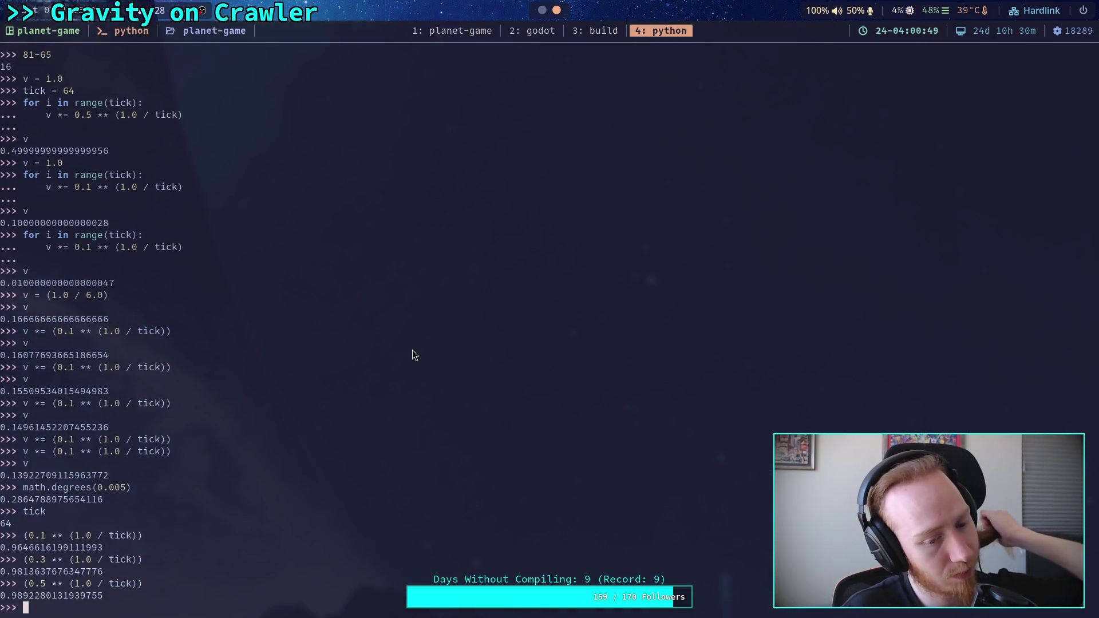
pyautogui.press('Up')
pyautogui.press('Left')
pyautogui.press('Left')
pyautogui.press('Left')
# Compute 1.0 - (0.1 ** (1.0 / tick)), giving 0.035
pyautogui.press('Left')
pyautogui.press('Left')
pyautogui.press('Left')
pyautogui.write('1.0 -')
pyautogui.press('Return')
pyautogui.press('Up')
pyautogui.press('Left')
pyautogui.press('Left')
pyautogui.press('Left')
pyautogui.press('Right')
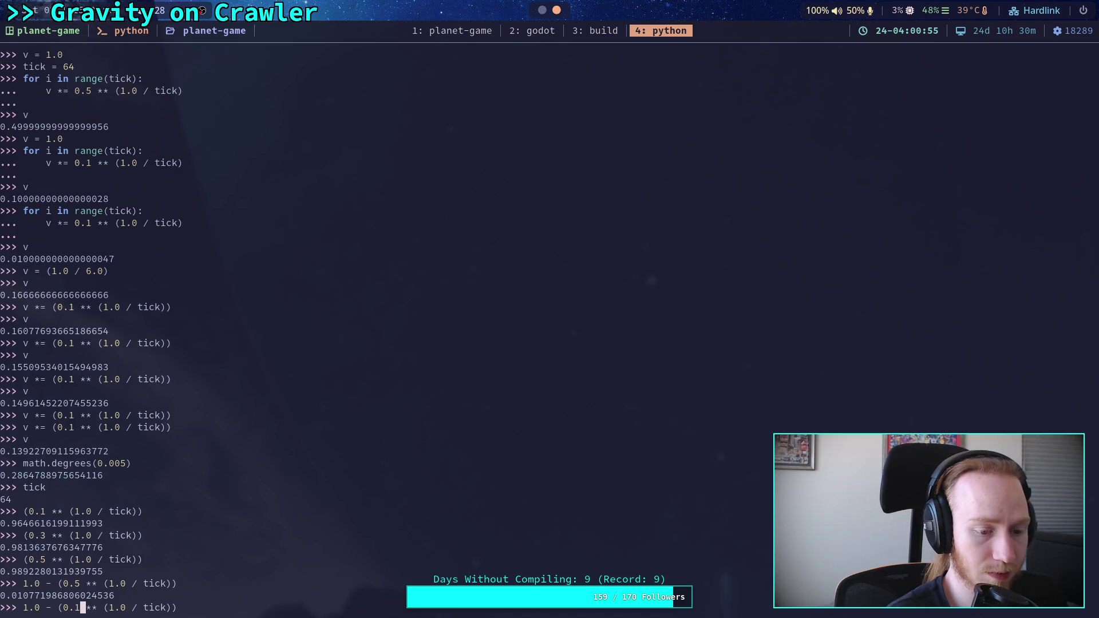
pyautogui.press('Return')
# Evaluate (0.9 ** (1.0 / tick)), the per-tick factor for base 0.9, giving 0.998
pyautogui.press('Up')
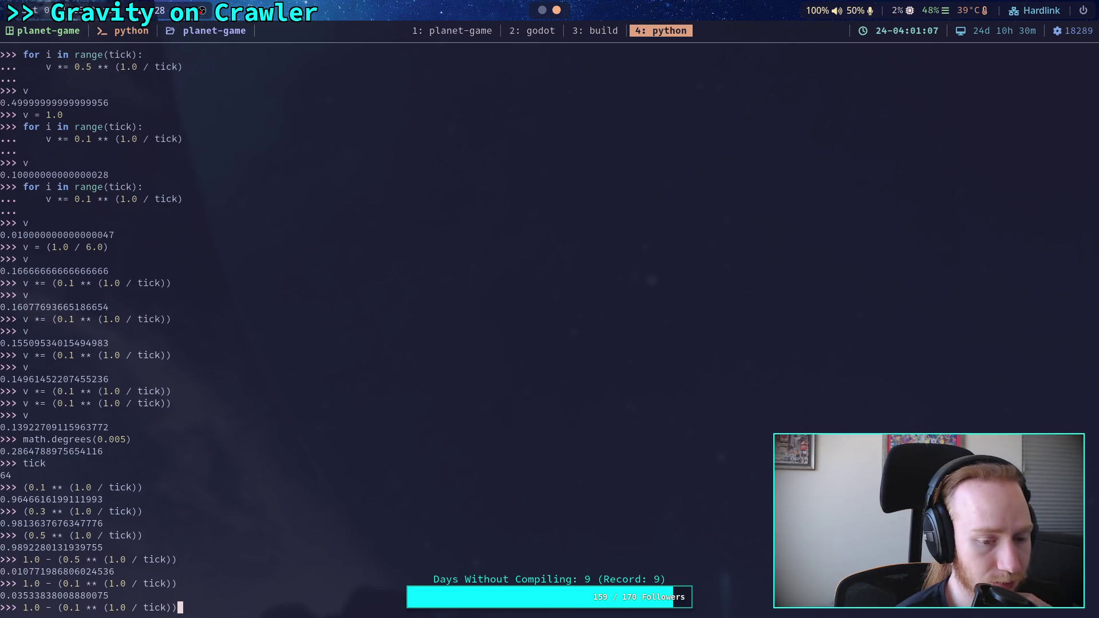
pyautogui.press('Left')
pyautogui.press('Left')
pyautogui.press('Left')
pyautogui.press('BackSpace')
pyautogui.press('BackSpace')
pyautogui.press('BackSpace')
pyautogui.press('BackSpace')
pyautogui.press('Right')
pyautogui.press('Right')
pyautogui.press('Right')
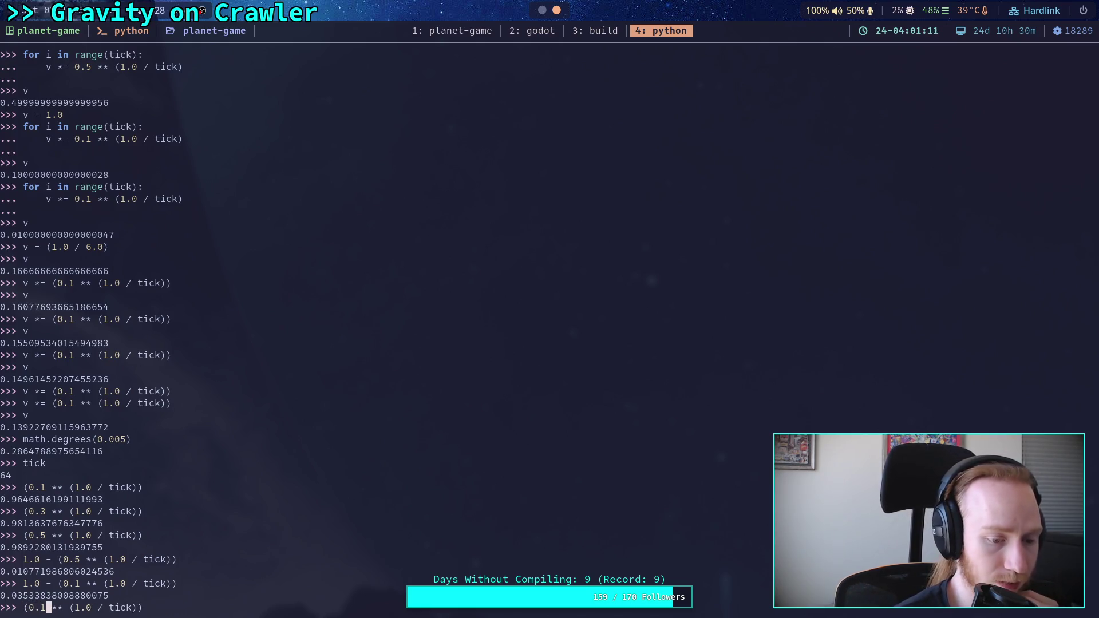
pyautogui.press('BackSpace')
pyautogui.write('9')
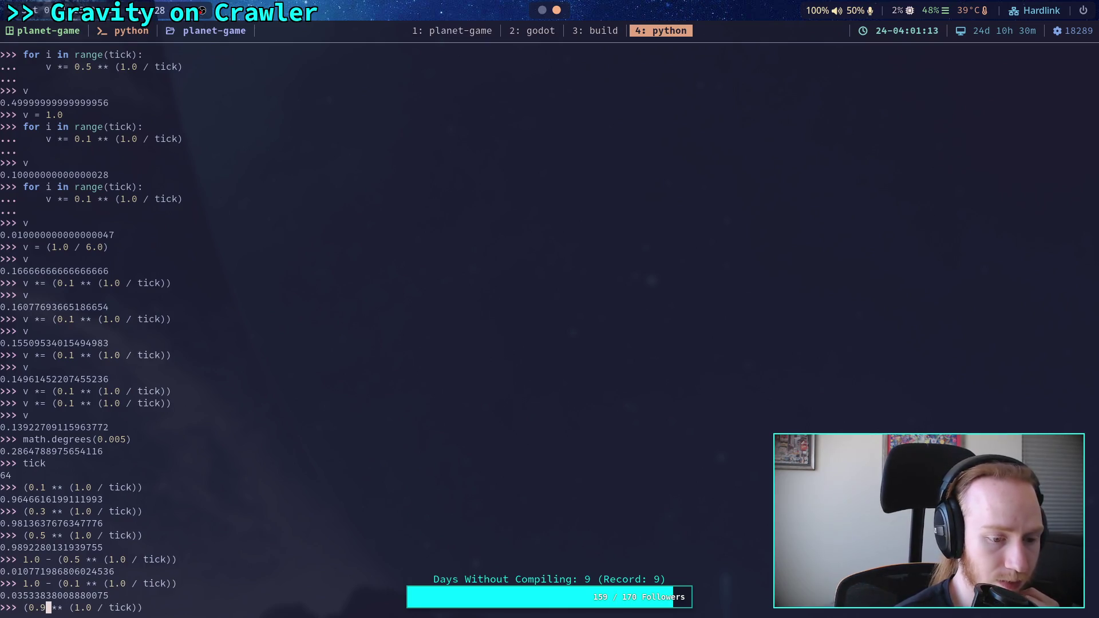
pyautogui.press('Return')
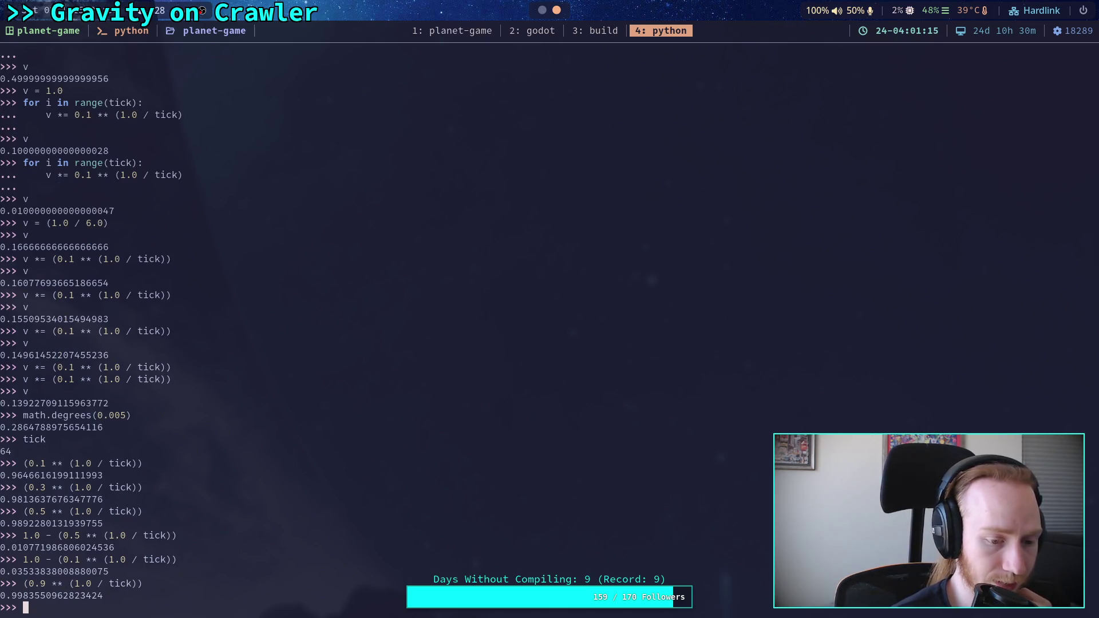
pyautogui.press('super+2')
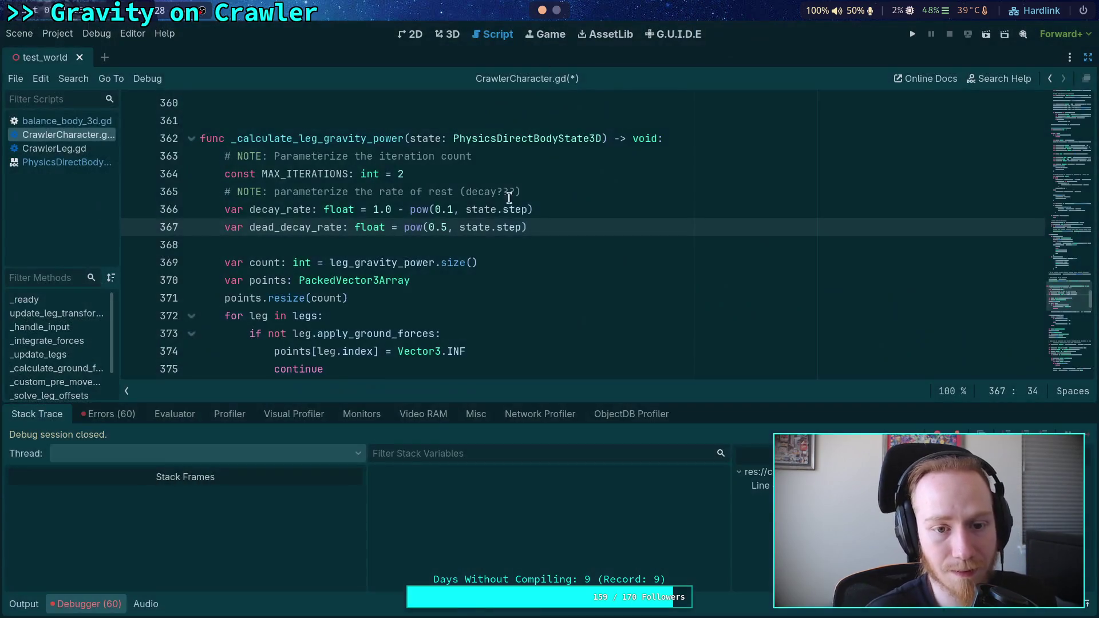
# On line 366, remove '1.0 - ' and change decay_rate's base from 0.1 to 0.8
pyautogui.moveTo(400, 209); pyautogui.dragTo(373, 210)
pyautogui.press('BackSpace')
pyautogui.doubleClick(412, 209)
pyautogui.write('9')
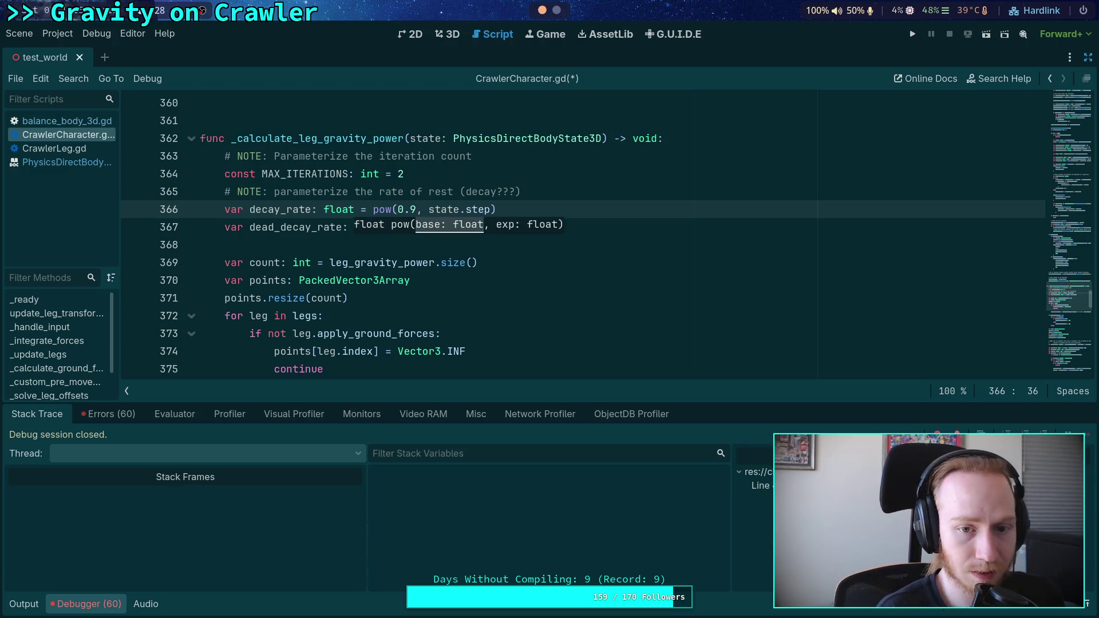
pyautogui.click(411, 209)
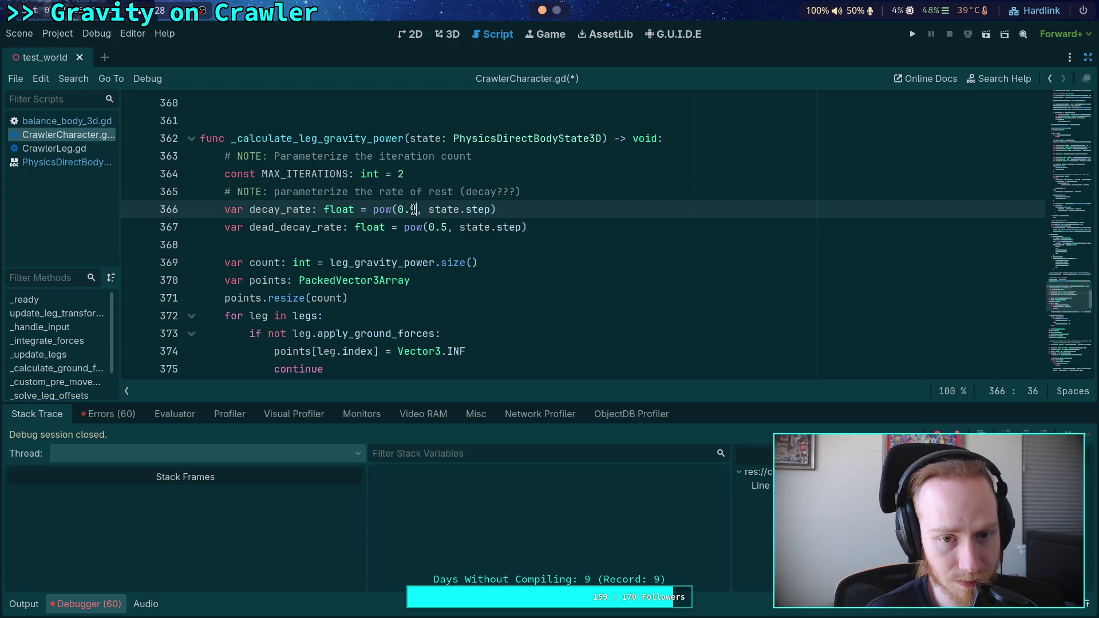
pyautogui.press('Delete')
pyautogui.write('8')
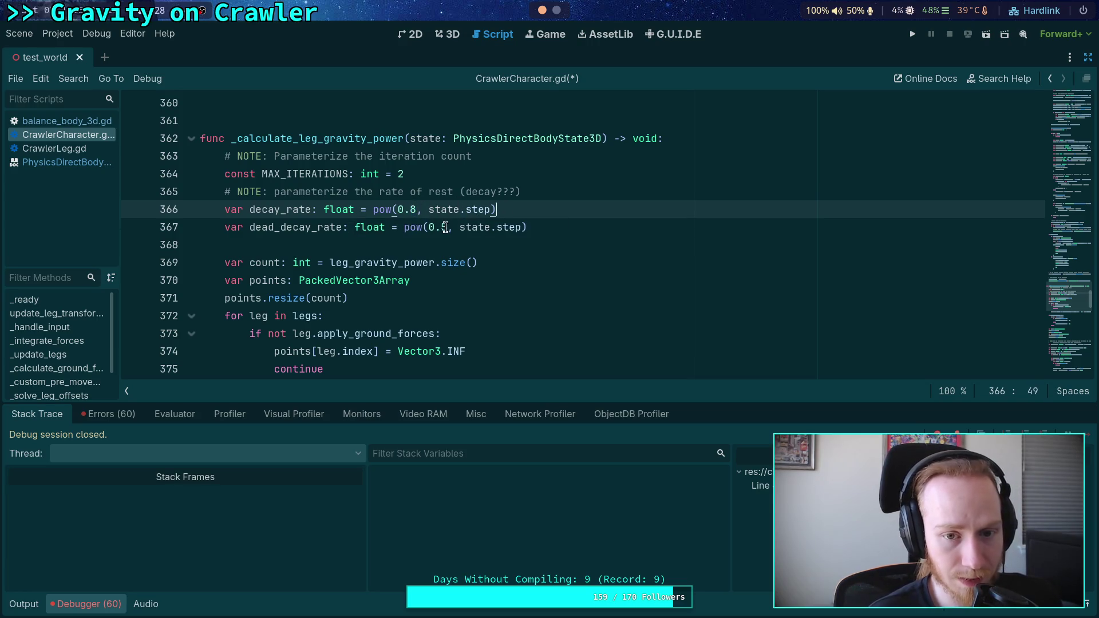
pyautogui.moveTo(449, 228); pyautogui.dragTo(439, 228)
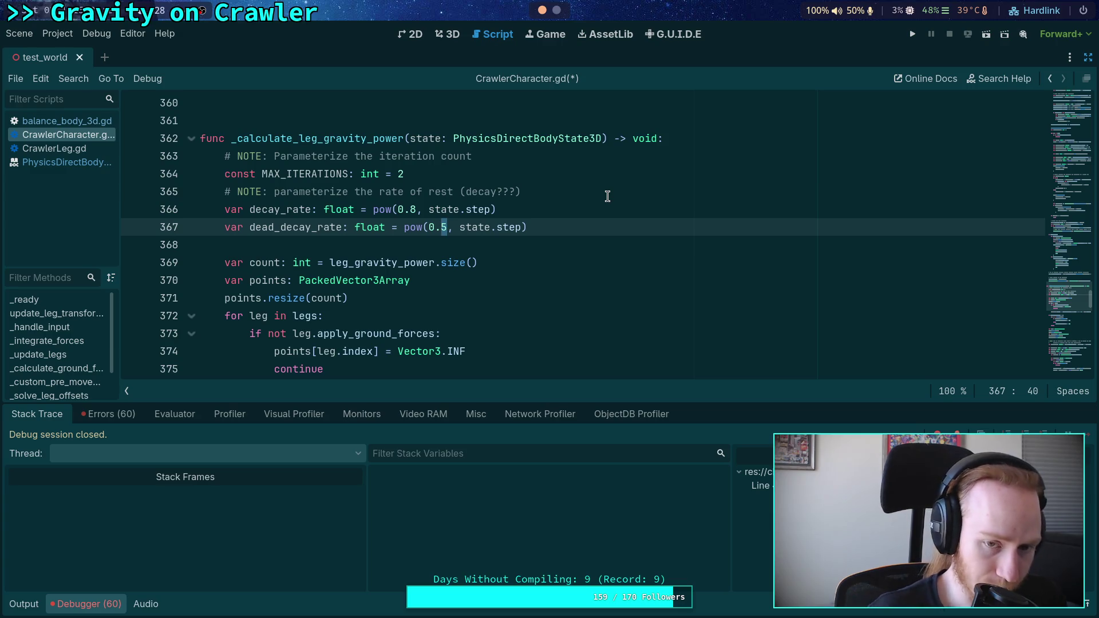
pyautogui.click(608, 196)
# Compare per-tick factors for bases 0.8 (0.9965) and 0.5 in the REPL
pyautogui.press('super+4')
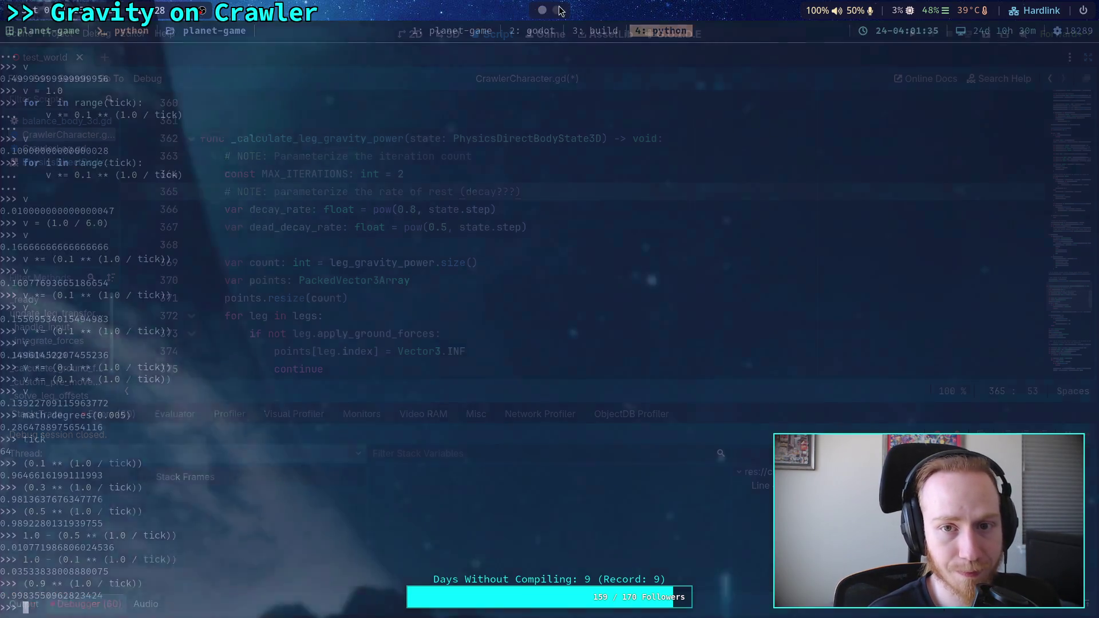
pyautogui.press('Left')
pyautogui.press('Left')
pyautogui.press('Left')
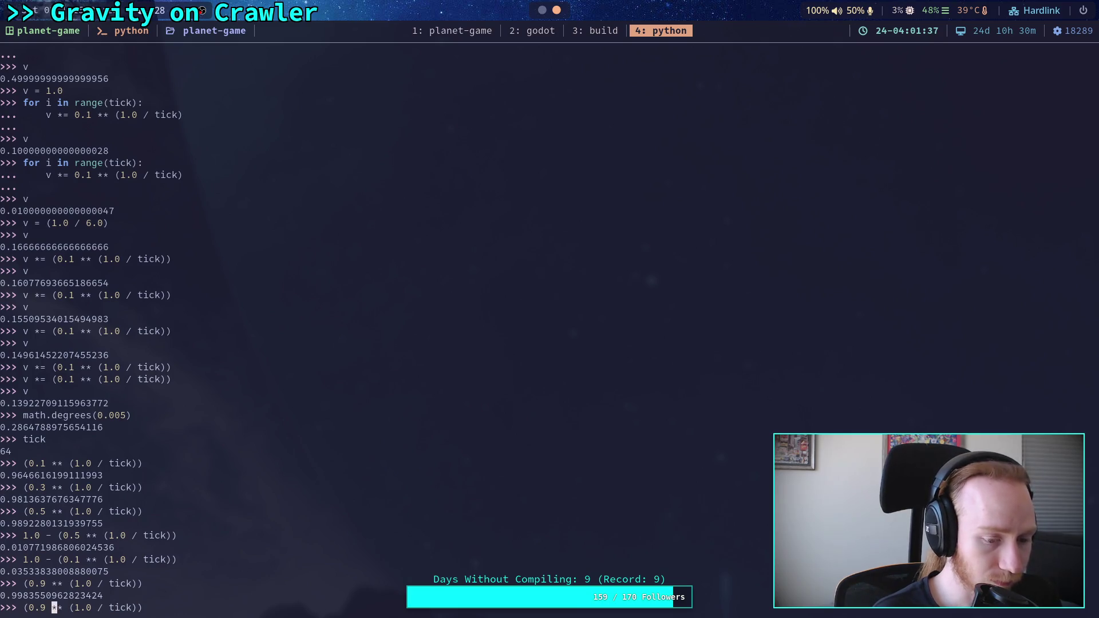
pyautogui.press('Return')
pyautogui.press('Up')
pyautogui.press('Left')
pyautogui.press('Left')
pyautogui.press('Left')
pyautogui.press('BackSpace')
pyautogui.write('5')
pyautogui.press('Return')
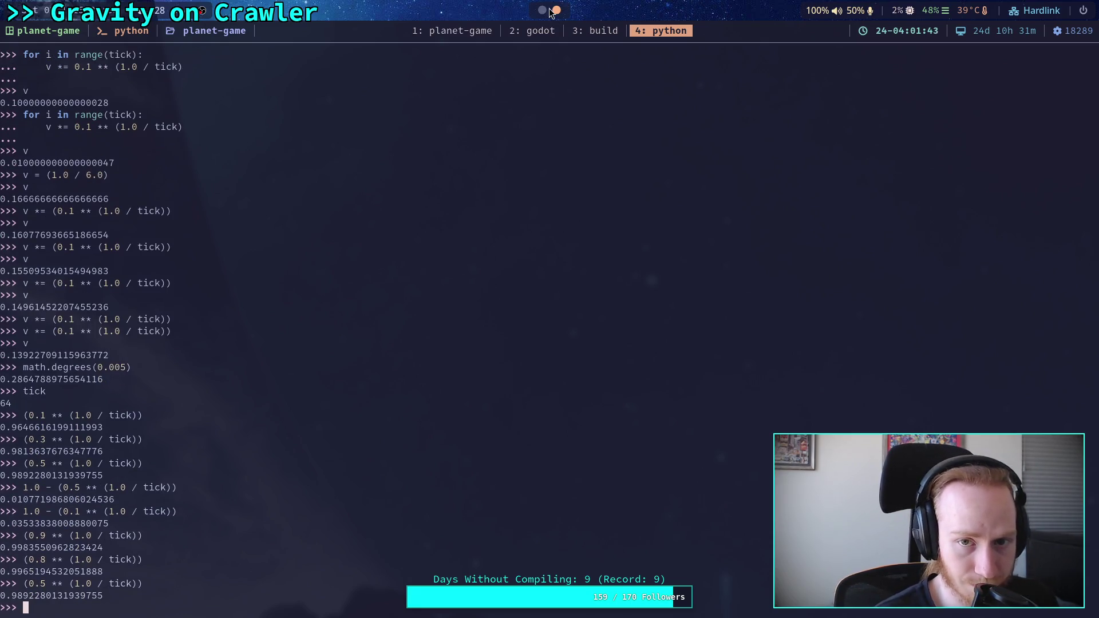
# Save CrawlerCharacter.gd in the Godot script editor
pyautogui.click(545, 10)
pyautogui.click(555, 221)
pyautogui.hotkey('ctrl', 's')
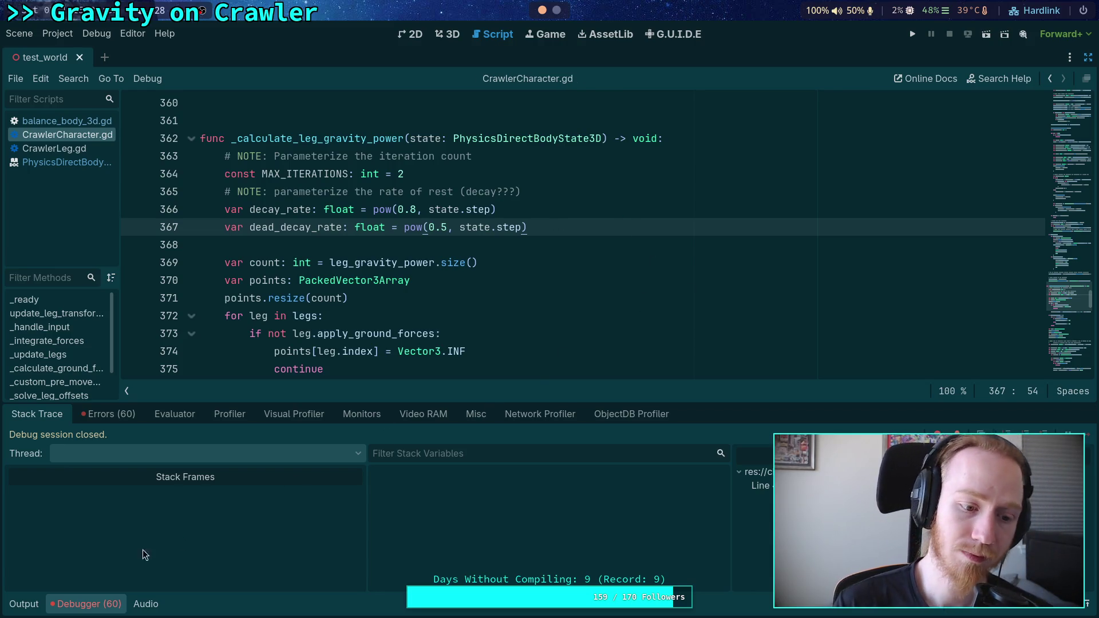
# Collapse the bottom panel and read through lines 378–440 where decay_rate is applied
pyautogui.click(36, 605)
pyautogui.click(36, 605)
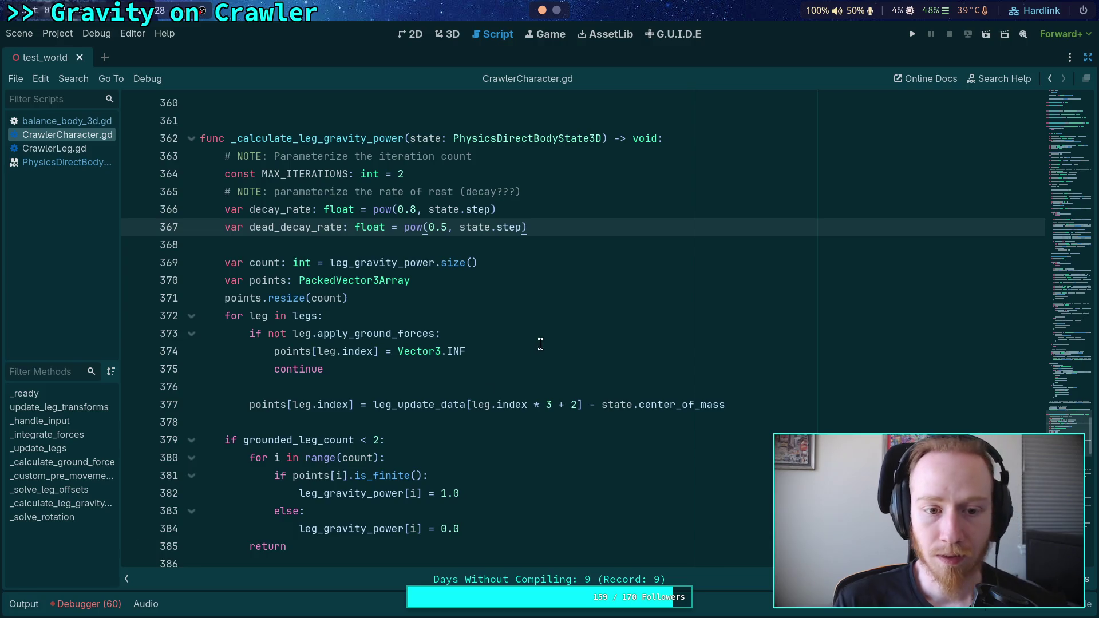
pyautogui.scroll(-6, 541, 344)
pyautogui.scroll(-12, 541, 343)
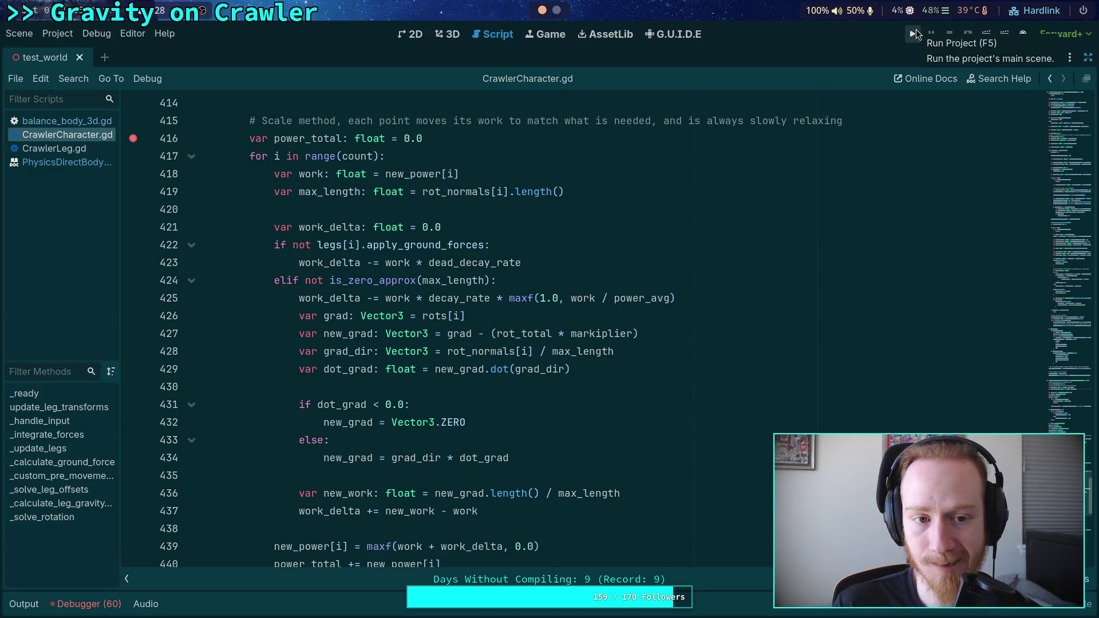
pyautogui.scroll(5, 651, 286)
pyautogui.scroll(13, 651, 286)
pyautogui.scroll(-13, 651, 286)
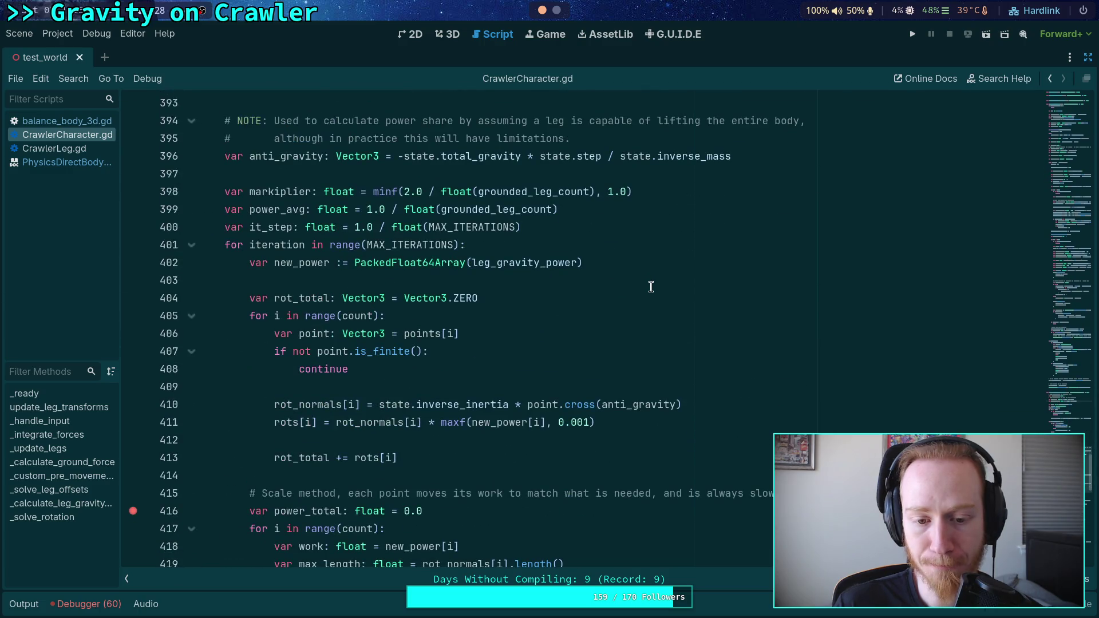
pyautogui.scroll(-4, 651, 286)
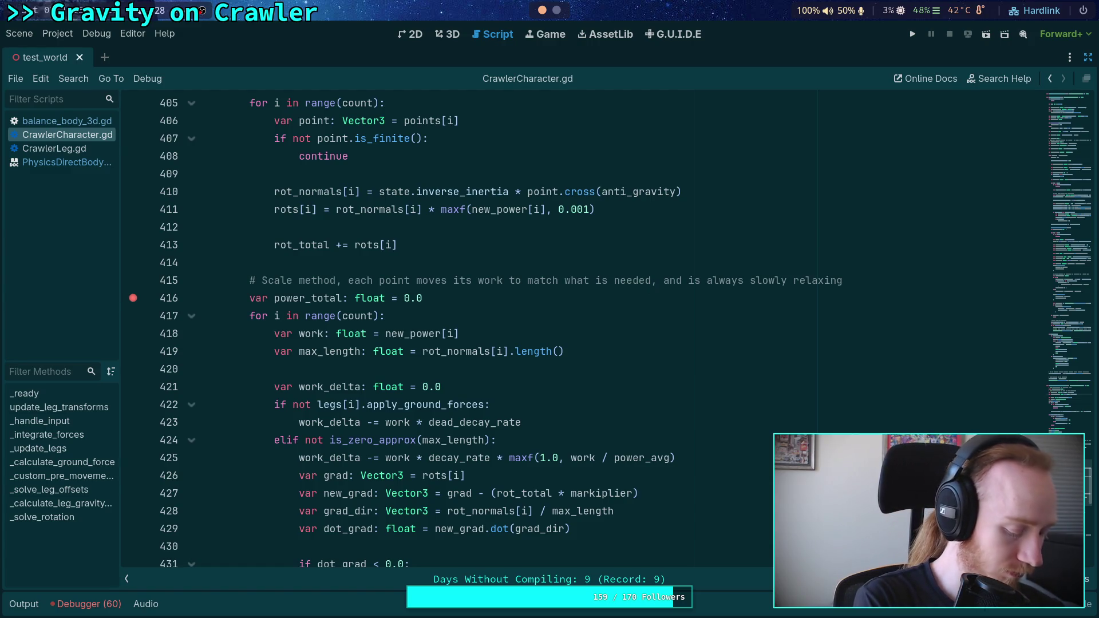
pyautogui.press('super+4')
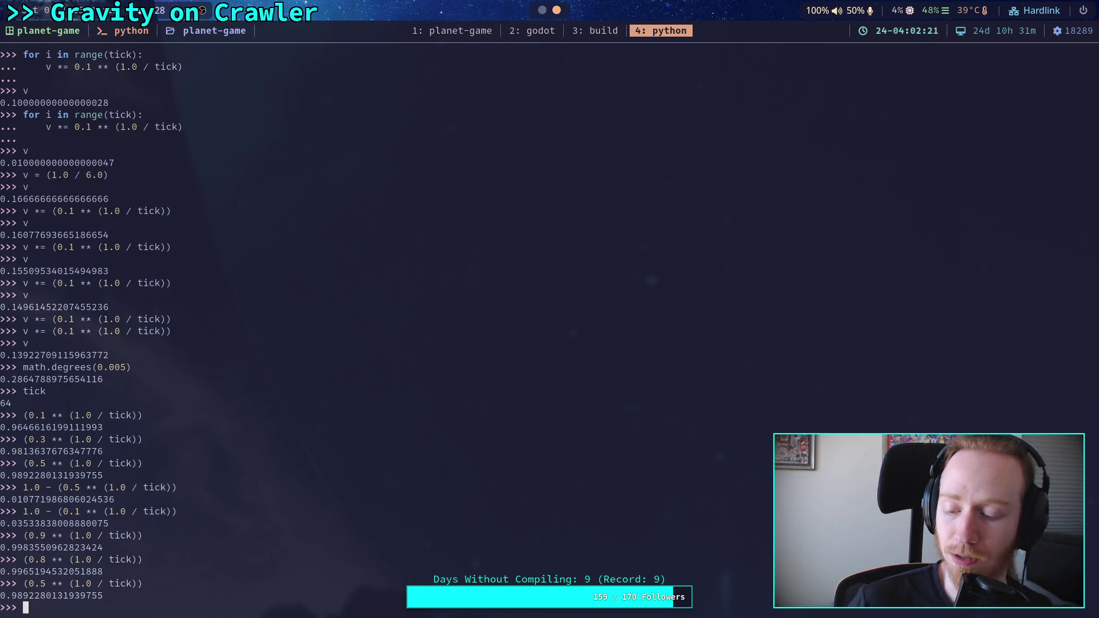
# Evaluate per-tick factors for edge bases 0.0 and 1.0 at tick 64, giving 0.0 and 1.0
pyautogui.press('Up')
pyautogui.press('Left')
pyautogui.press('Left')
pyautogui.press('Left')
pyautogui.press('BackSpace')
pyautogui.write('0')
pyautogui.press('Return')
pyautogui.press('Up')
pyautogui.press('Left')
pyautogui.press('Left')
pyautogui.press('Left')
pyautogui.press('BackSpace')
pyautogui.press('BackSpace')
pyautogui.press('BackSpace')
pyautogui.write('1.0')
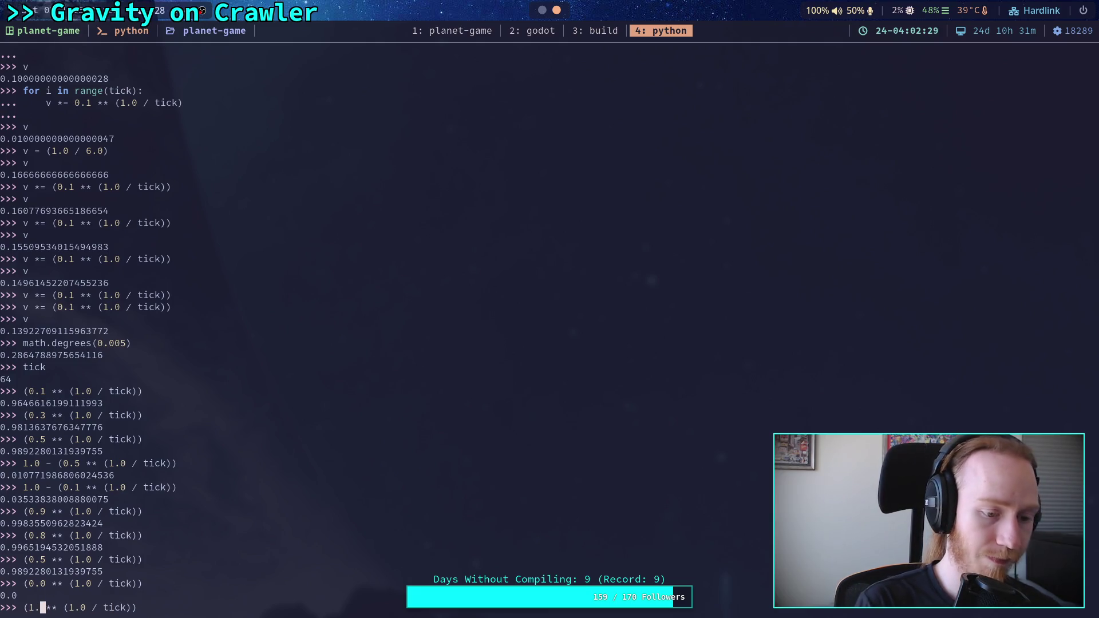
pyautogui.press('Return')
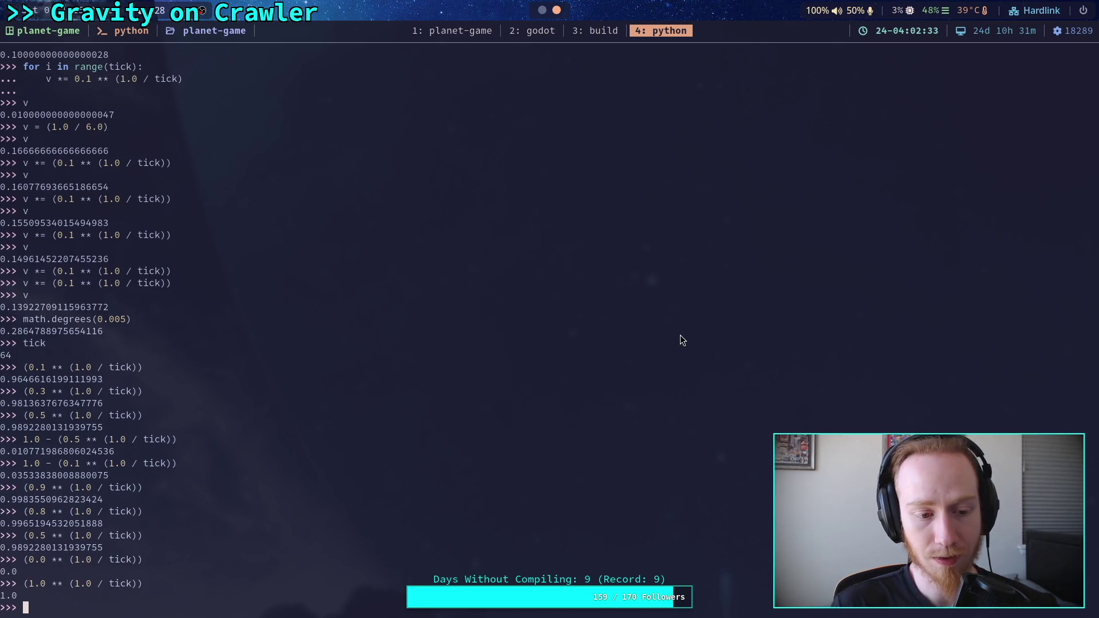
pyautogui.press('super+2')
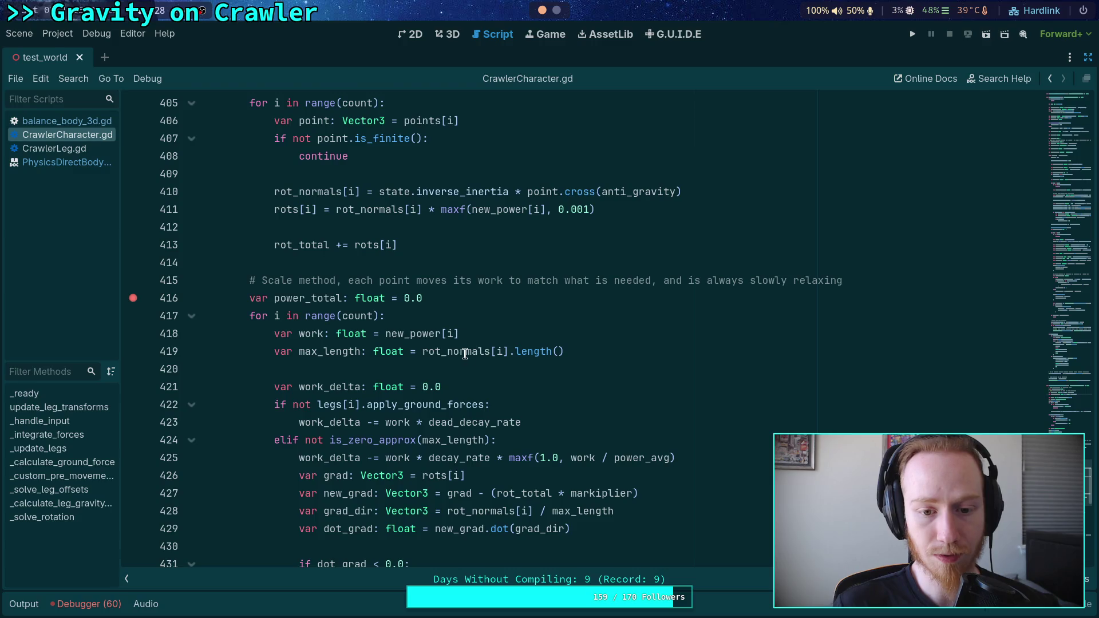
# Scroll back to decay_rate's pow(0.8, state.step) on line 366
pyautogui.scroll(15, 474, 375)
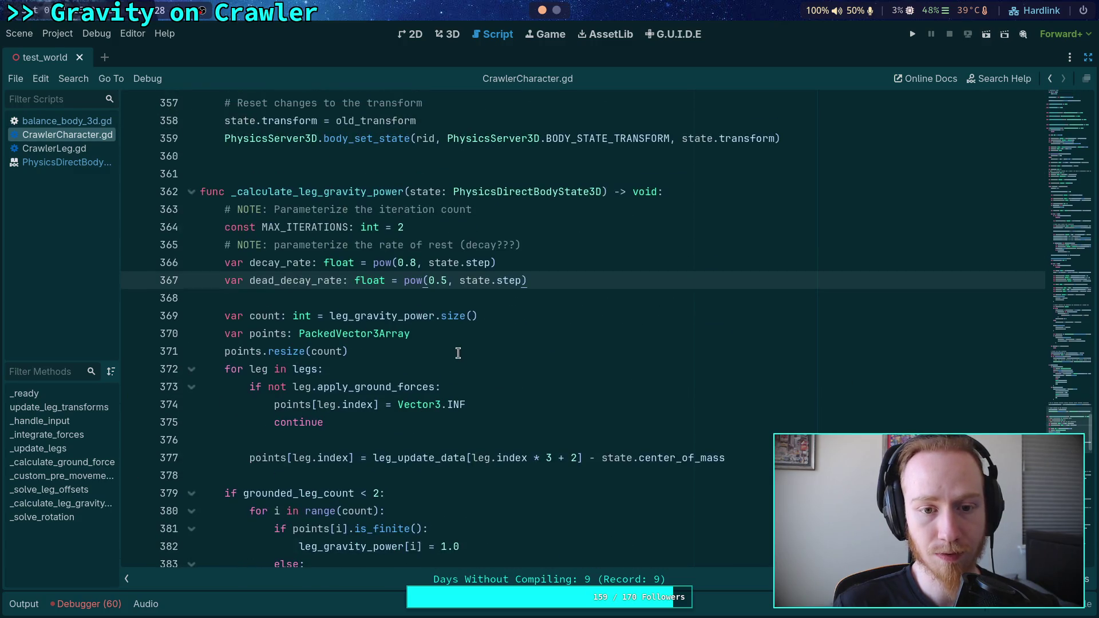
pyautogui.click(411, 263)
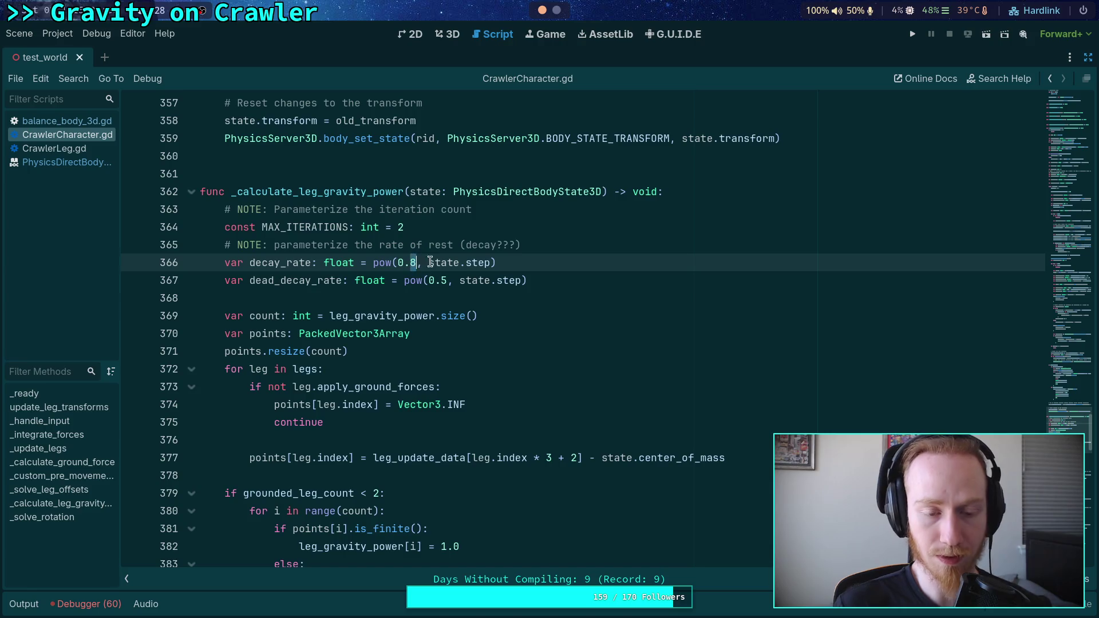
pyautogui.press('Right')
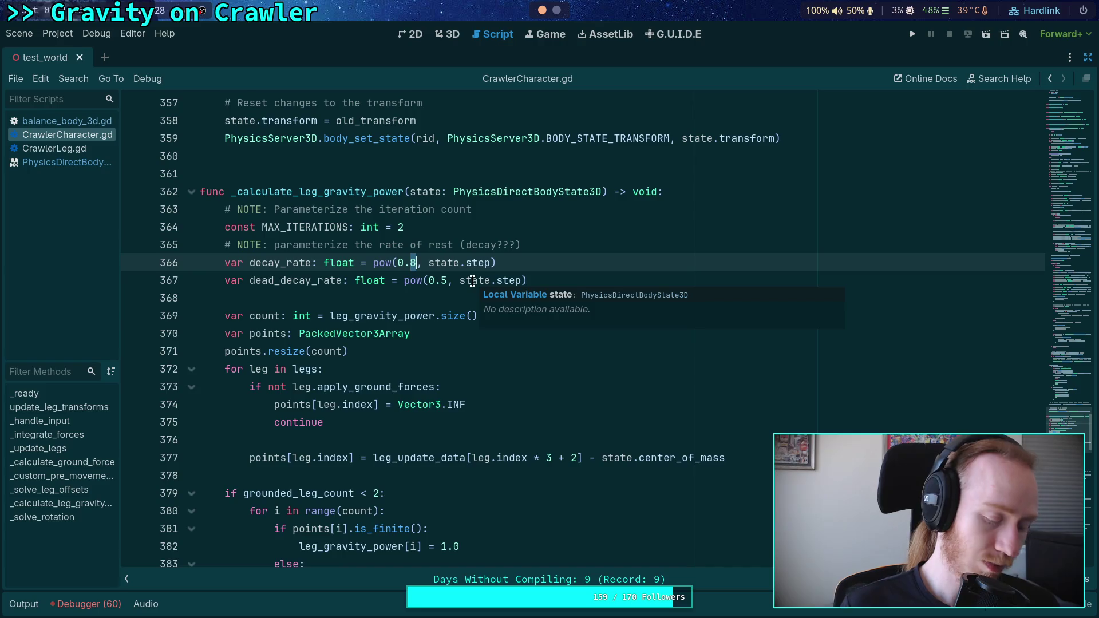
# Re-evaluate (0.1 ** (1.0 / tick)) in the REPL, giving 0.9647
pyautogui.press('super+4')
pyautogui.press('Up')
pyautogui.press('Left')
pyautogui.press('Left')
pyautogui.press('Left')
pyautogui.press('BackSpace')
pyautogui.press('BackSpace')
pyautogui.write('0.1')
pyautogui.press('Return')
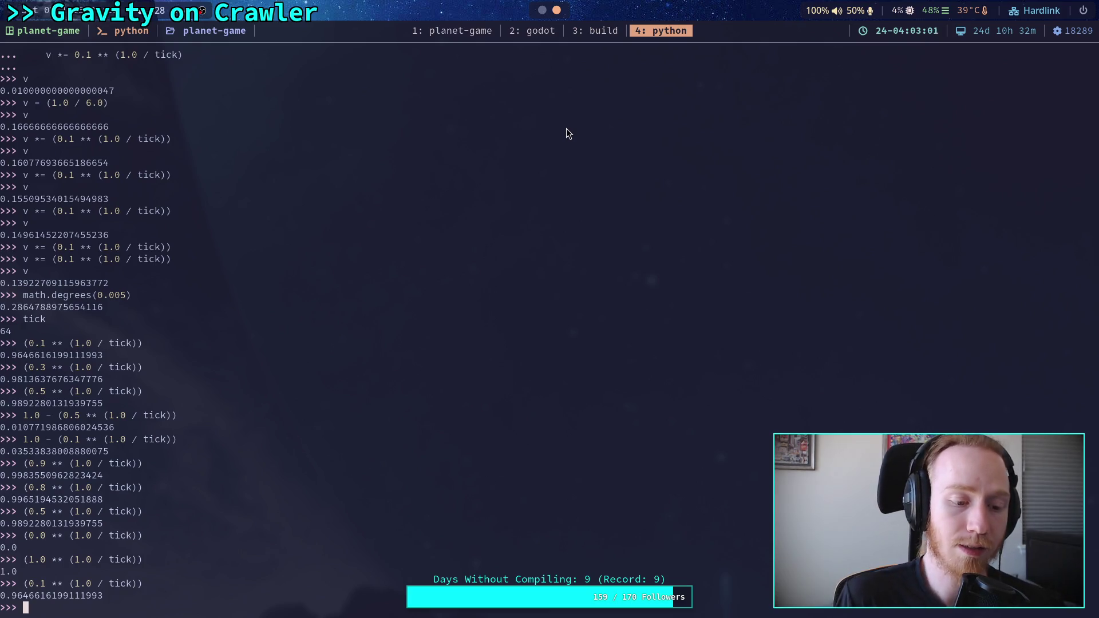
# Multiply 0.1's per-tick factor by 64, giving 61.74
pyautogui.press('Up')
pyautogui.write('*')
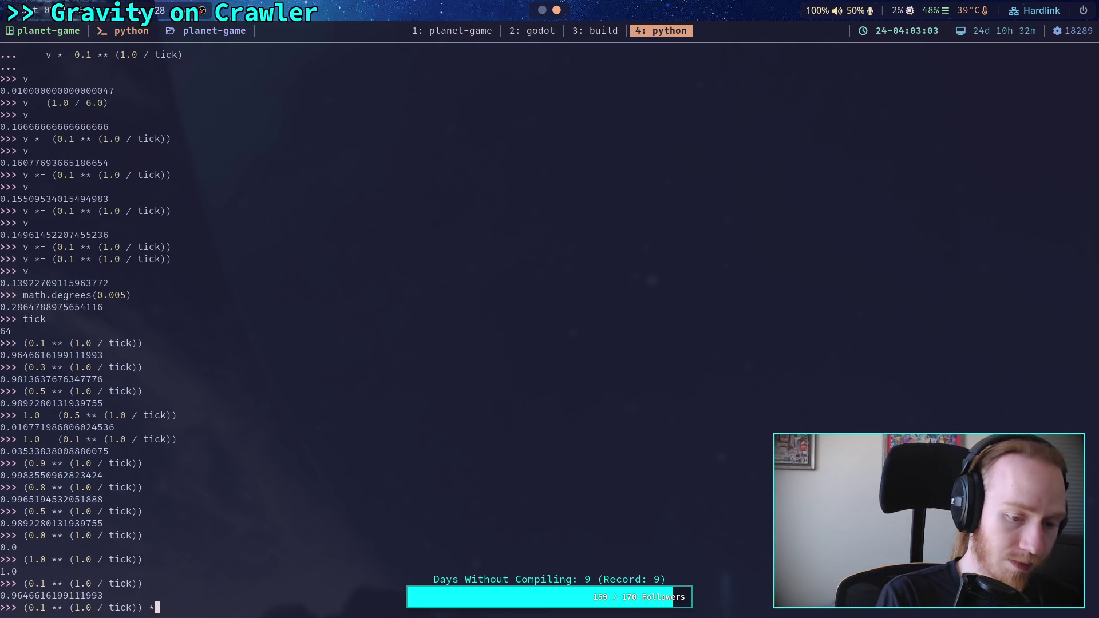
pyautogui.write(' 64')
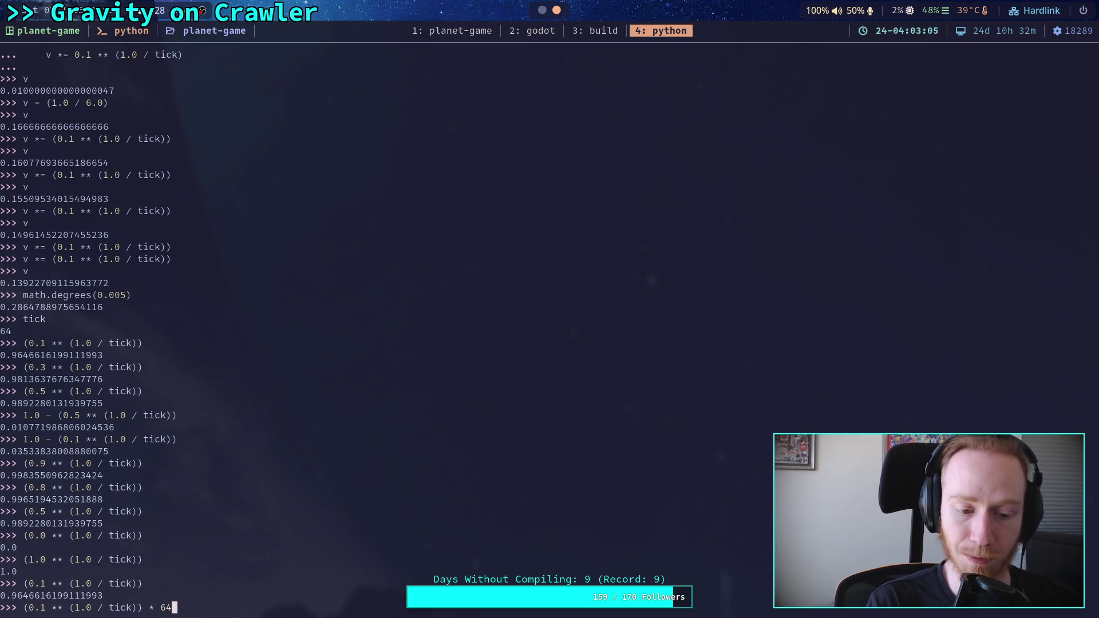
pyautogui.press('Return')
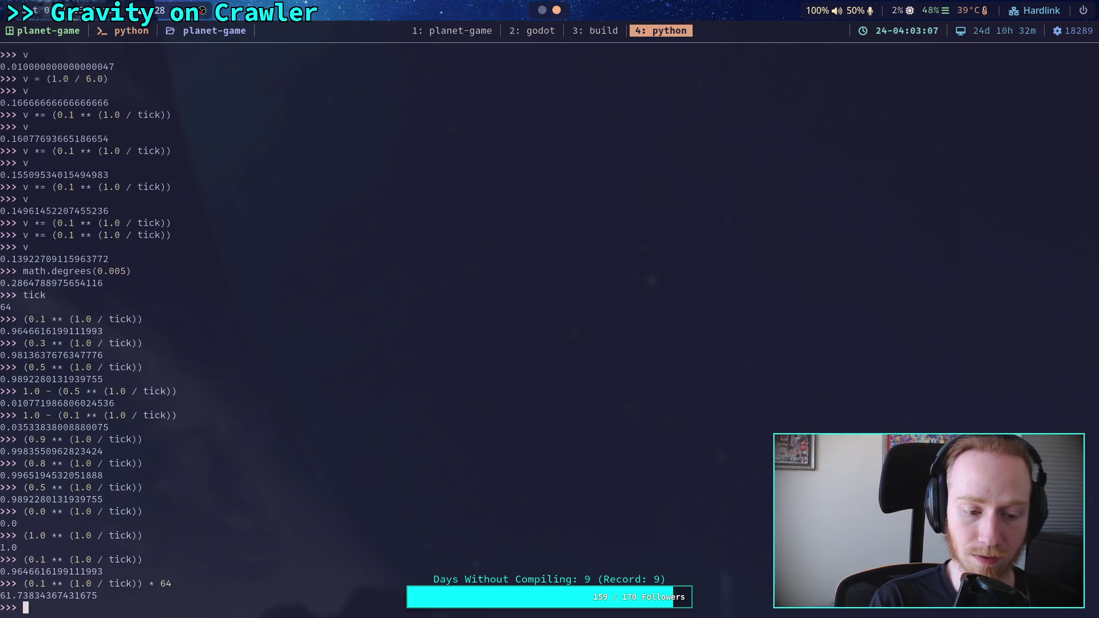
# Raise 0.1's per-tick factor to the 64th power, confirming it returns 0.1
pyautogui.press('Up')
pyautogui.press('BackSpace')
pyautogui.press('BackSpace')
pyautogui.press('BackSpace')
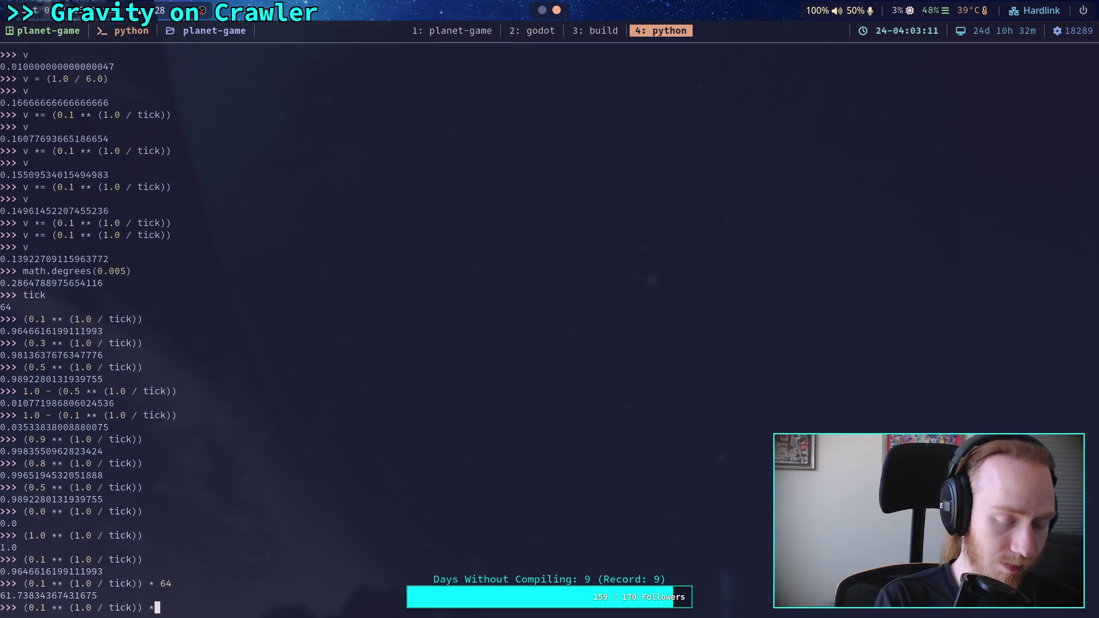
pyautogui.write('*&')
pyautogui.press('BackSpace')
pyautogui.write('64')
pyautogui.press('Return')
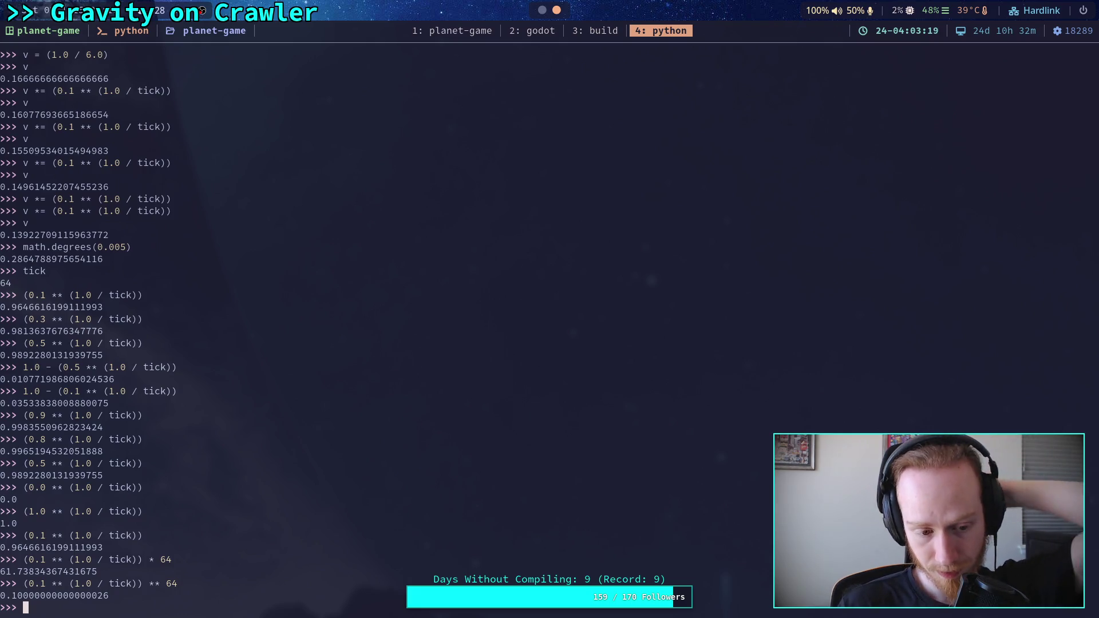
# Repeat the 64th-power check with base 0.9
pyautogui.press('Up')
pyautogui.press('Left')
pyautogui.press('Left')
pyautogui.press('Left')
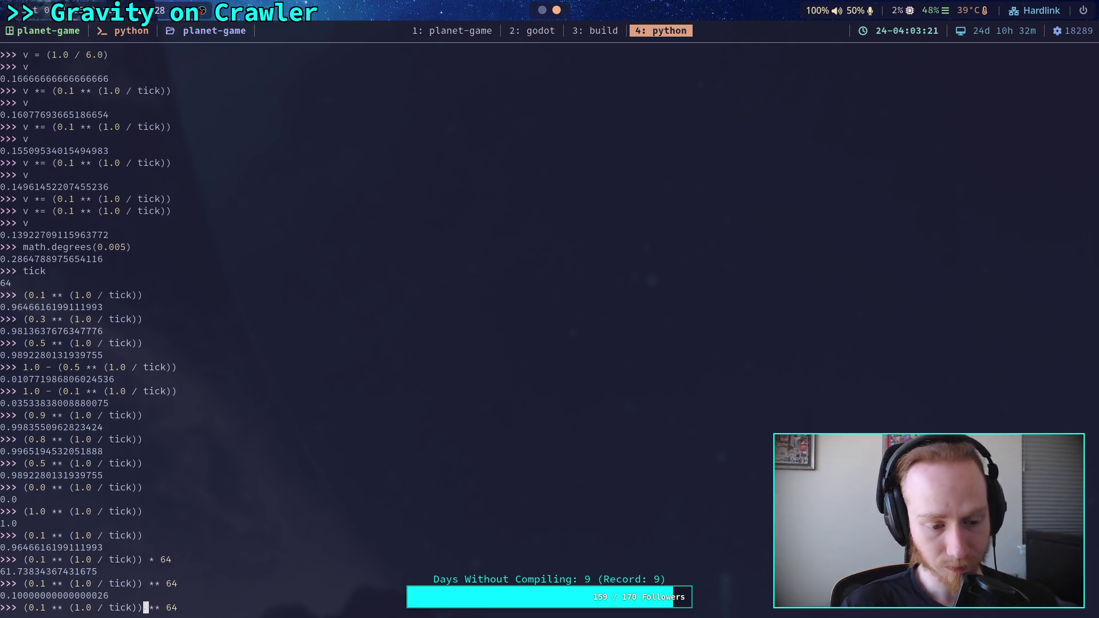
pyautogui.press('BackSpace')
pyautogui.write('9')
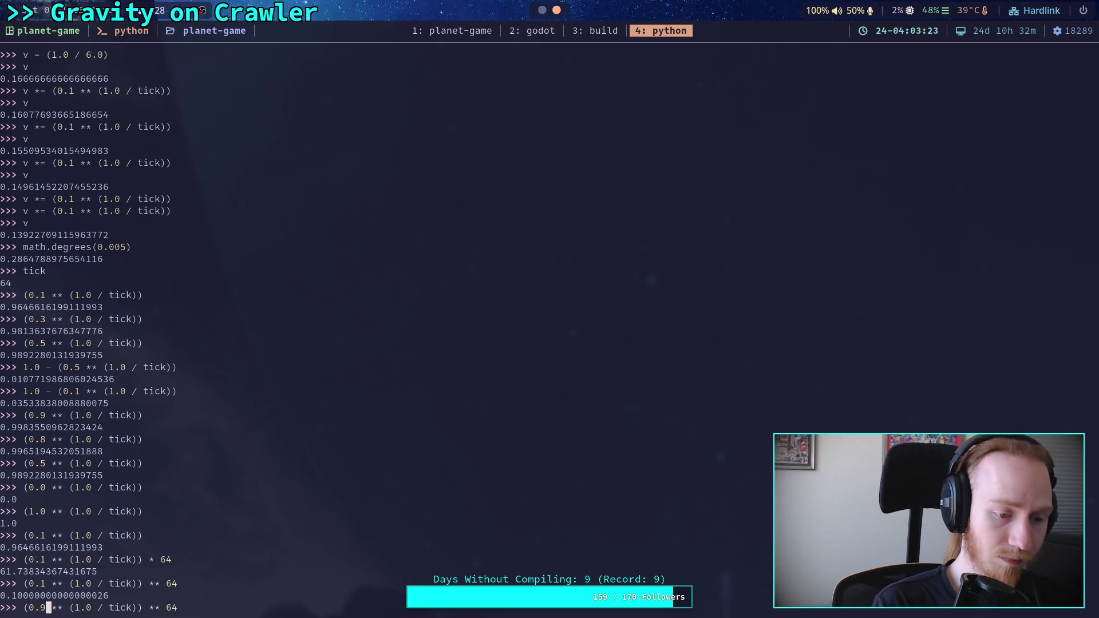
pyautogui.press('Return')
pyautogui.press('super+2')
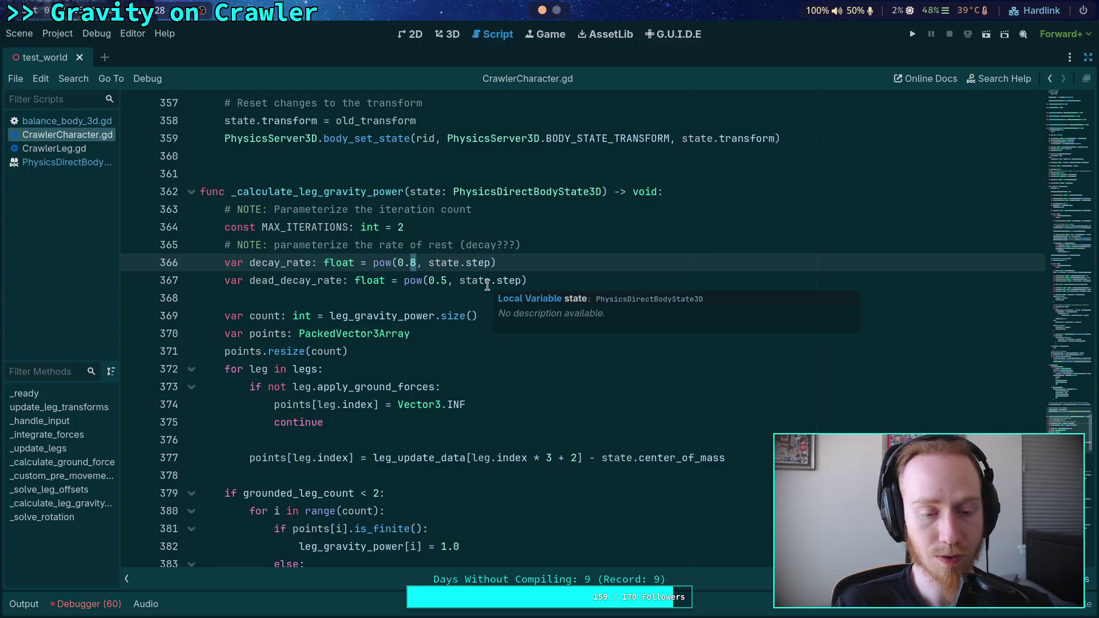
# Set decay_rate on line 366 to pow(0.1, state.step), review both decay variables, then save and run
pyautogui.write('1')
pyautogui.moveTo(441, 280); pyautogui.dragTo(446, 281)
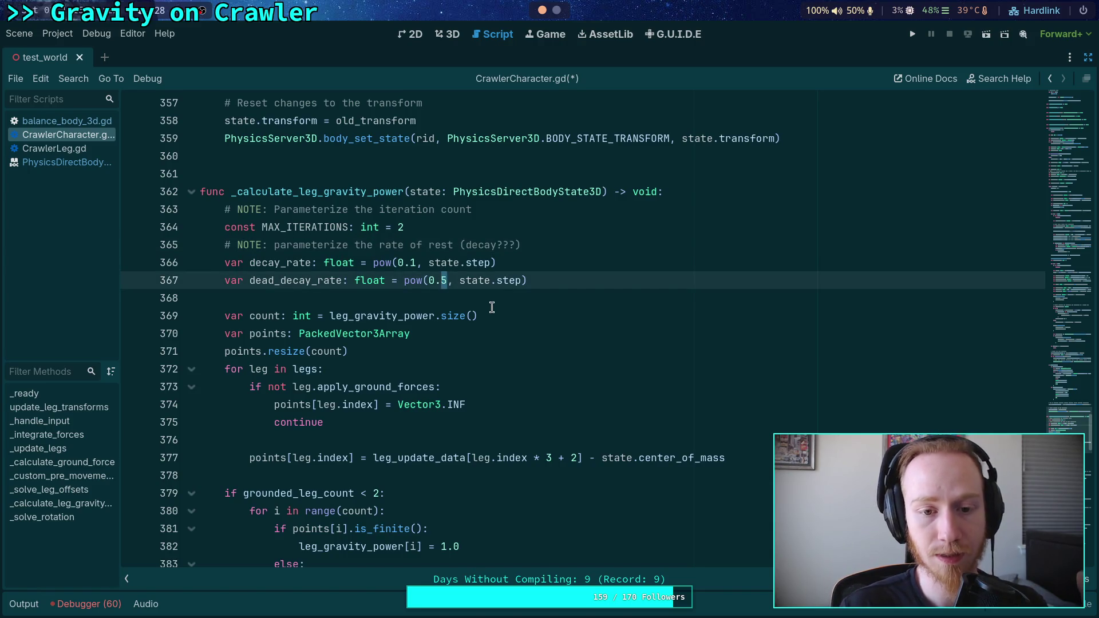
pyautogui.moveTo(392, 263)
pyautogui.mouseDown()
pyautogui.moveTo(369, 265)
pyautogui.moveTo(537, 263)
pyautogui.mouseUp()
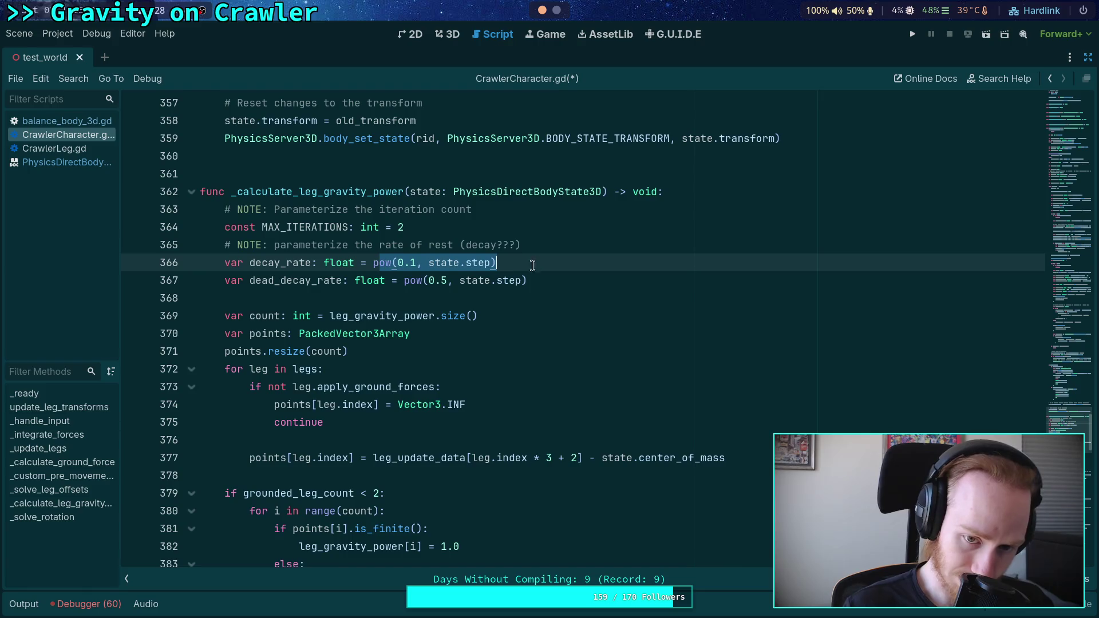
pyautogui.moveTo(401, 281); pyautogui.dragTo(593, 278)
pyautogui.scroll(-10, 541, 309)
pyautogui.scroll(-4, 551, 338)
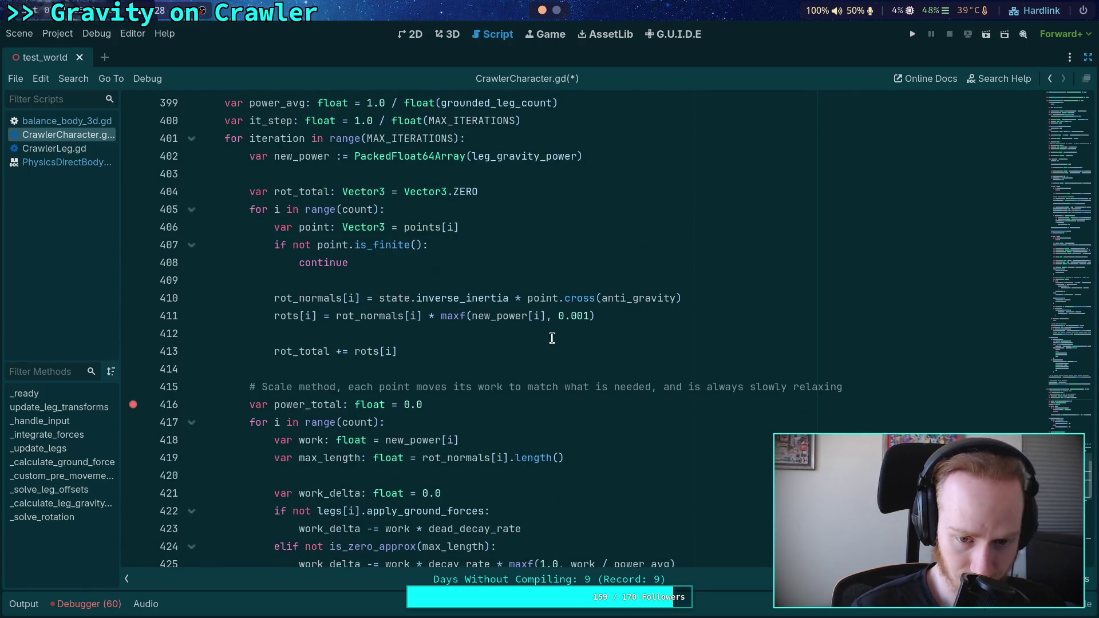
pyautogui.scroll(-2, 551, 344)
pyautogui.doubleClick(460, 422)
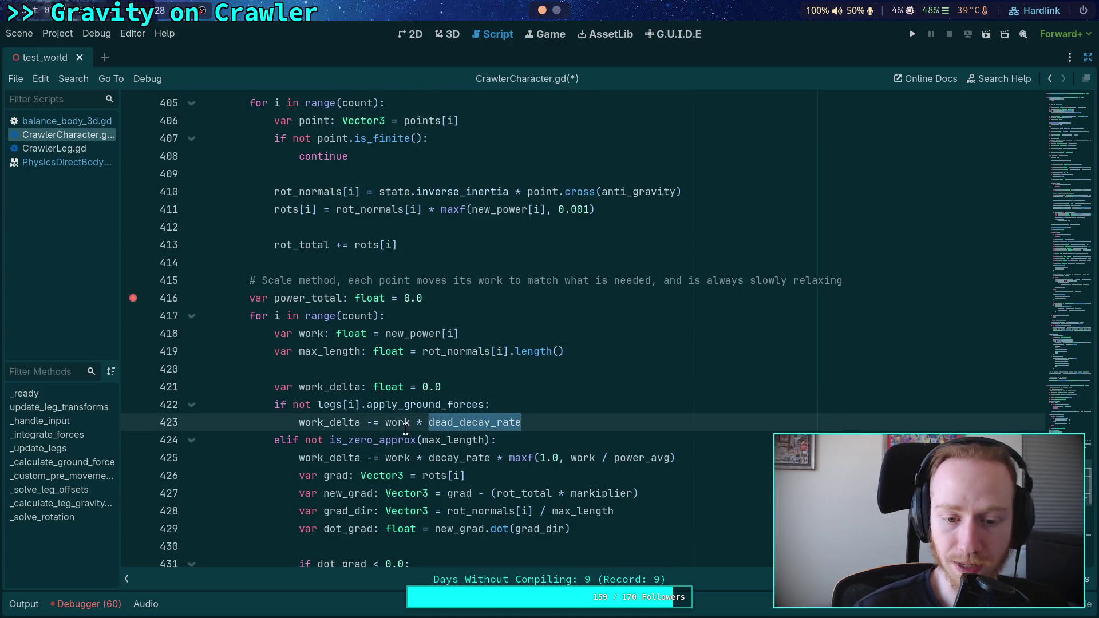
pyautogui.doubleClick(459, 458)
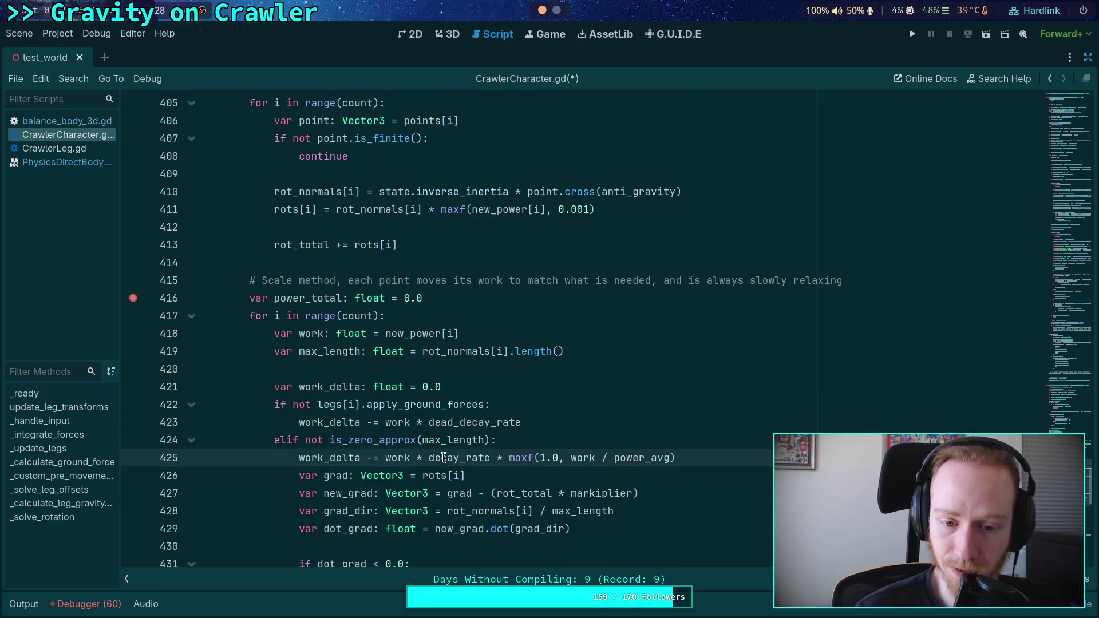
pyautogui.press('F5')
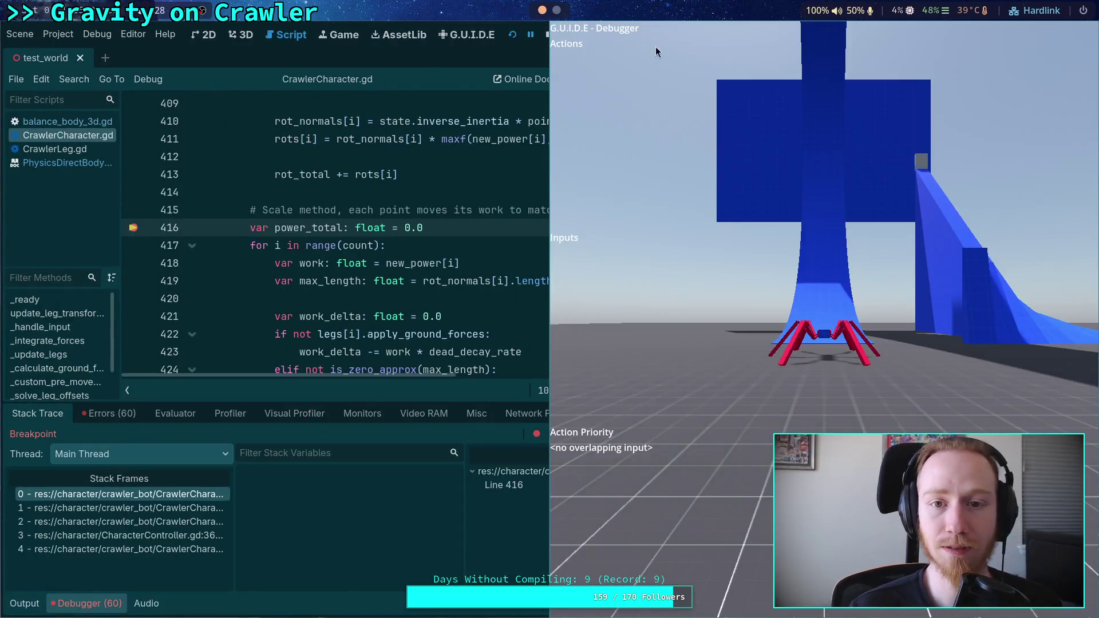
# Relaunch the game with the line 416 breakpoint removed, then re-add it after repositioning the game window
pyautogui.press('F8')
pyautogui.click(132, 228)
pyautogui.press('F5')
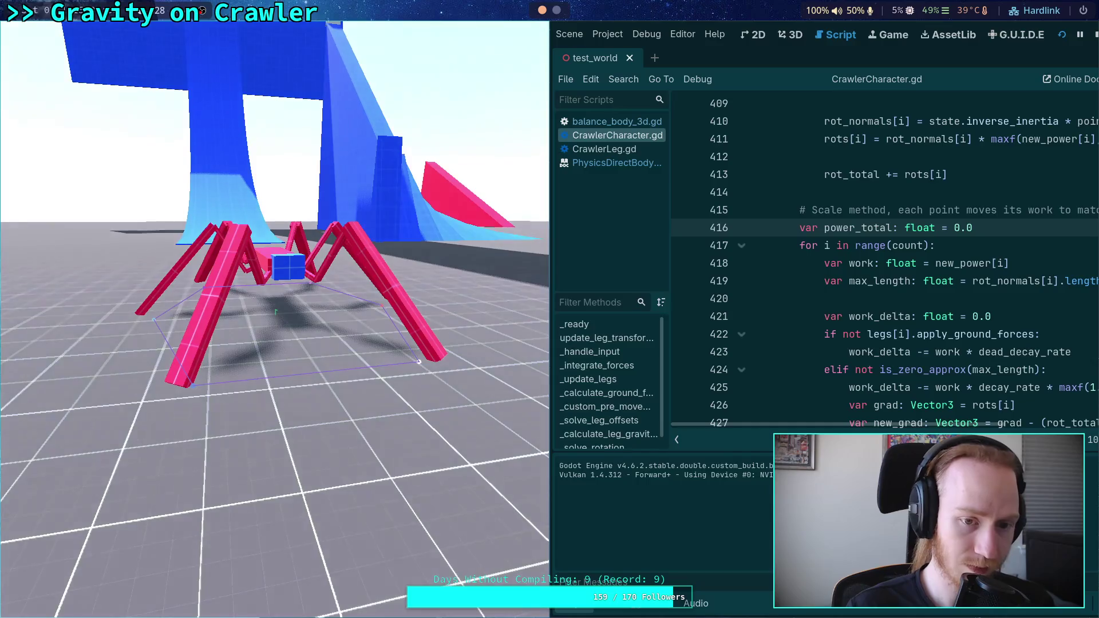
pyautogui.press('super+v')
pyautogui.moveTo(407, 301)
pyautogui.mouseDown()
pyautogui.moveTo(443, 250)
pyautogui.moveTo(752, 272)
pyautogui.mouseUp()
pyautogui.click(134, 231)
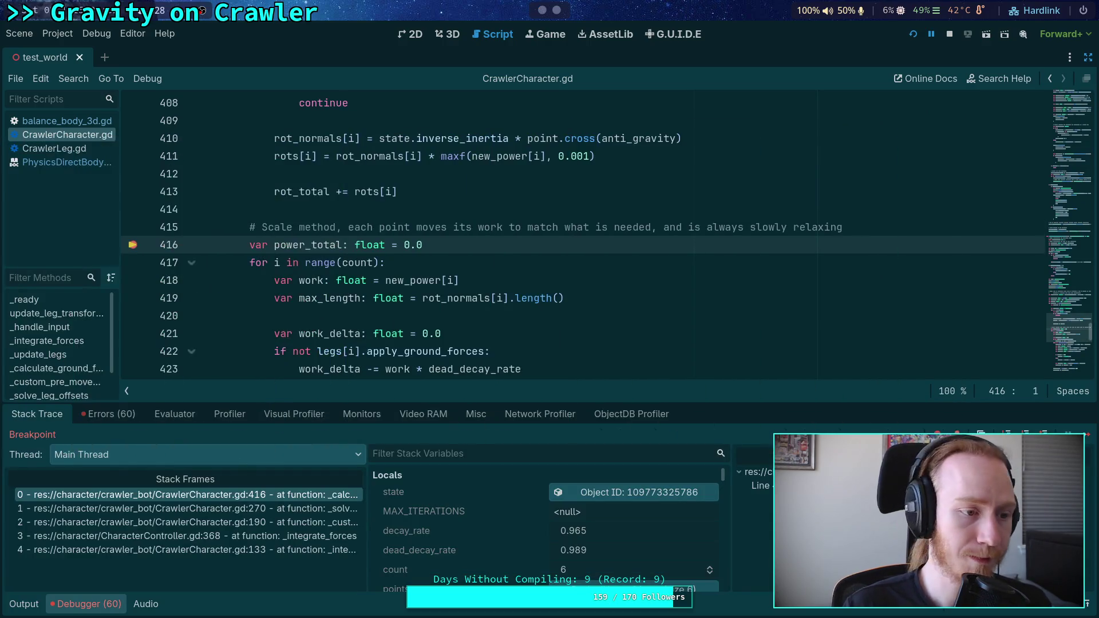
pyautogui.scroll(4, 411, 252)
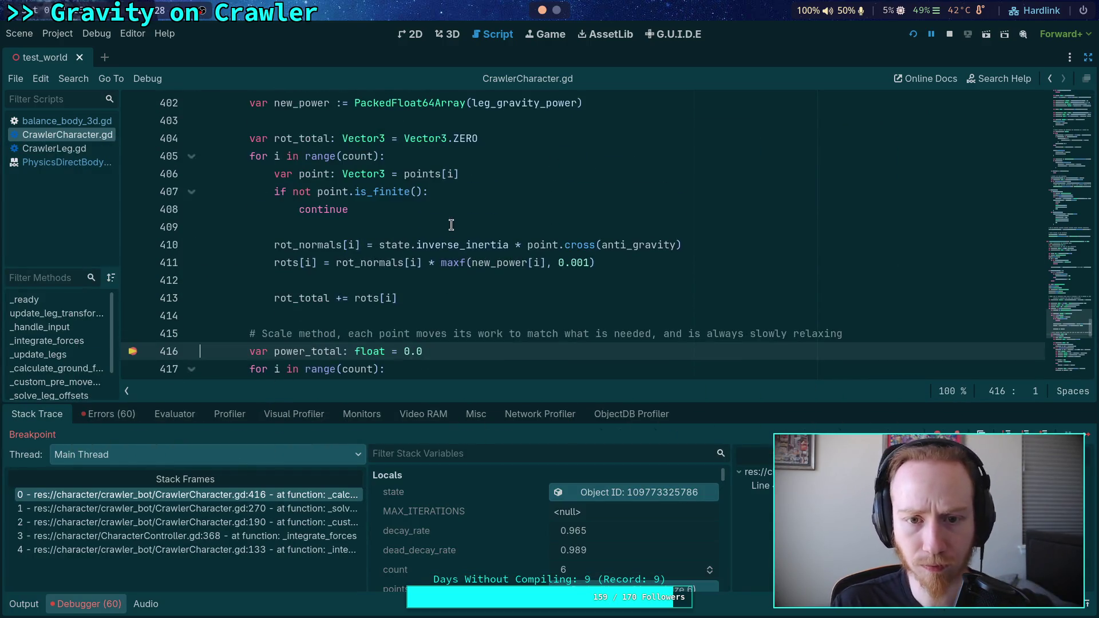
pyautogui.moveTo(511, 204)
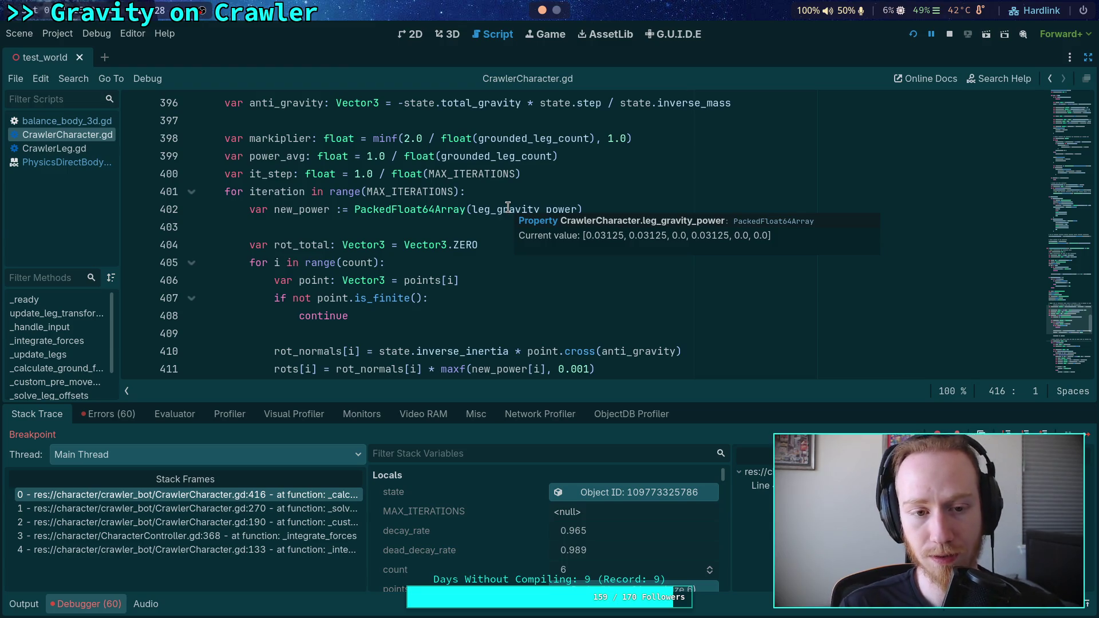
pyautogui.doubleClick(508, 208)
pyautogui.scroll(-15, 513, 257)
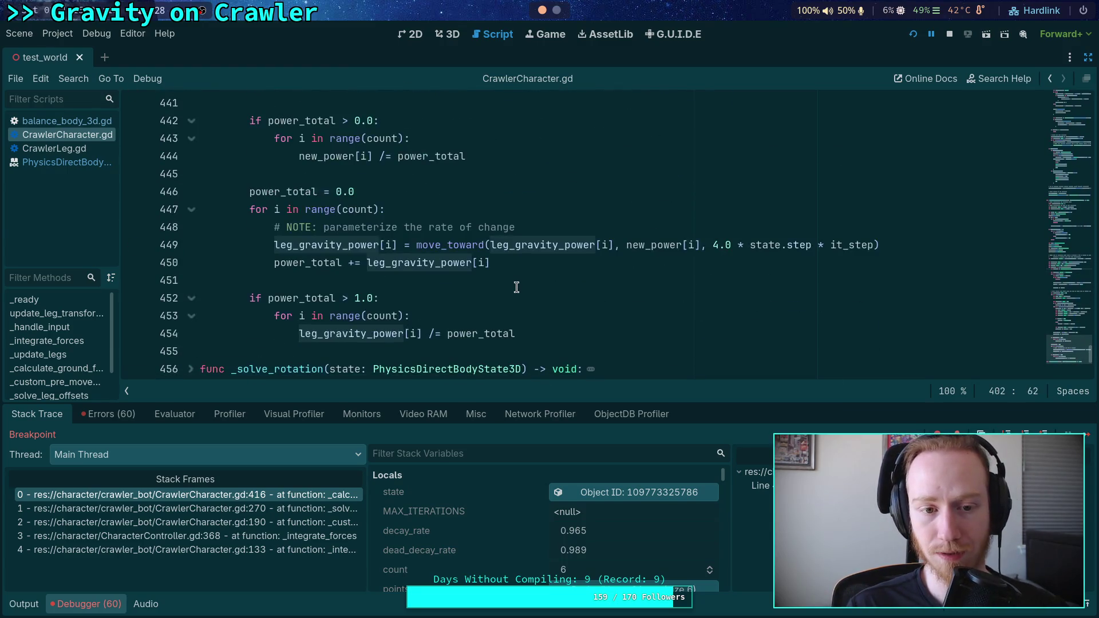
pyautogui.click(256, 297)
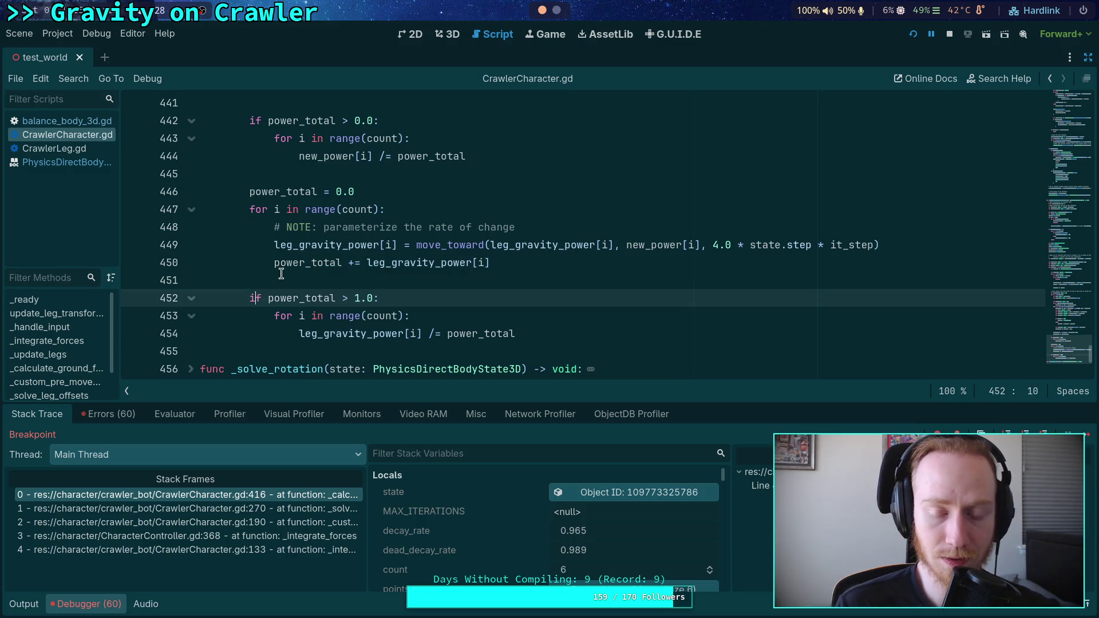
pyautogui.moveTo(315, 245)
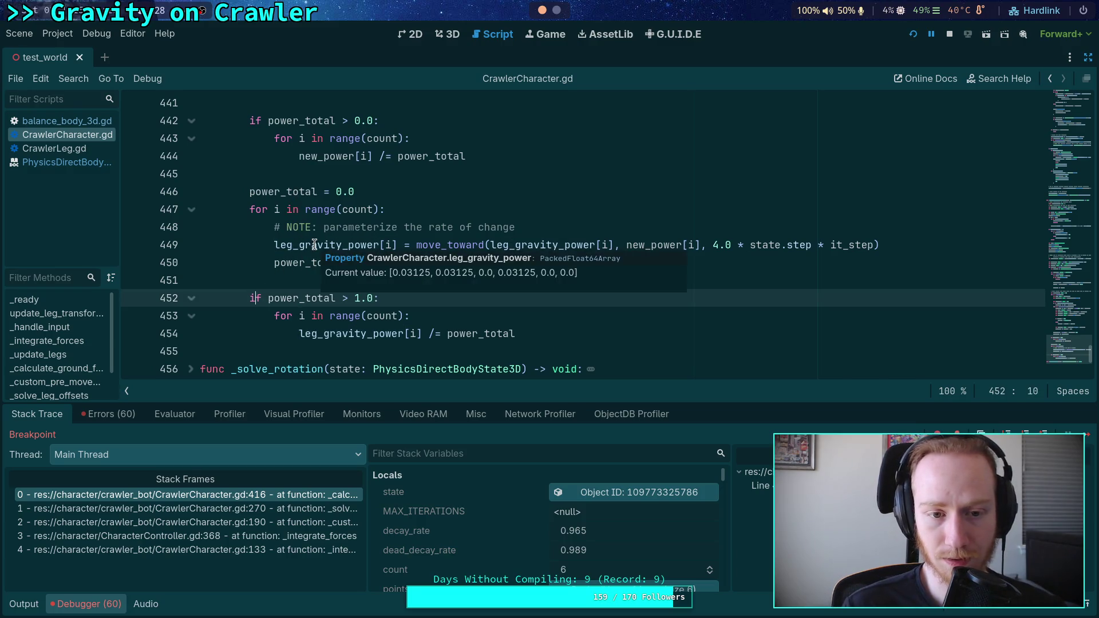
pyautogui.doubleClick(286, 262)
pyautogui.moveTo(348, 335)
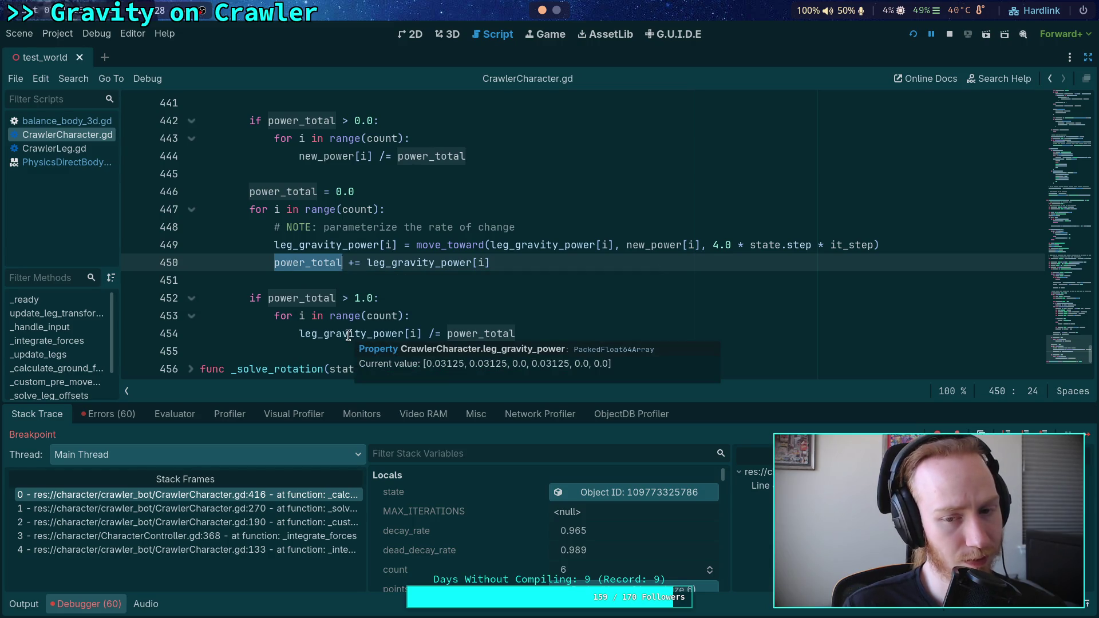
pyautogui.moveTo(302, 302)
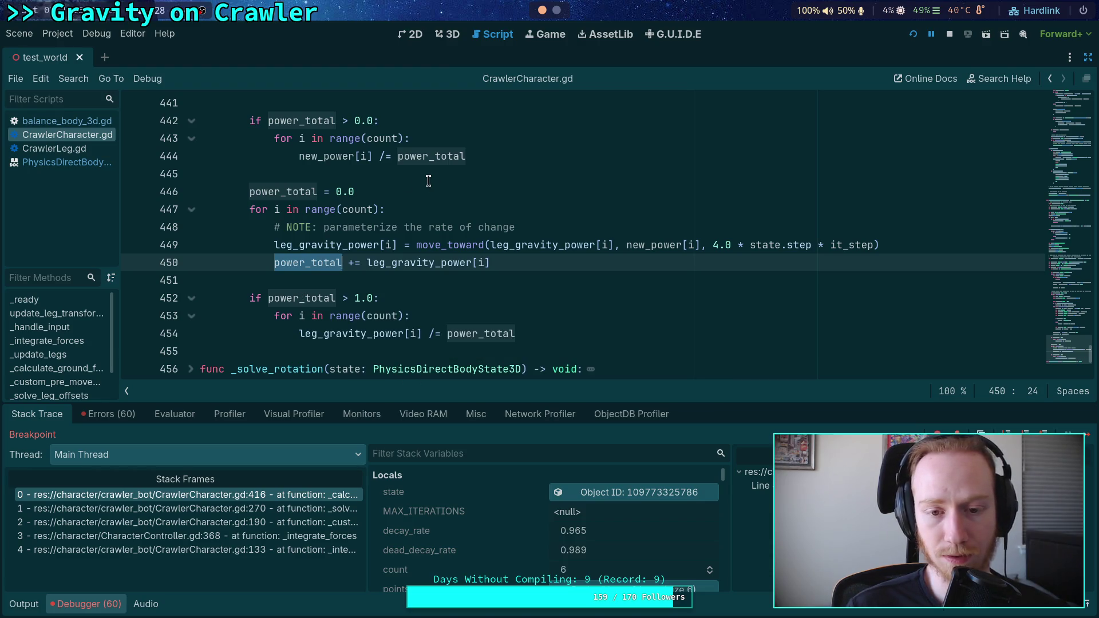
pyautogui.moveTo(399, 267)
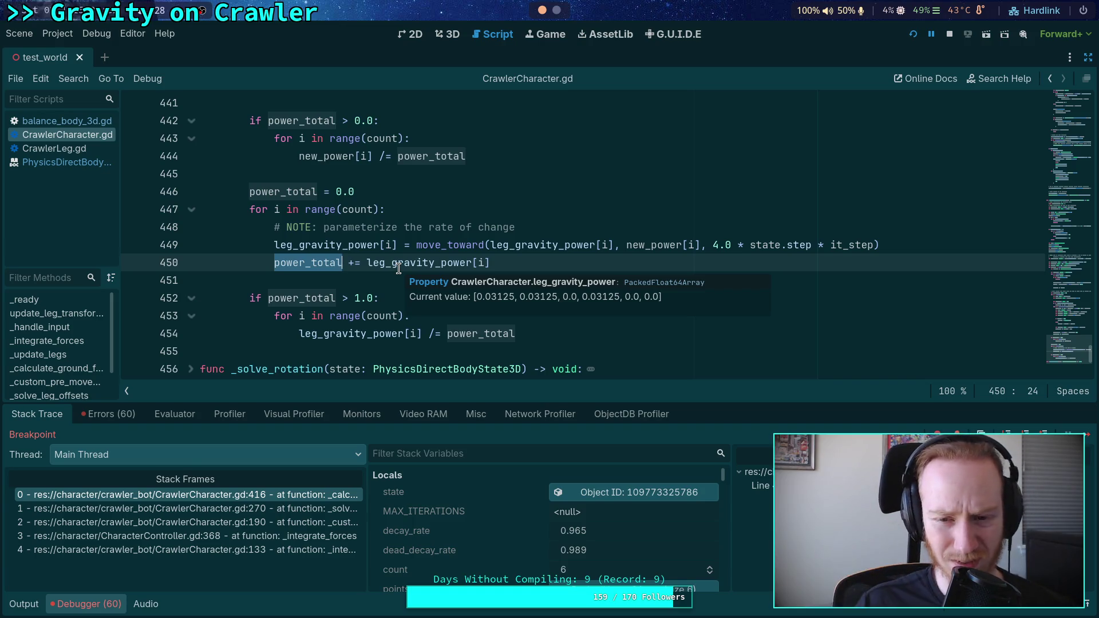
pyautogui.scroll(10, 401, 263)
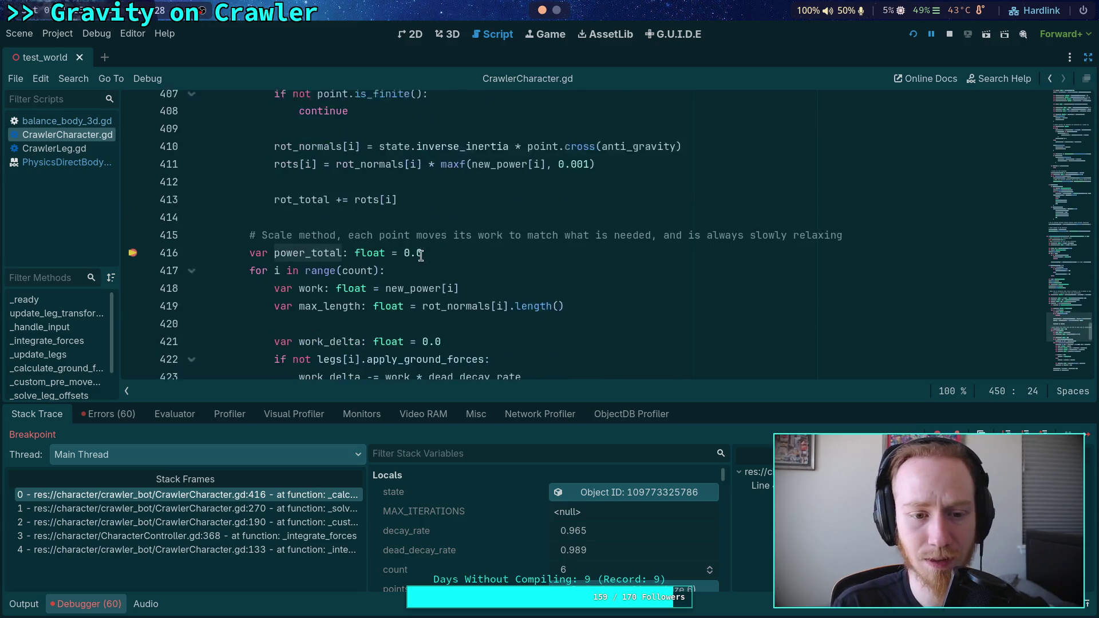
pyautogui.scroll(-1, 420, 256)
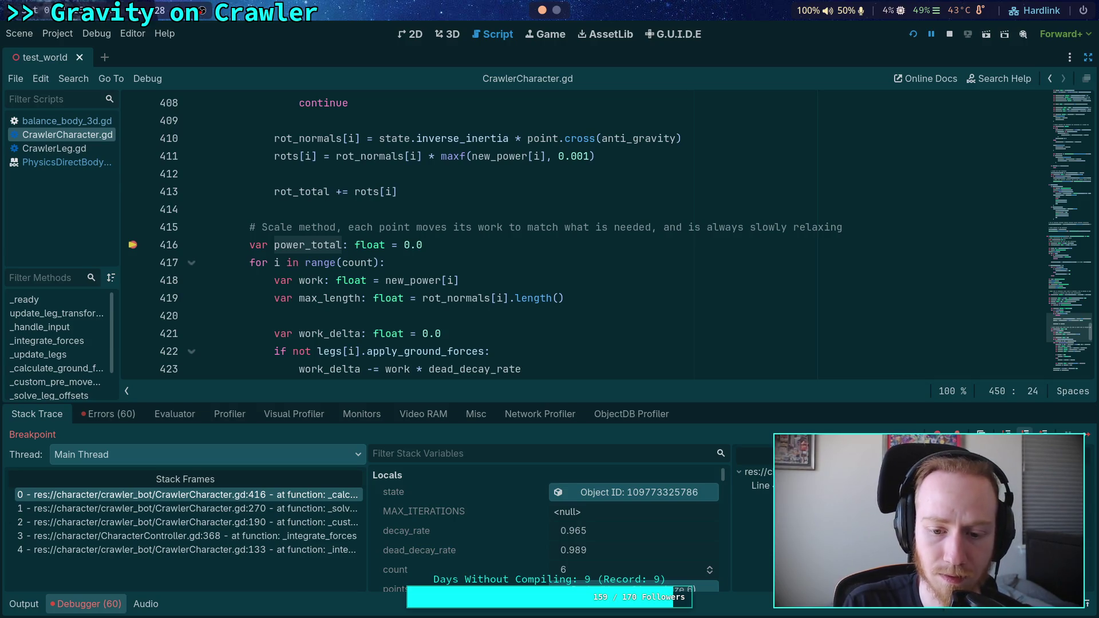
pyautogui.scroll(-10, 306, 273)
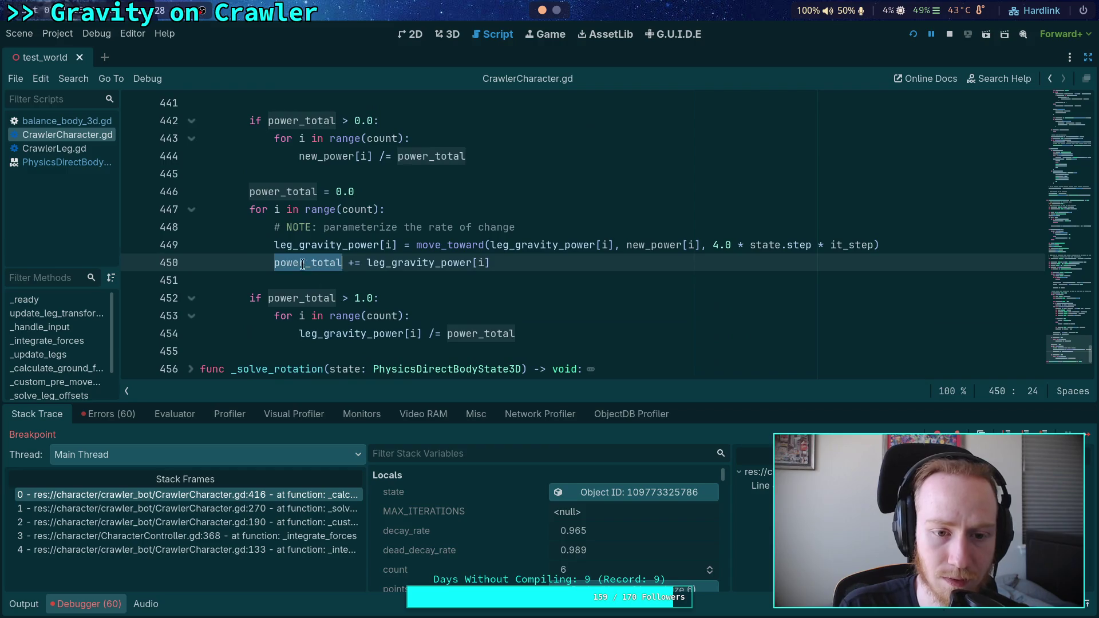
pyautogui.moveTo(321, 246)
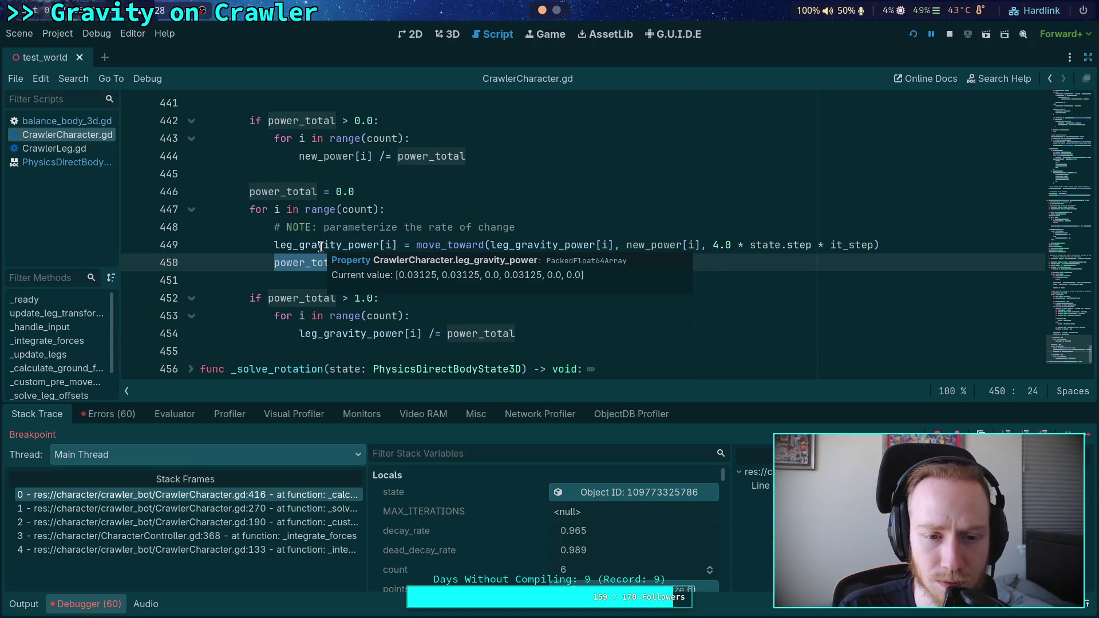
pyautogui.scroll(12, 320, 246)
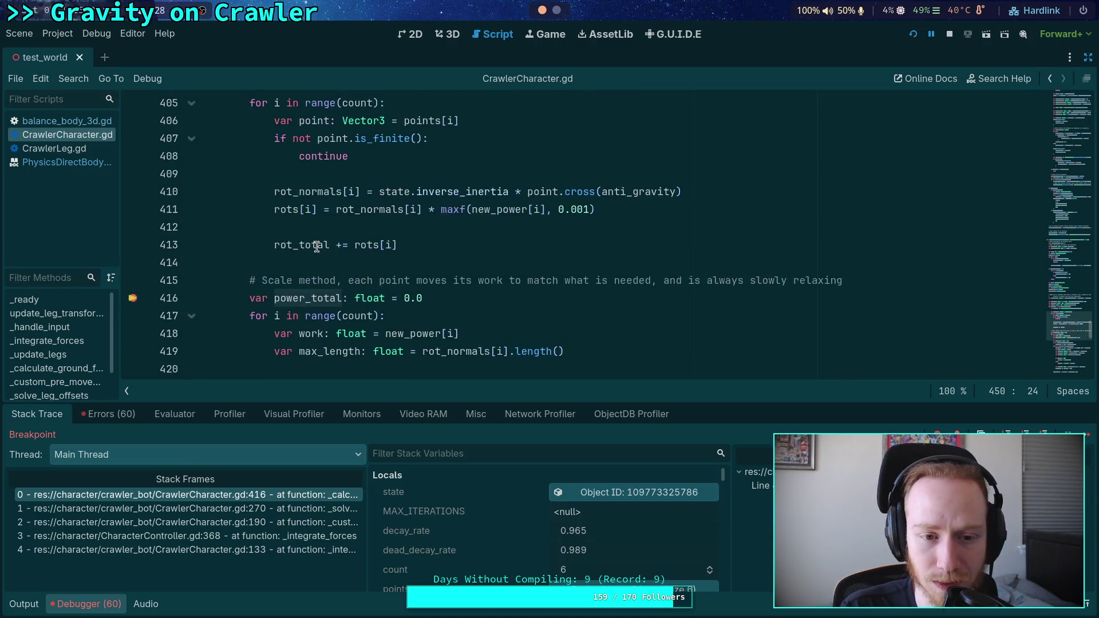
pyautogui.scroll(2, 317, 247)
pyautogui.moveTo(303, 197)
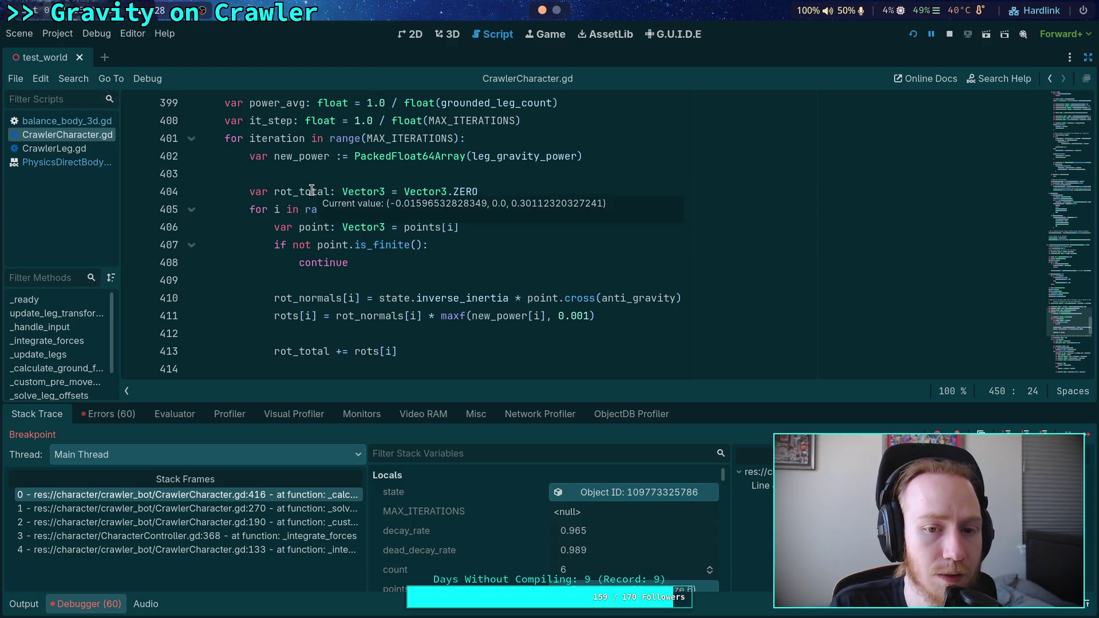
pyautogui.scroll(4, 312, 195)
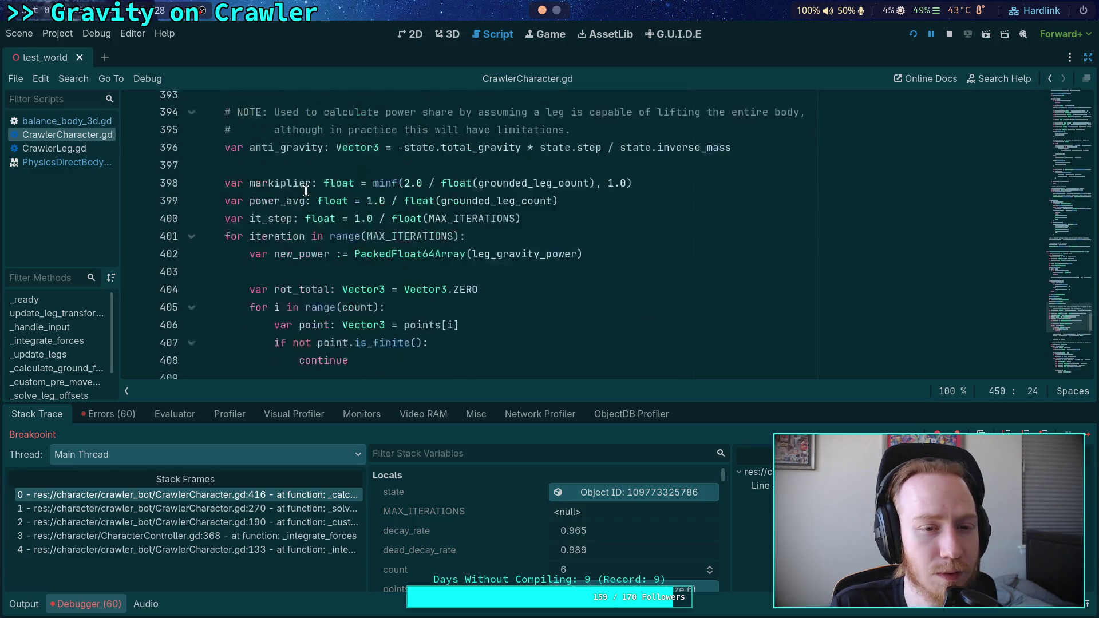
pyautogui.scroll(-4, 315, 243)
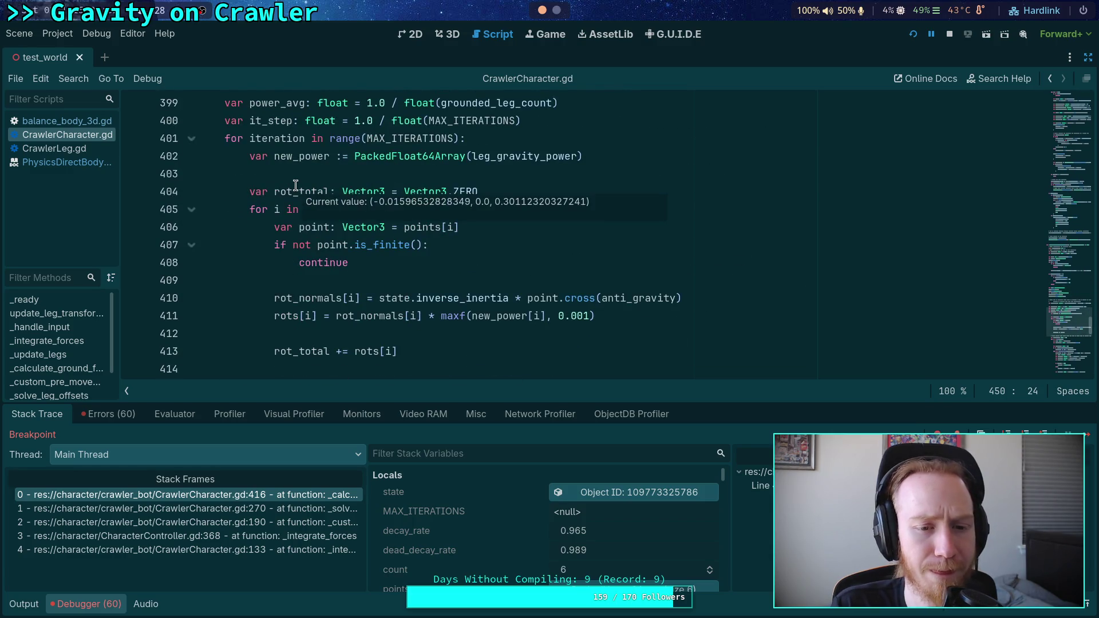
pyautogui.scroll(-3, 295, 187)
pyautogui.scroll(1, 362, 239)
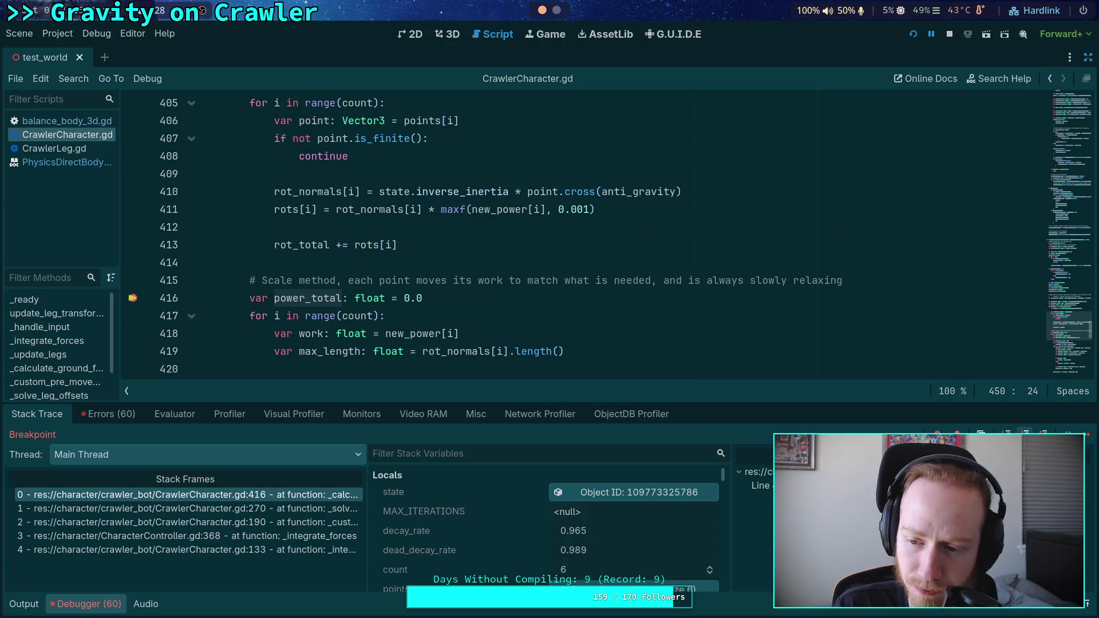
pyautogui.press('F10')
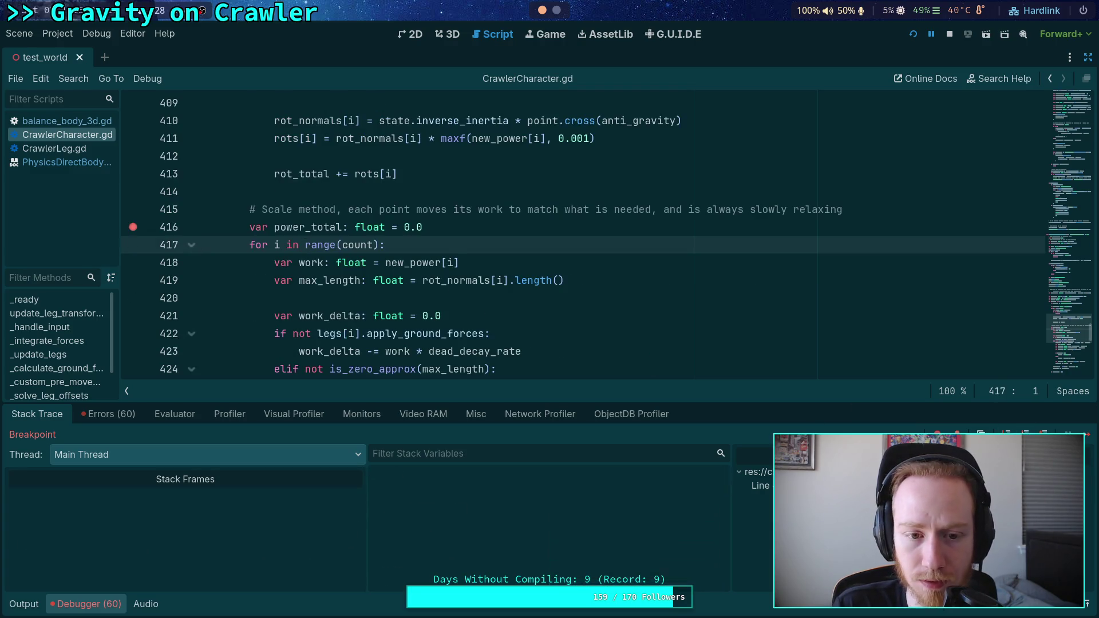
# Step the paused run through lines 421, 422 and the elif on 424 to reach line 425
pyautogui.press('F10')
pyautogui.press('F10')
pyautogui.press('F10')
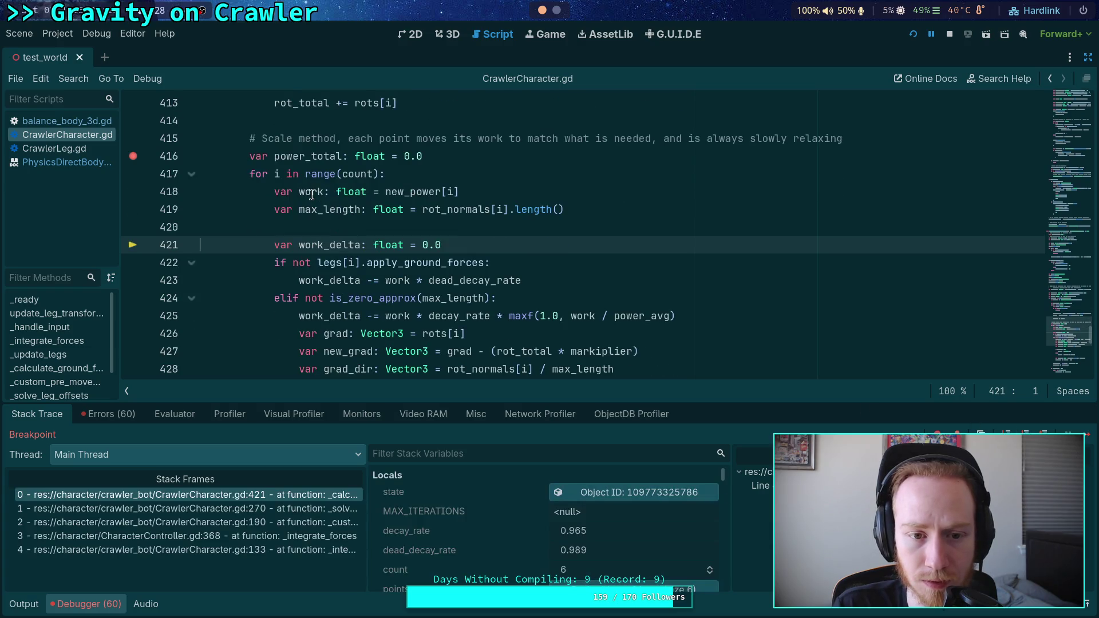
pyautogui.moveTo(415, 187)
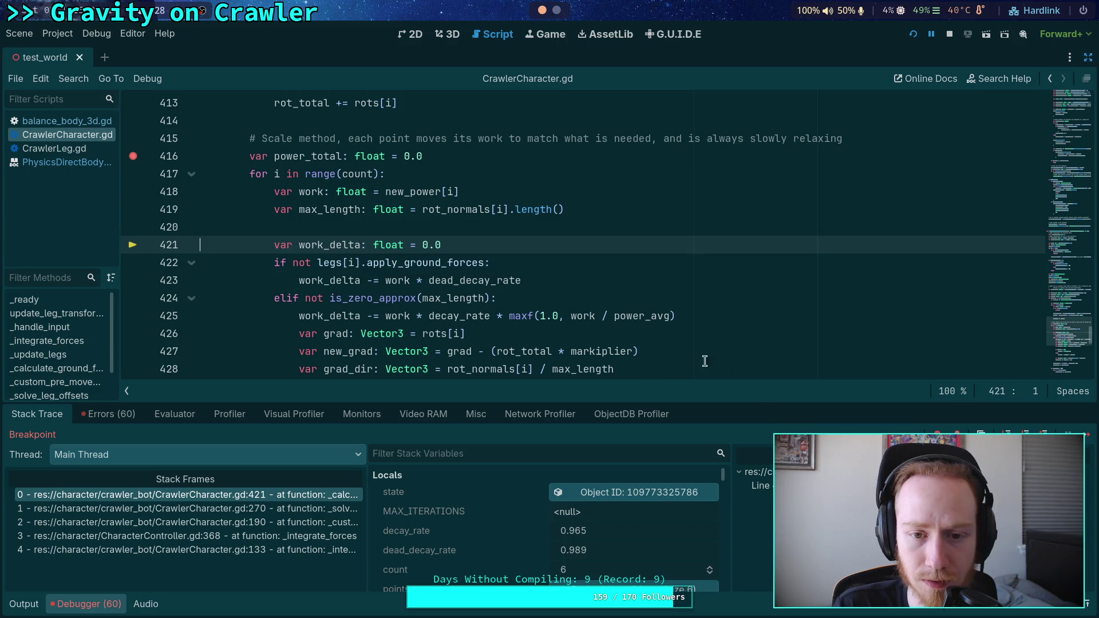
pyautogui.click(1026, 433)
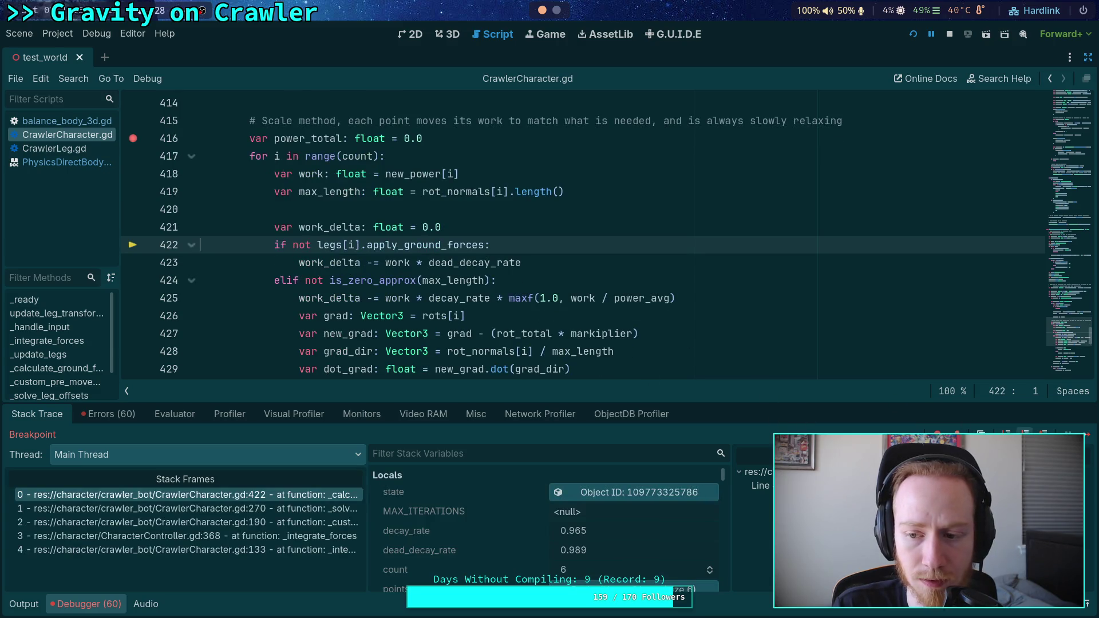
pyautogui.click(1026, 433)
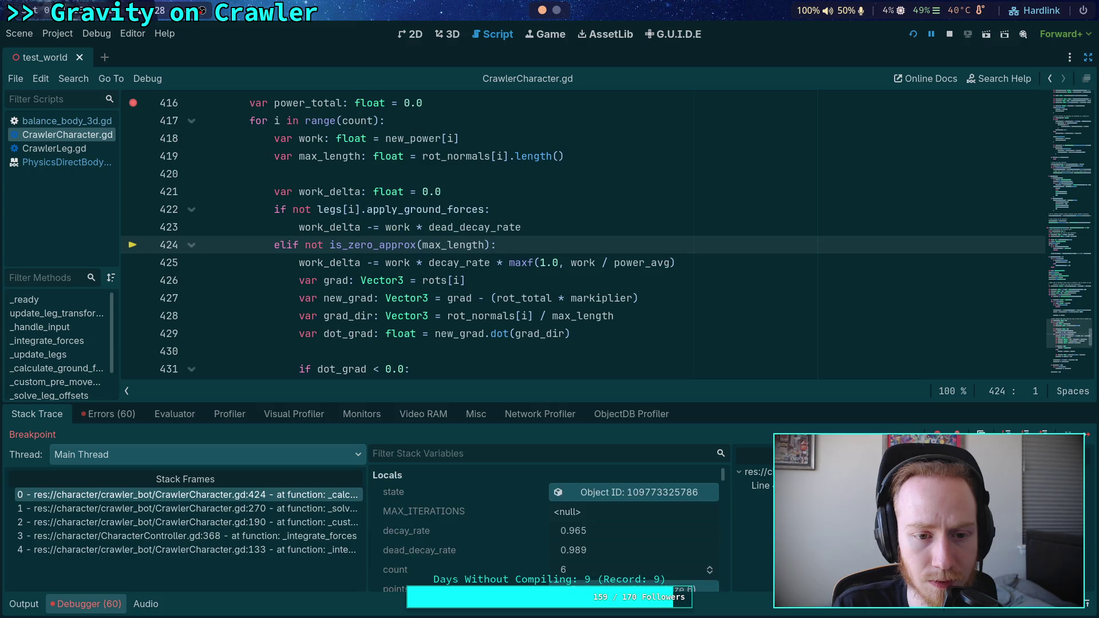
pyautogui.click(1025, 434)
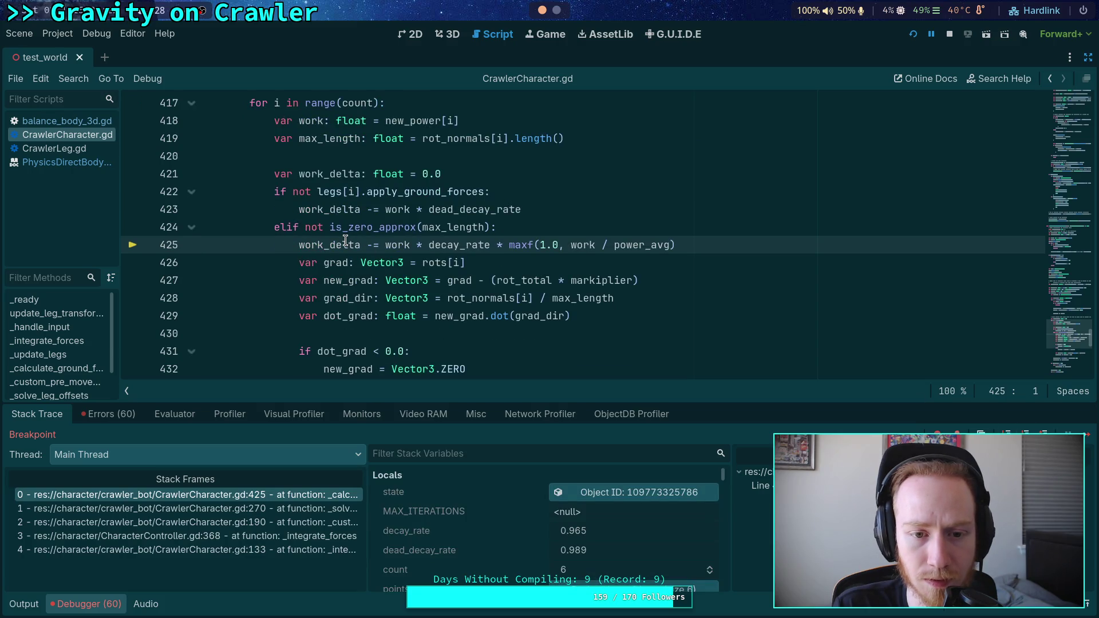
# Execute the decay_rate work_delta line to reach line 426, then select decay_rate to inspect it
pyautogui.moveTo(524, 318)
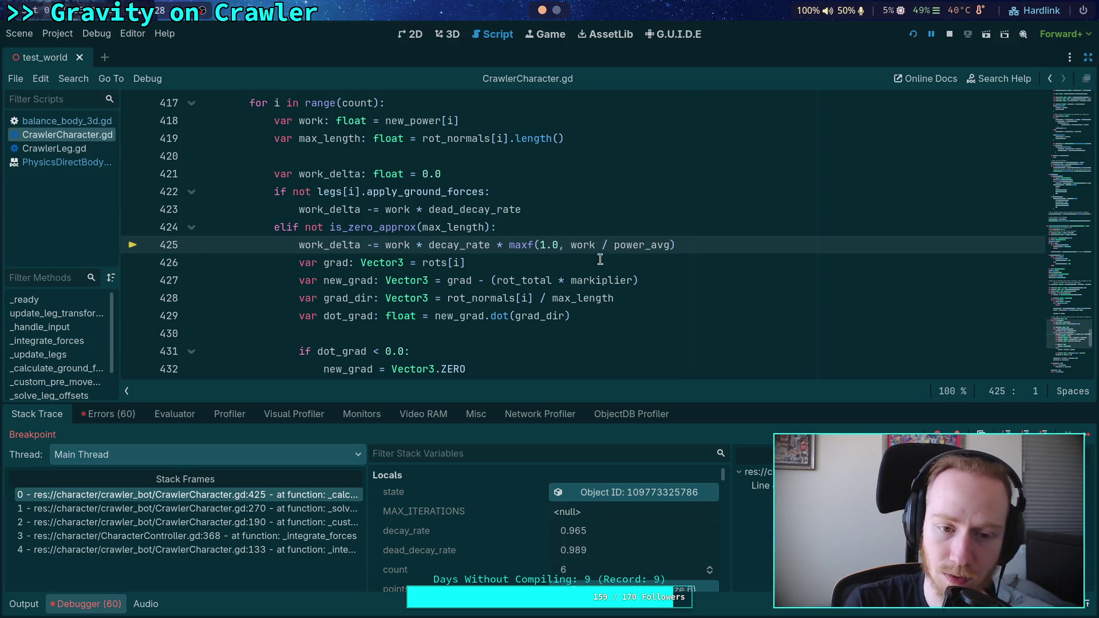
pyautogui.press('F10')
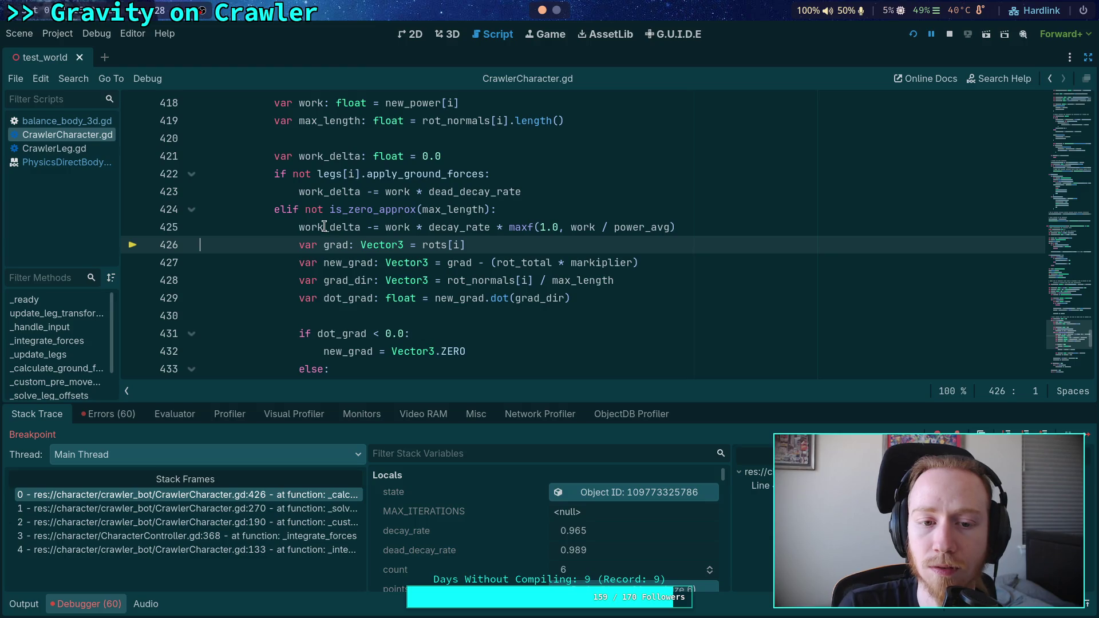
pyautogui.moveTo(324, 227)
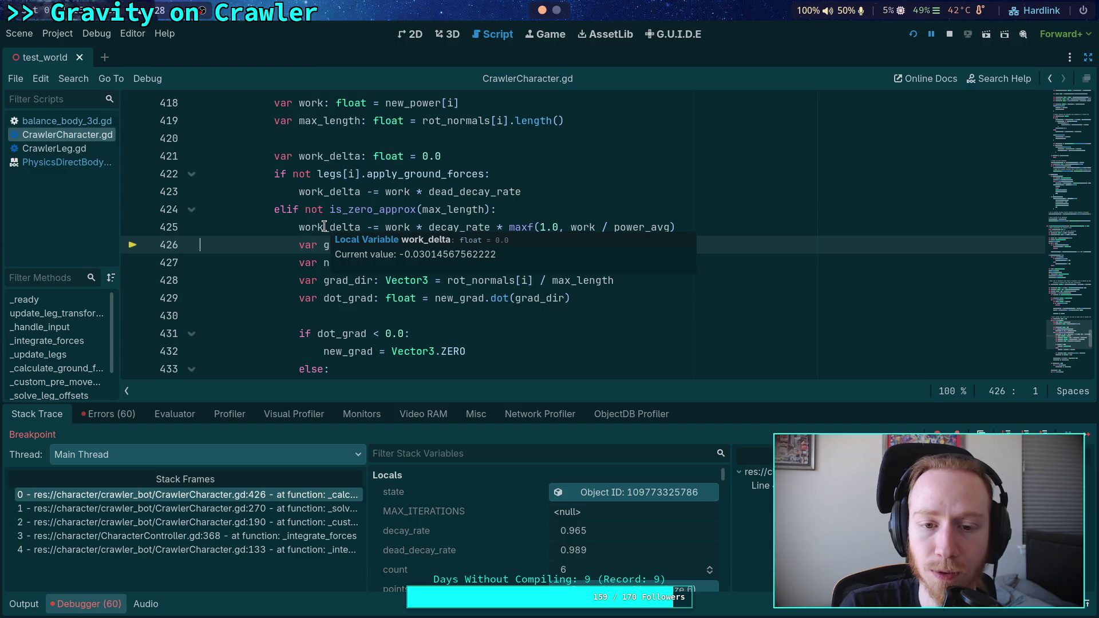
pyautogui.moveTo(389, 225)
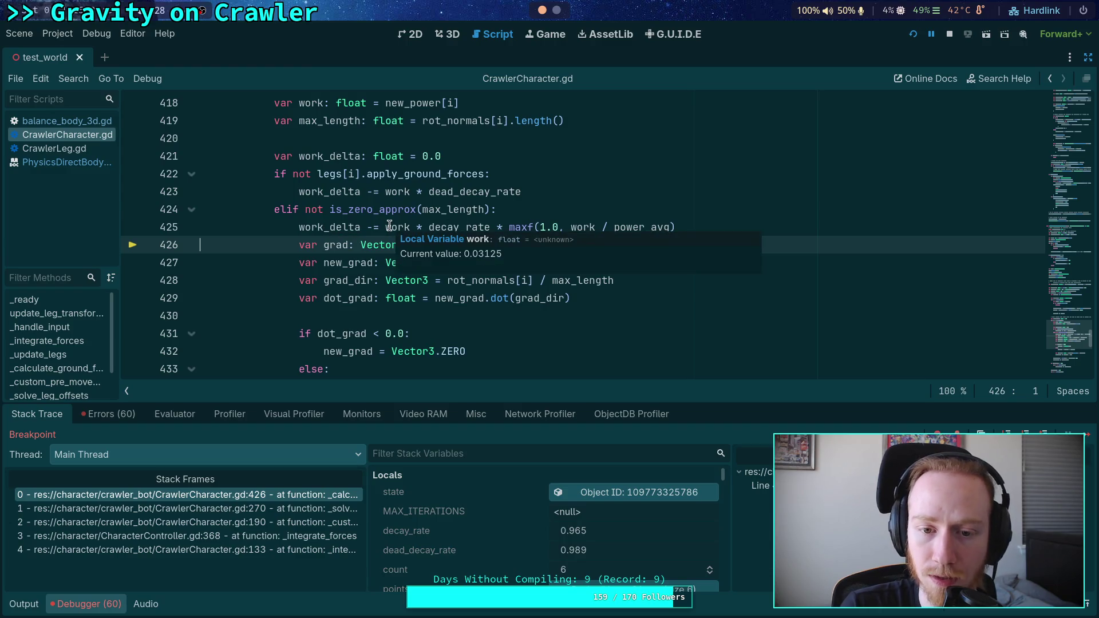
pyautogui.doubleClick(454, 227)
pyautogui.scroll(2, 353, 231)
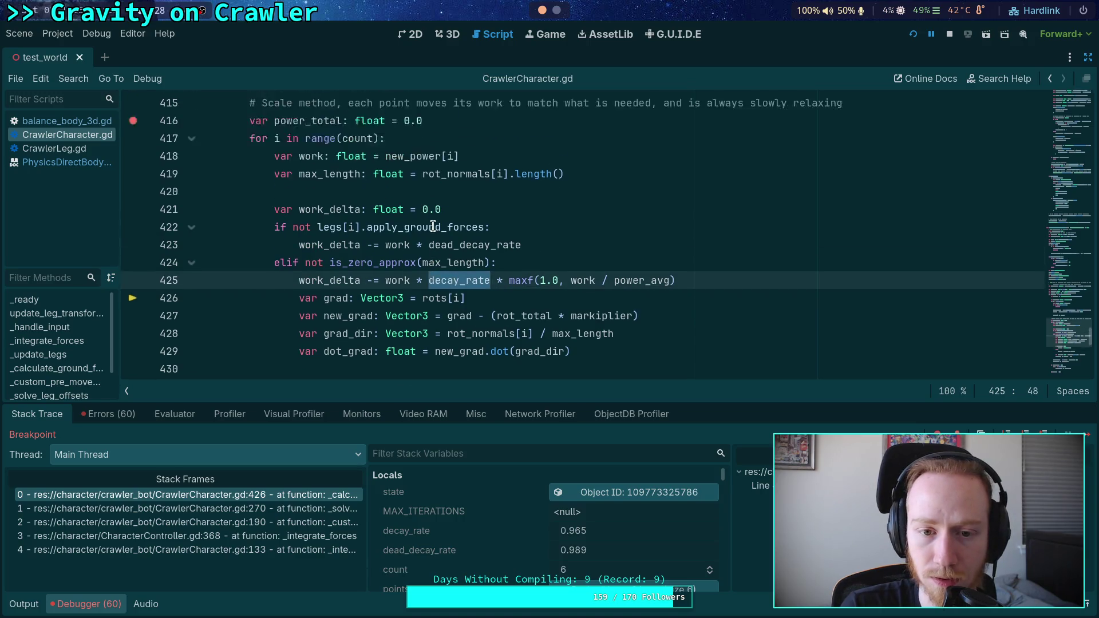
pyautogui.scroll(1, 353, 232)
pyautogui.scroll(-2, 354, 229)
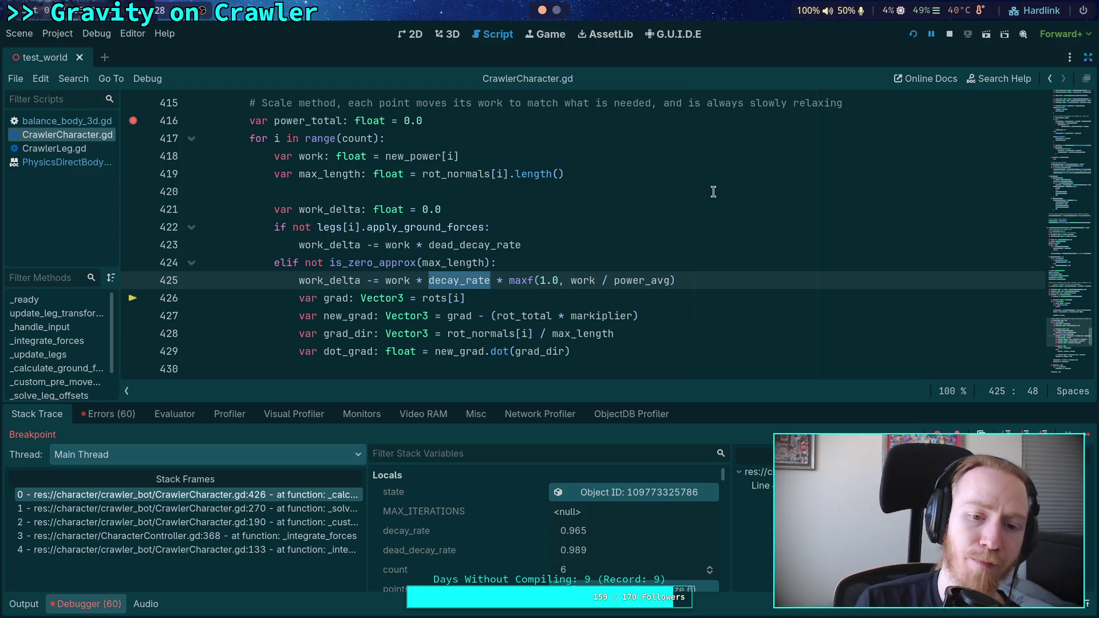
pyautogui.scroll(8, 444, 253)
pyautogui.scroll(10, 444, 253)
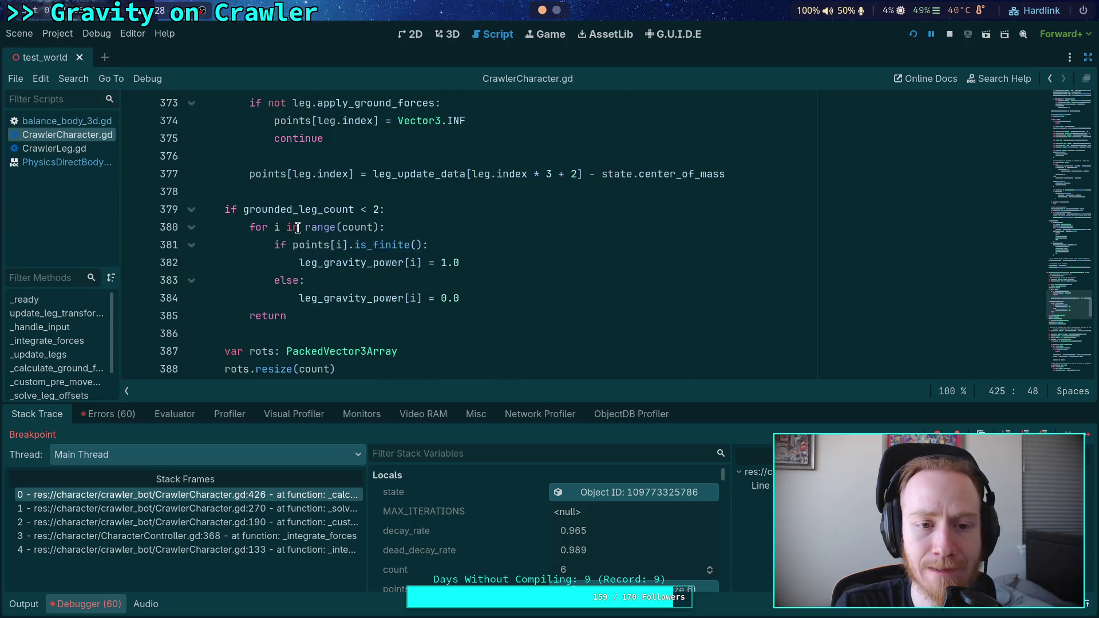
pyautogui.moveTo(290, 194)
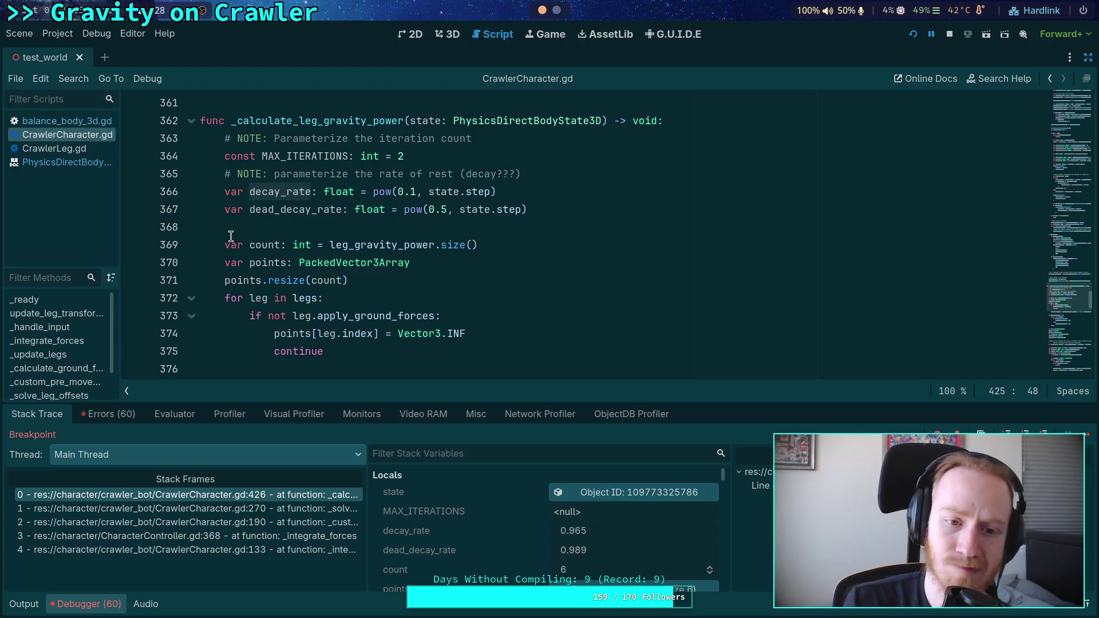
pyautogui.moveTo(310, 210)
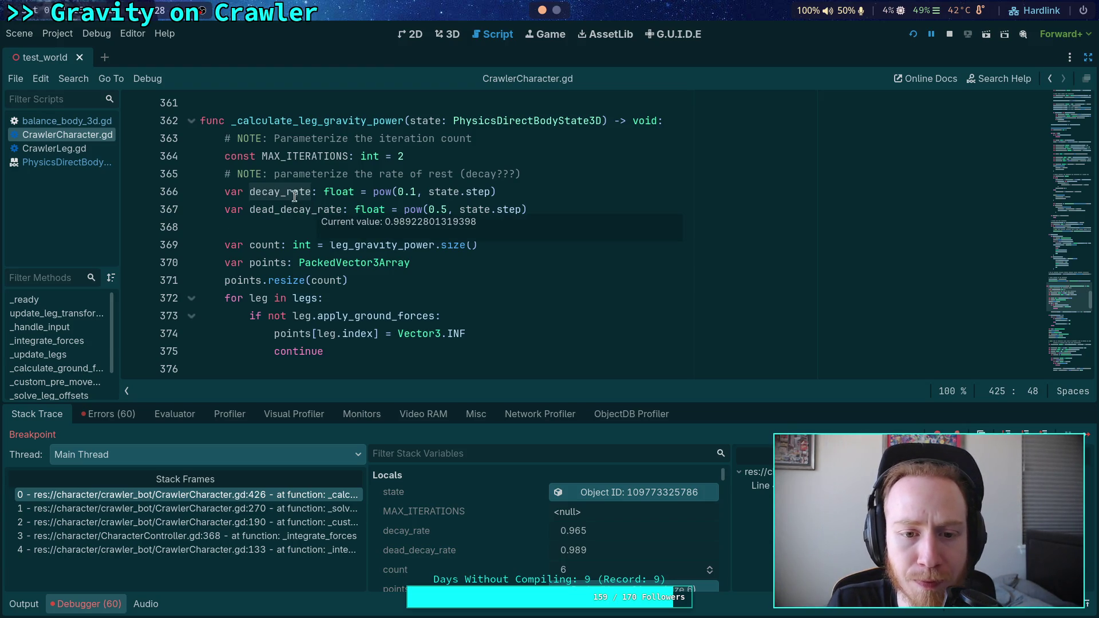
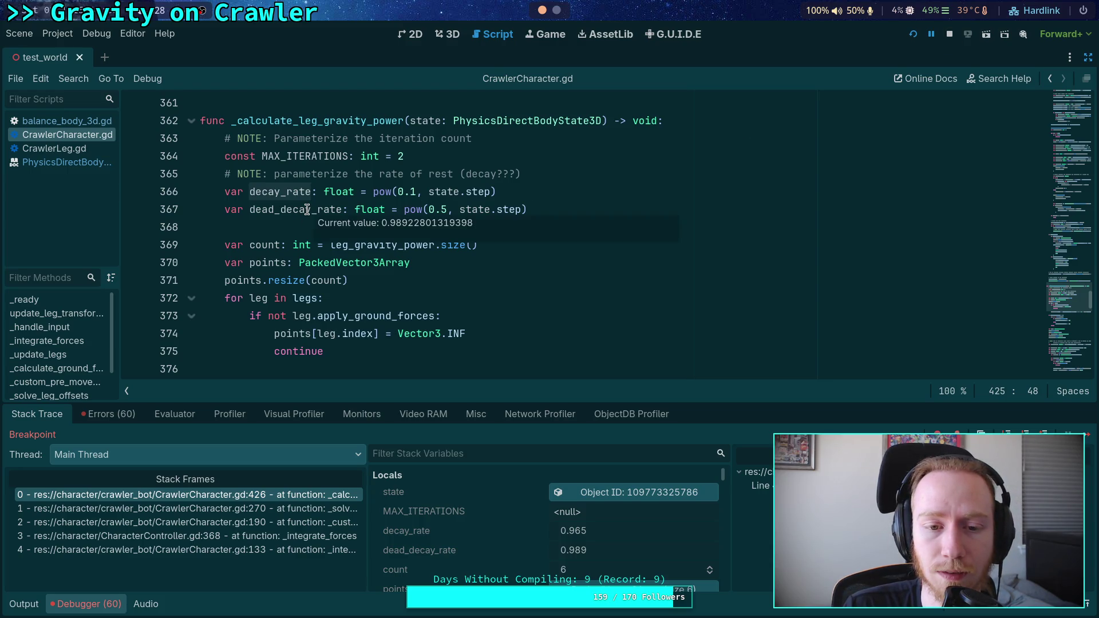
# Compute the 0.9 per-tick decay factor over 64 ticks in the Python REPL
pyautogui.moveTo(289, 192)
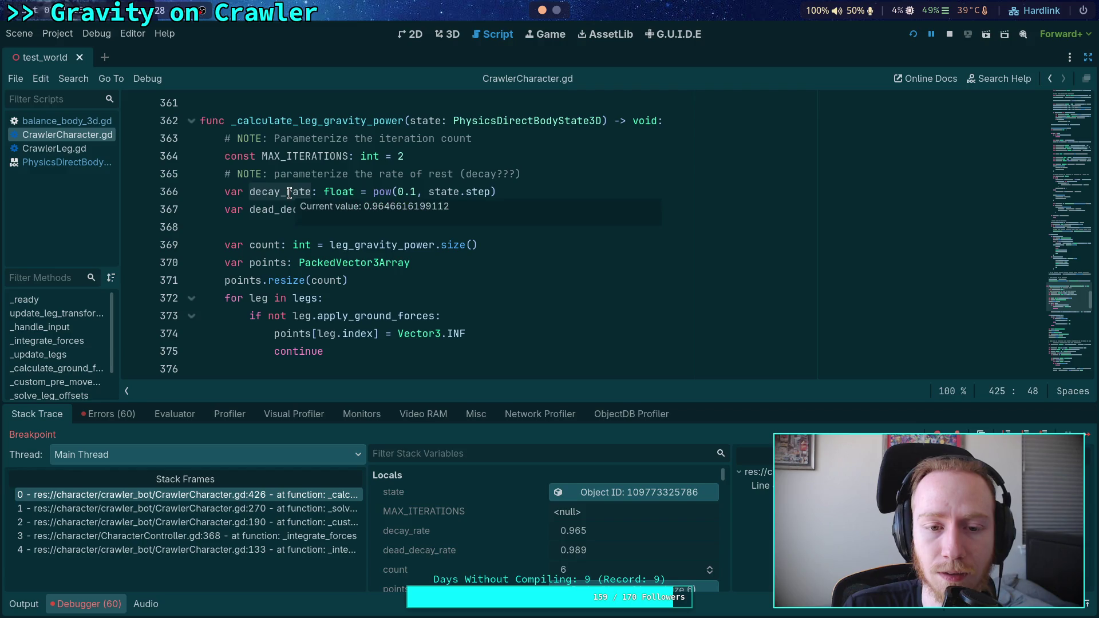
pyautogui.moveTo(338, 279)
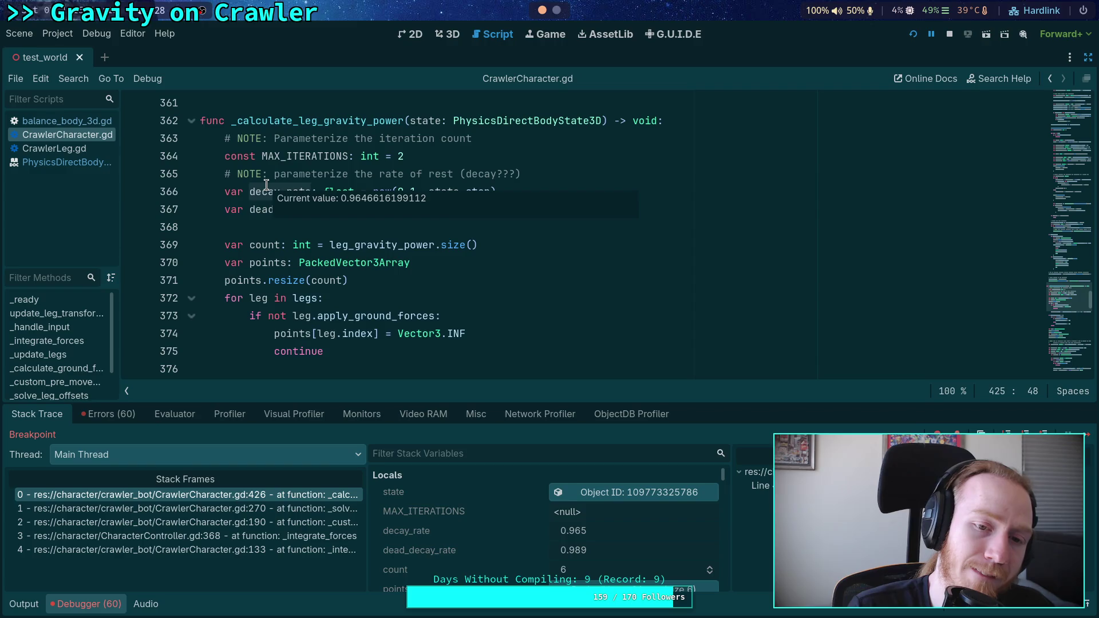
pyautogui.click(421, 191)
pyautogui.press('super+4')
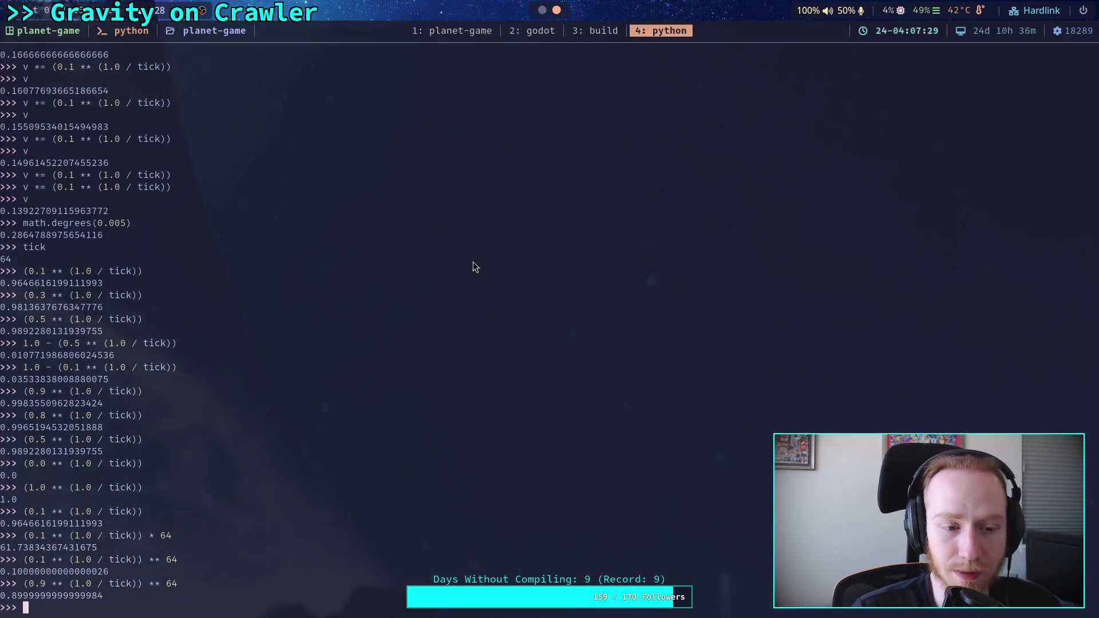
pyautogui.press('Up')
pyautogui.press('Left')
pyautogui.press('Left')
pyautogui.press('Left')
pyautogui.press('Right')
pyautogui.press('Right')
pyautogui.press('Right')
pyautogui.press('Right')
pyautogui.press('Right')
pyautogui.press('Right')
pyautogui.press('BackSpace')
pyautogui.press('BackSpace')
pyautogui.press('BackSpace')
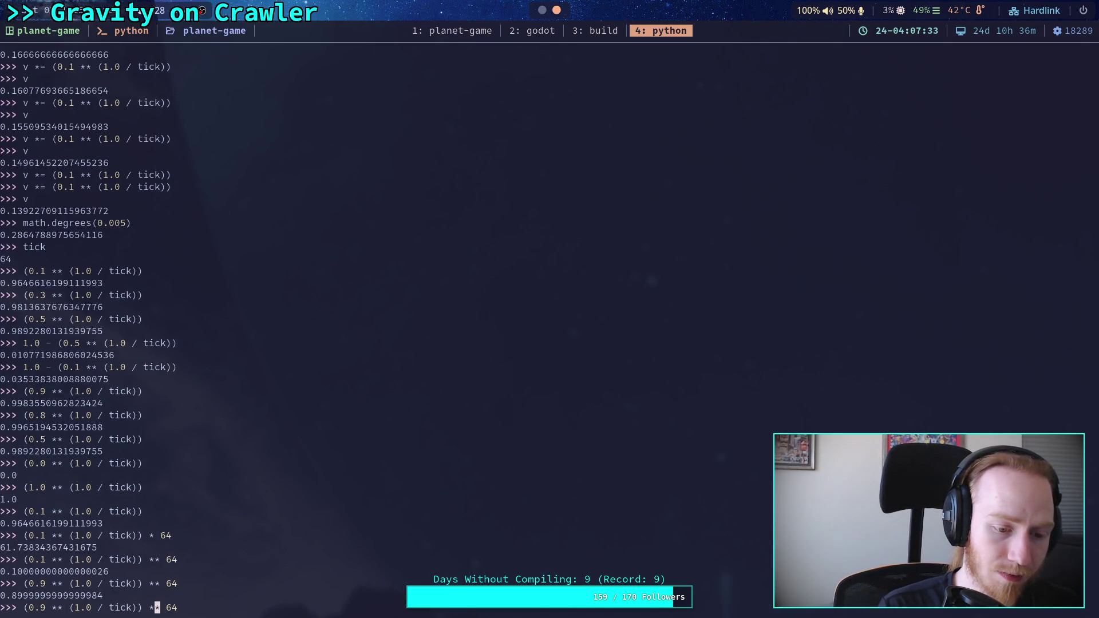
pyautogui.press('Delete')
pyautogui.press('Delete')
pyautogui.press('Delete')
pyautogui.press('Return')
# Rerun the decay calculation with bases 0.1 and 0.01
pyautogui.press('Up')
pyautogui.press('Left')
pyautogui.press('Left')
pyautogui.press('Left')
pyautogui.press('BackSpace')
pyautogui.write('1')
pyautogui.press('Return')
pyautogui.press('Up')
pyautogui.press('Left')
pyautogui.press('Left')
pyautogui.press('Left')
# Rerun the decay calculation with bases 0.001 and 0.0001
pyautogui.press('Left')
pyautogui.press('Left')
pyautogui.press('Left')
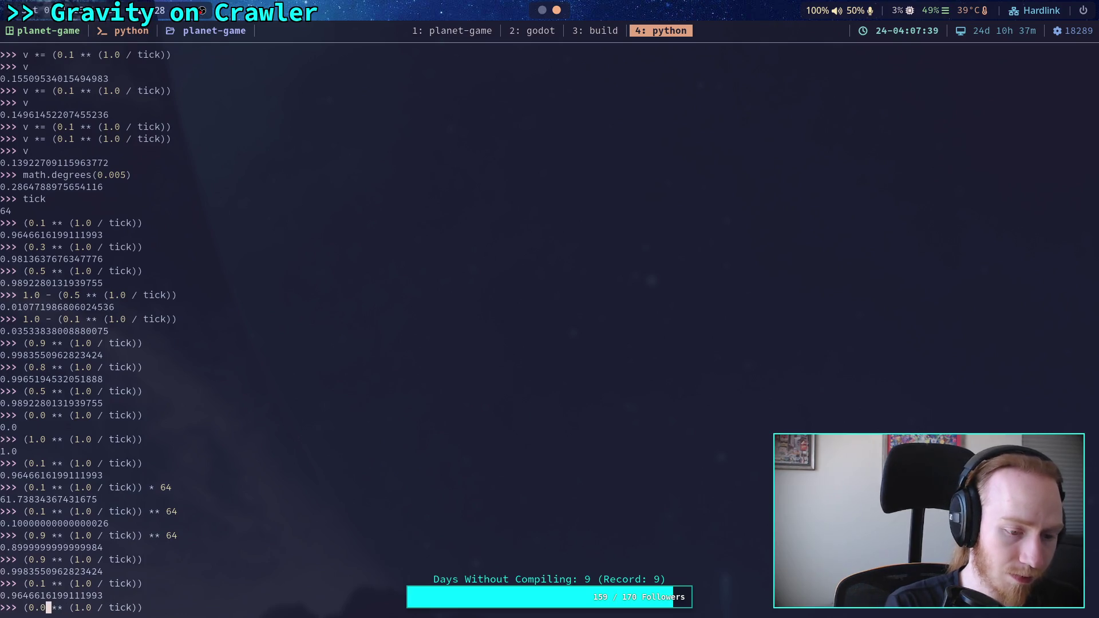
pyautogui.write('0')
pyautogui.press('Return')
pyautogui.press('Up')
pyautogui.press('Left')
pyautogui.press('Left')
pyautogui.press('Left')
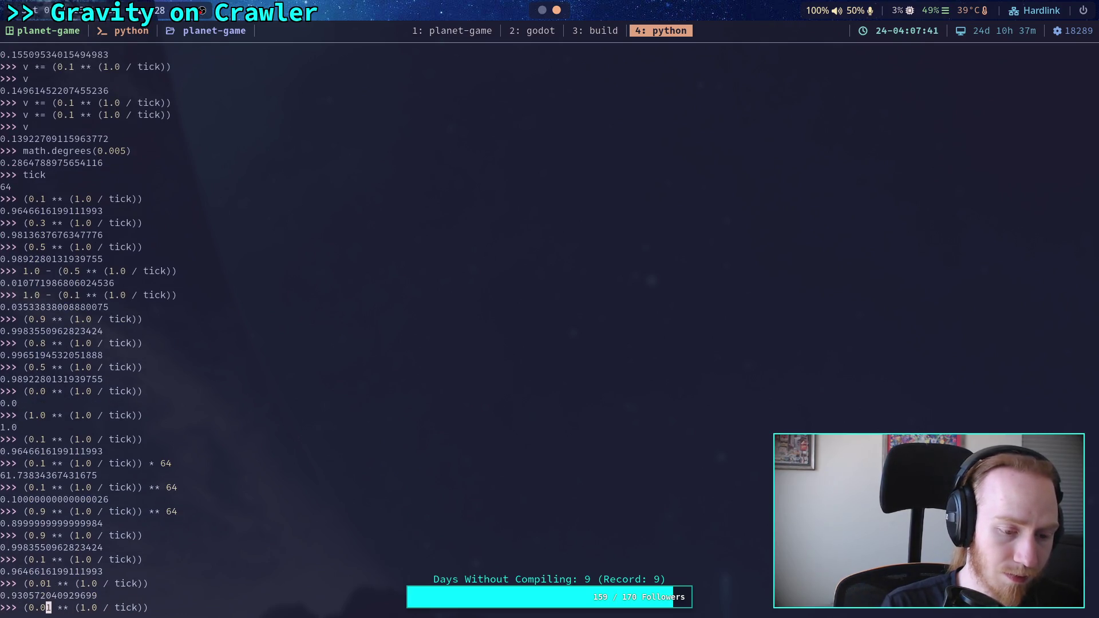
pyautogui.press('Delete')
pyautogui.write('9')
pyautogui.press('BackSpace')
pyautogui.write('01')
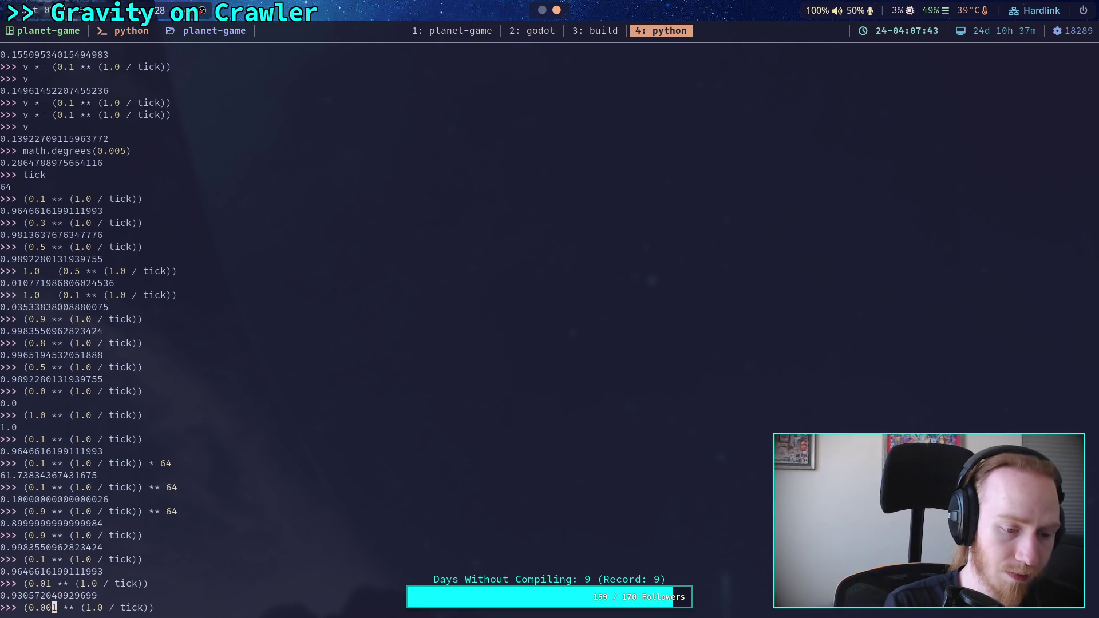
pyautogui.press('Return')
pyautogui.press('Up')
pyautogui.press('Left')
pyautogui.press('Left')
pyautogui.press('Left')
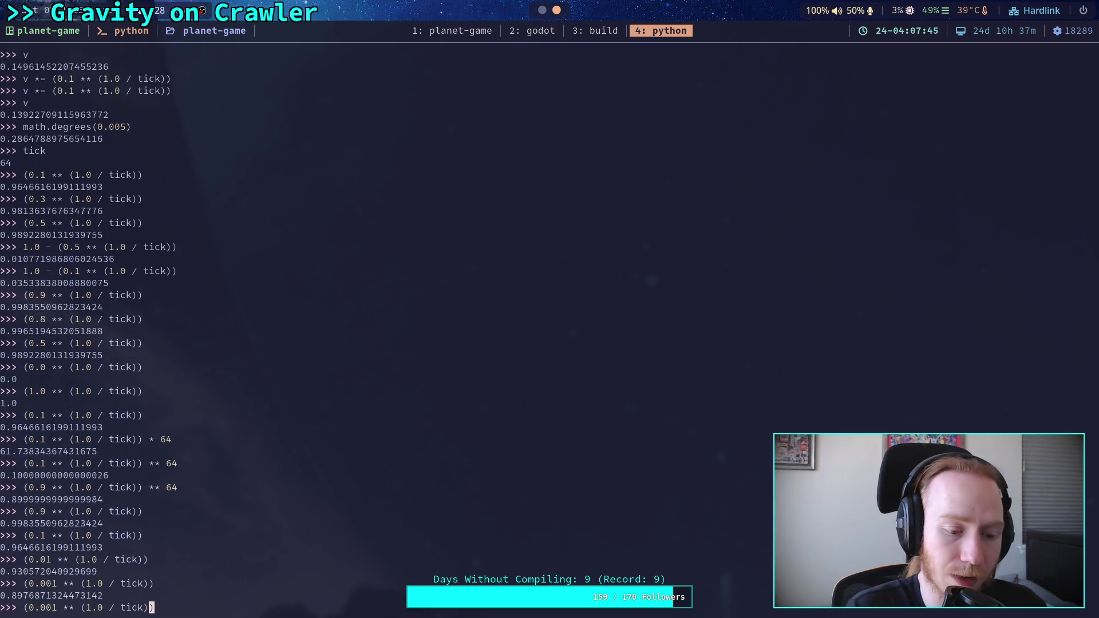
pyautogui.write('0')
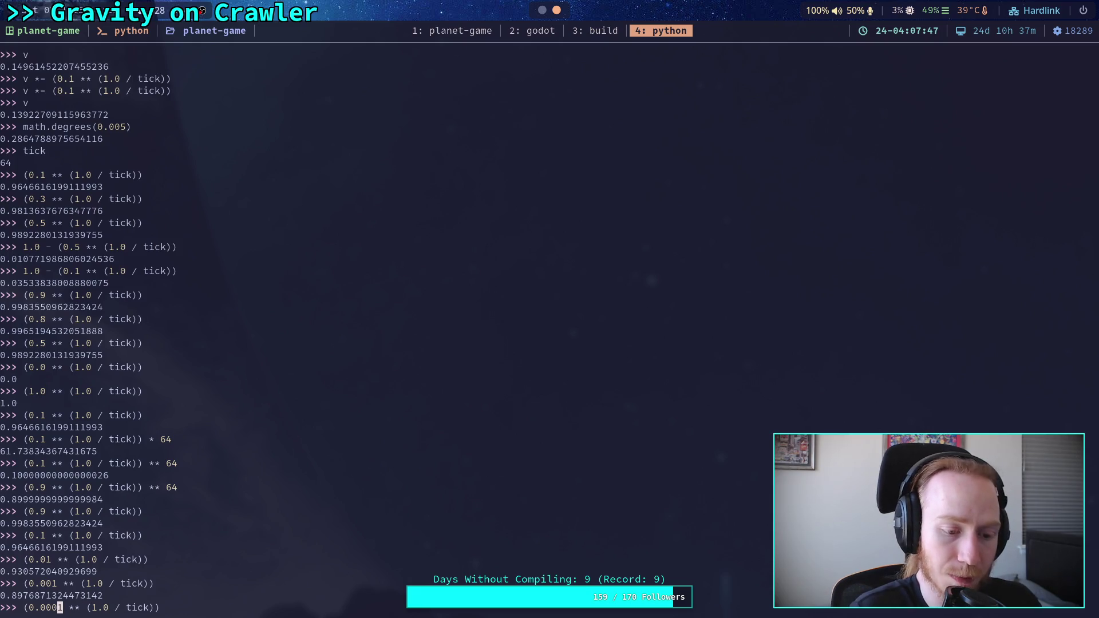
pyautogui.press('Return')
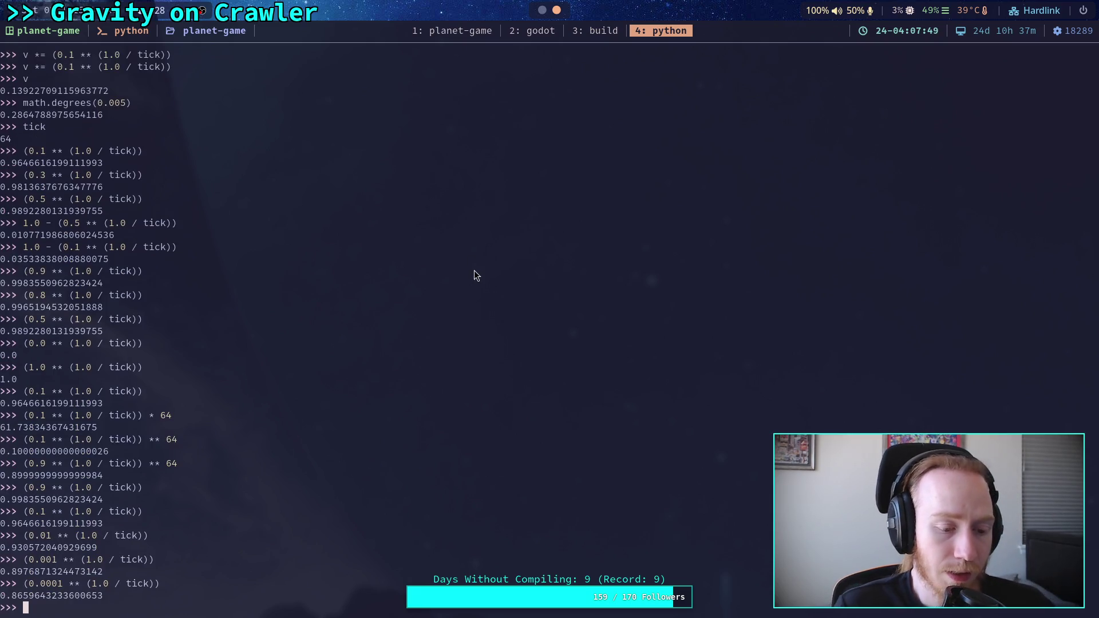
pyautogui.click(539, 36)
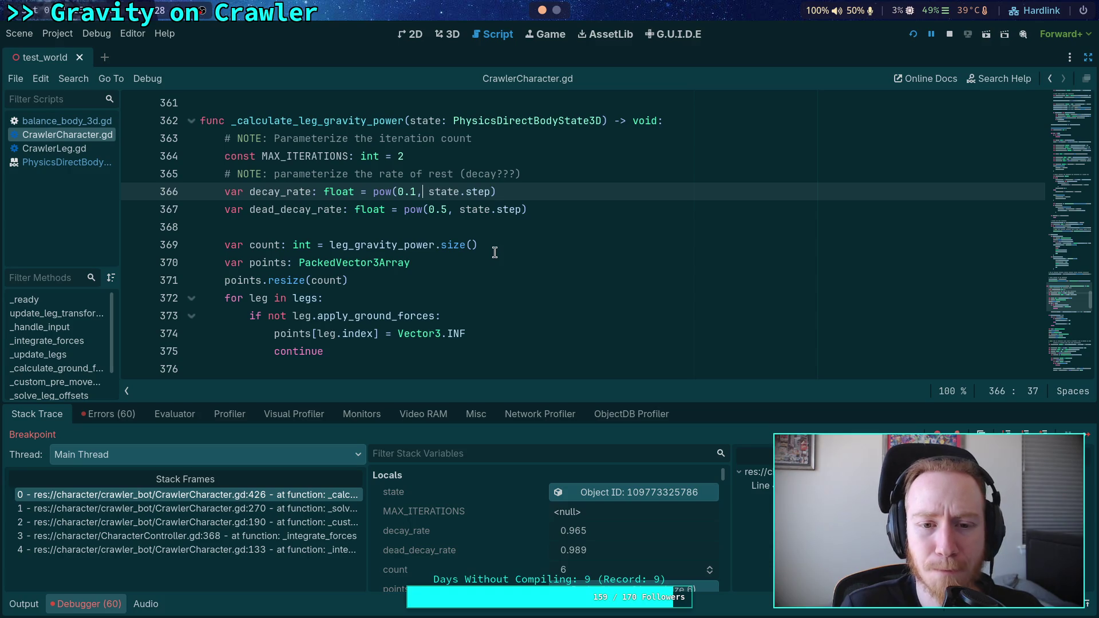
# Scroll the solver loop and highlight work_delta on line 423 to see all its uses
pyautogui.scroll(-9, 475, 247)
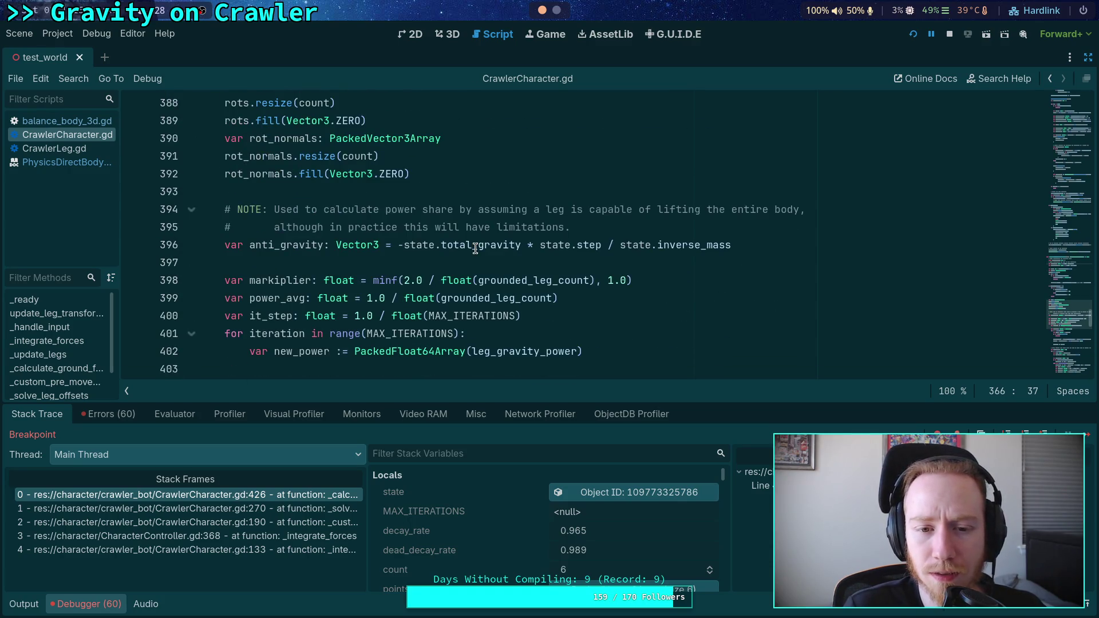
pyautogui.scroll(-2, 475, 248)
pyautogui.scroll(5, 475, 248)
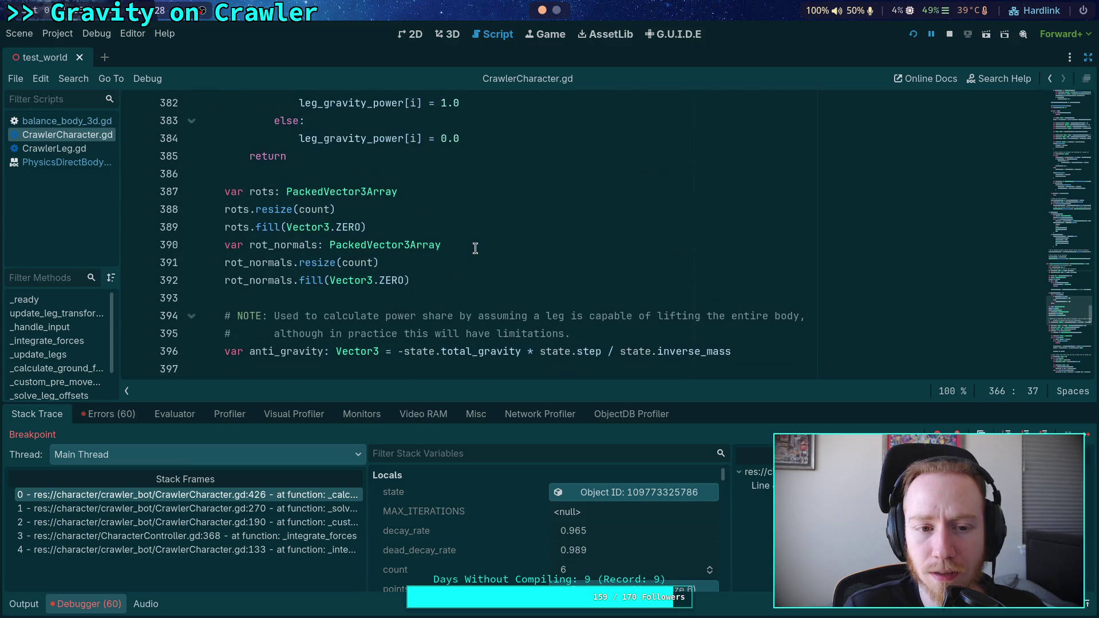
pyautogui.scroll(-4, 475, 248)
pyautogui.scroll(4, 476, 248)
pyautogui.scroll(-8, 475, 248)
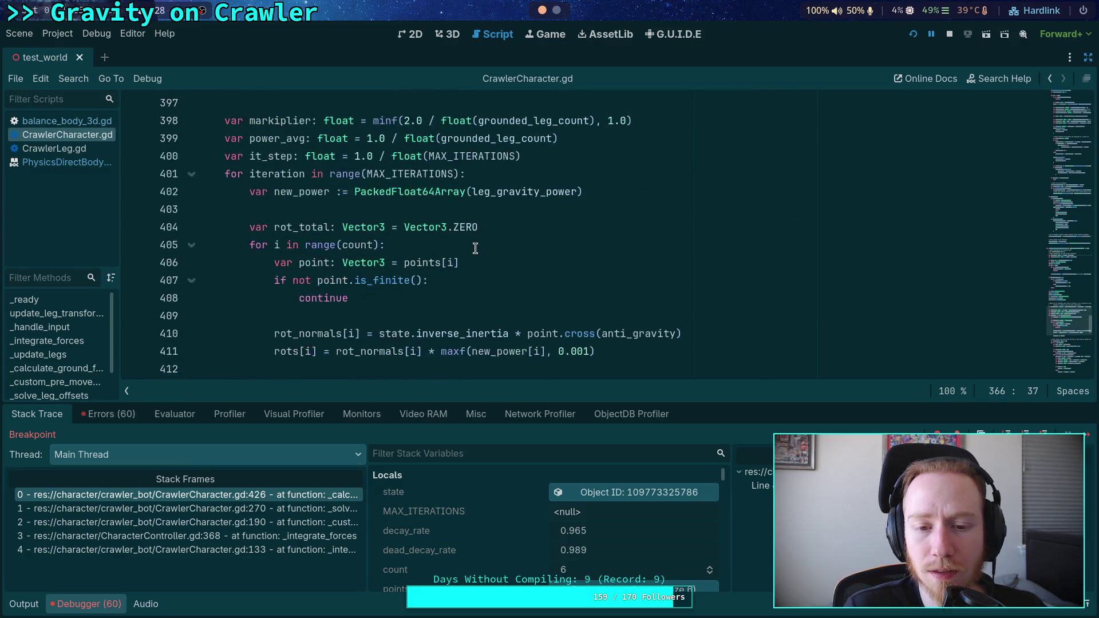
pyautogui.scroll(-3, 475, 248)
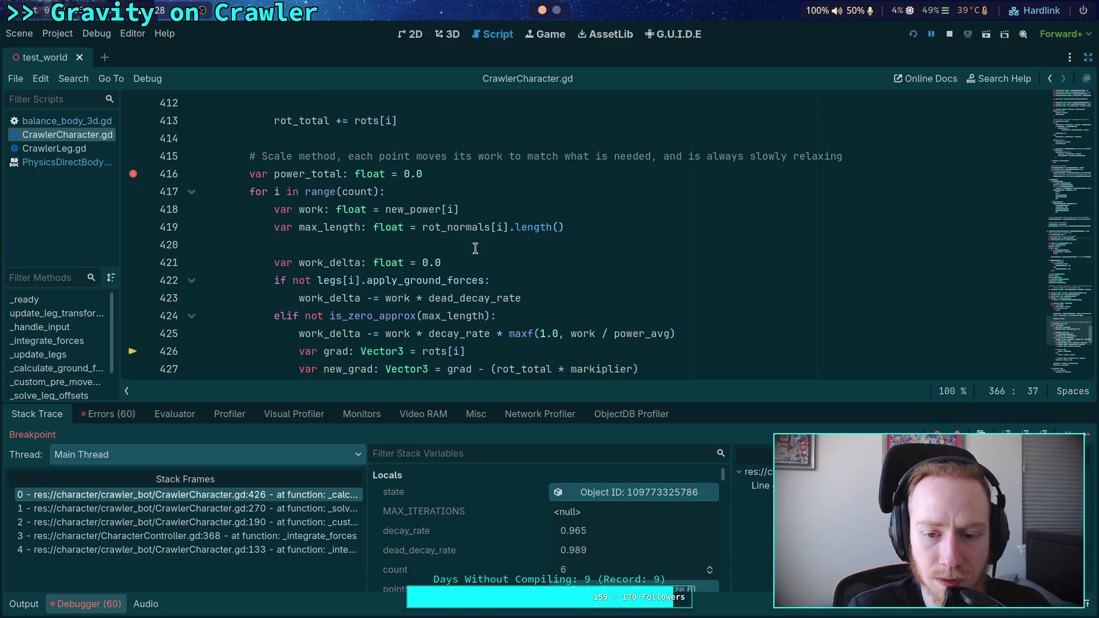
pyautogui.doubleClick(324, 298)
pyautogui.scroll(-1, 589, 300)
pyautogui.scroll(-6, 589, 300)
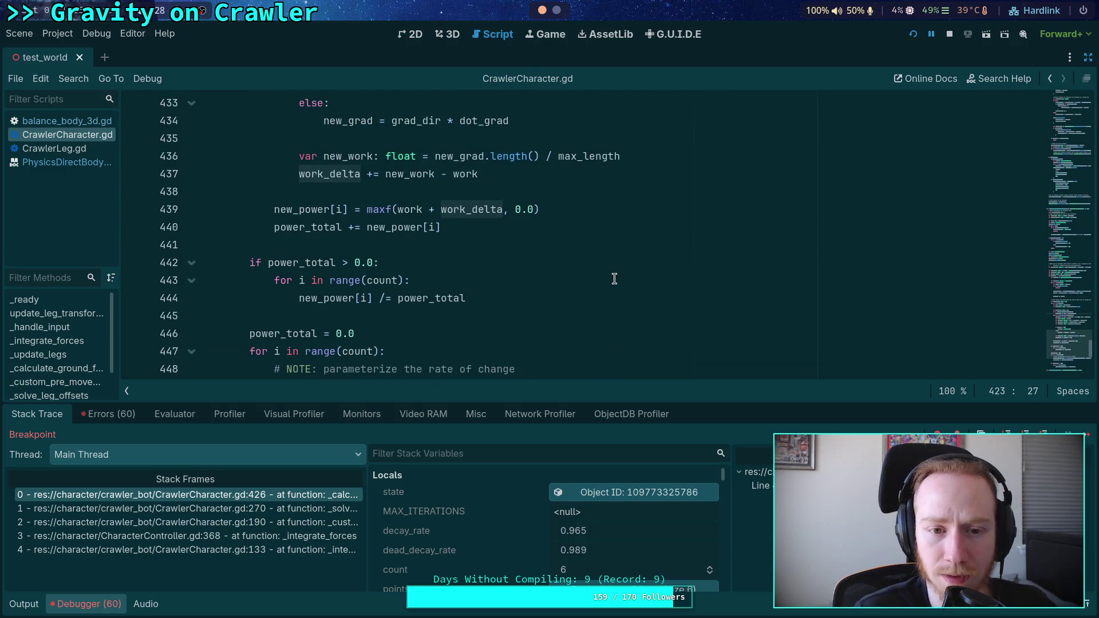
pyautogui.scroll(-3, 614, 279)
pyautogui.scroll(9, 615, 279)
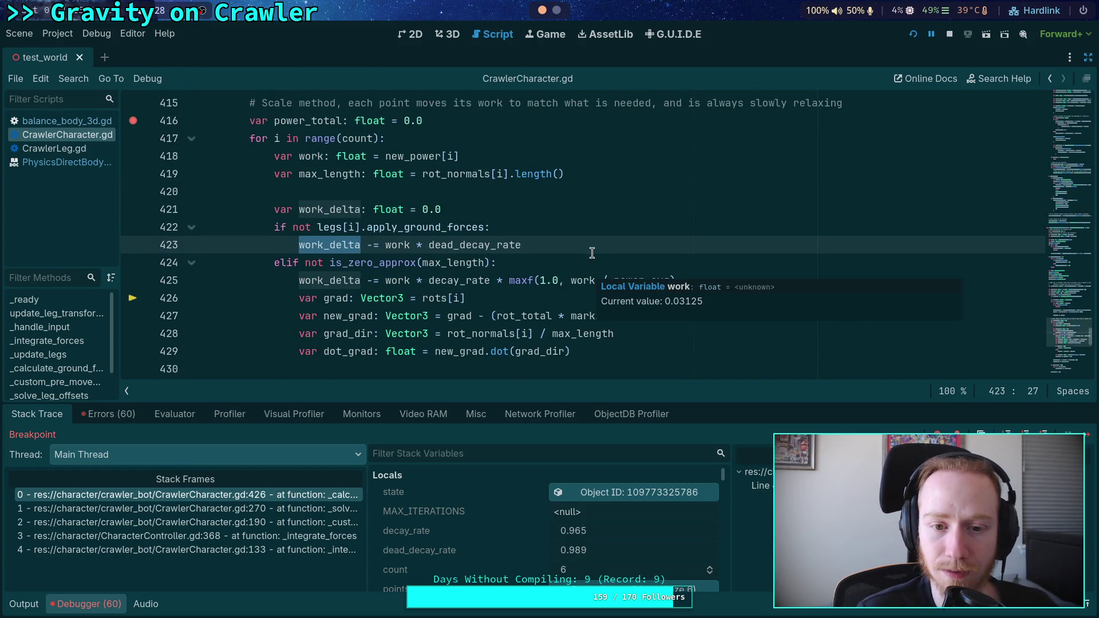
# Append * state.step to the work_delta decay term on line 423
pyautogui.click(600, 250)
pyautogui.write('* statepste')
pyautogui.press('BackSpace')
pyautogui.press('BackSpace')
pyautogui.press('BackSpace')
pyautogui.write('.n')
pyautogui.press('BackSpace')
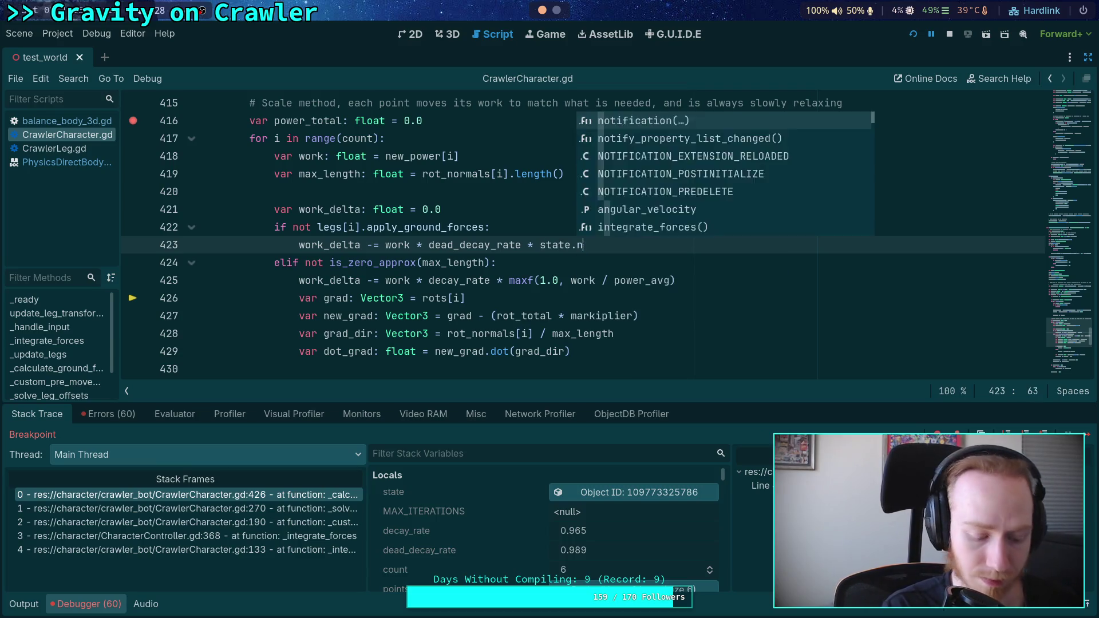
pyautogui.write('step')
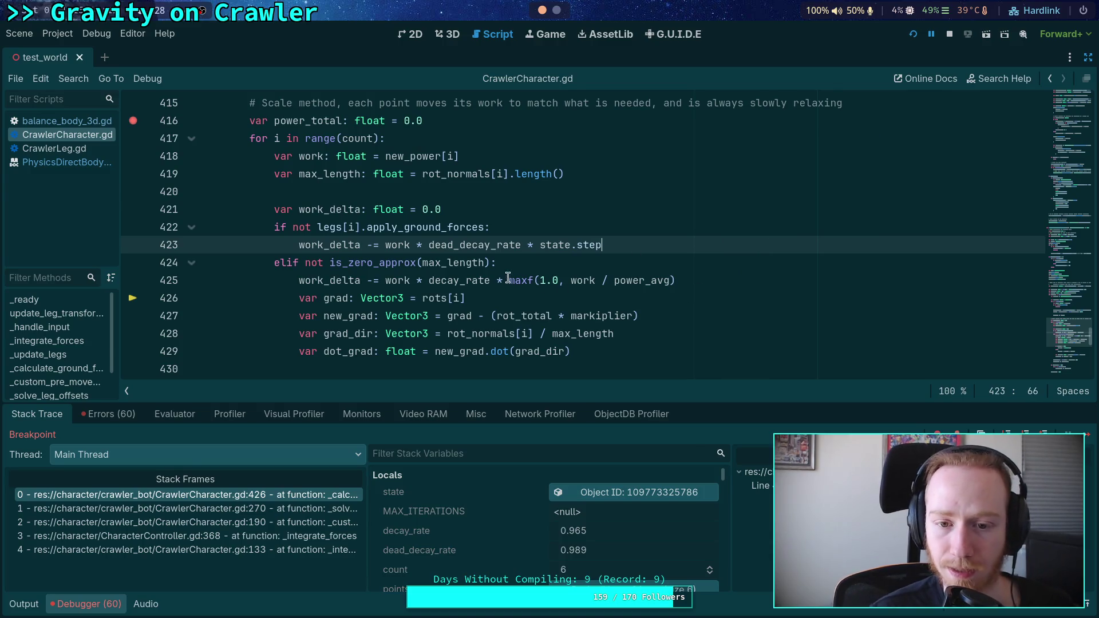
# Insert * state.step after decay_rate on line 425 and save CrawlerCharacter.gd
pyautogui.click(496, 280)
pyautogui.click(487, 278)
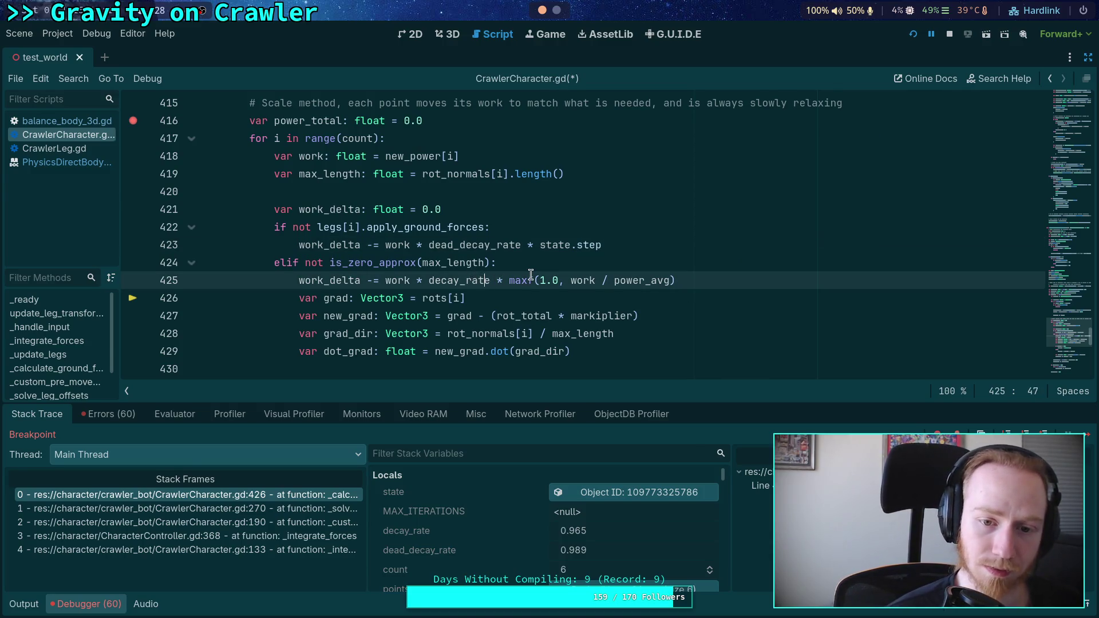
pyautogui.write('* sta')
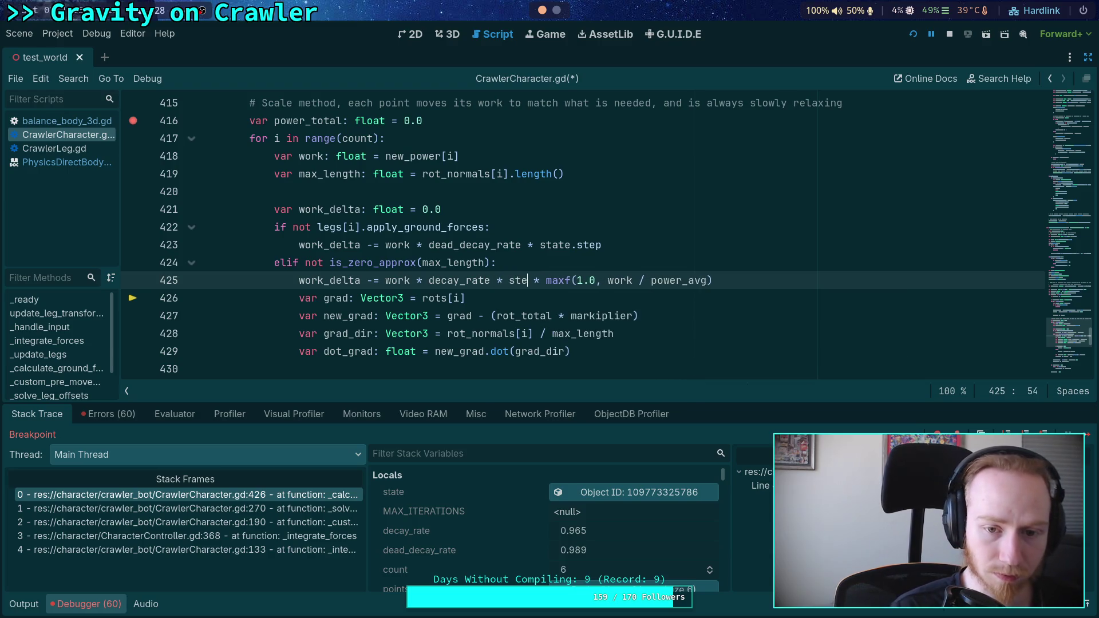
pyautogui.write('te.step')
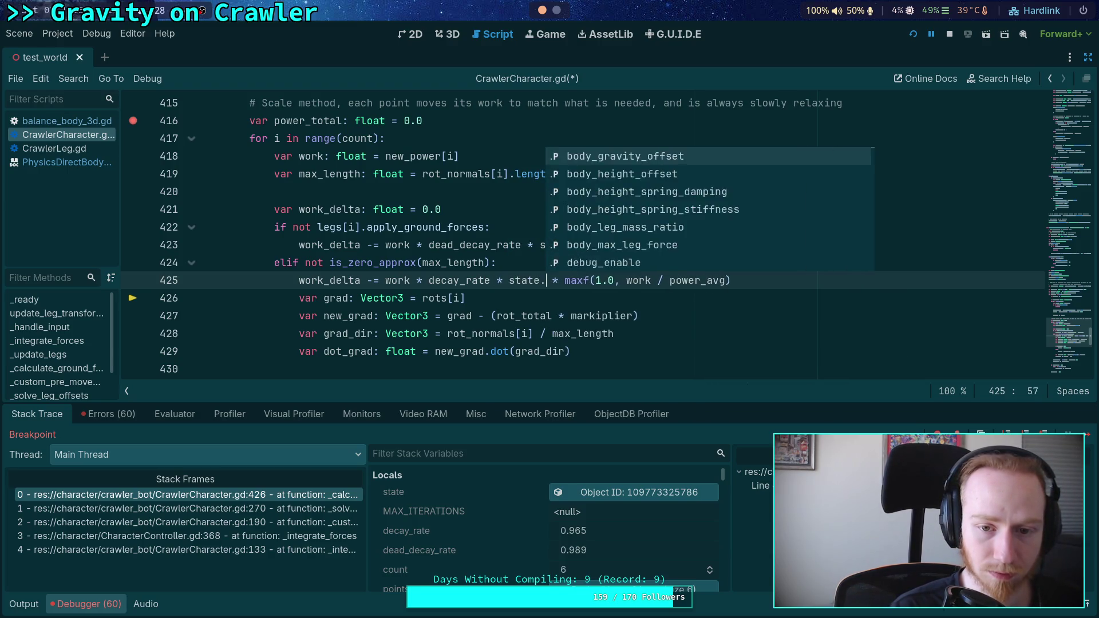
pyautogui.hotkey('ctrl', 's')
pyautogui.scroll(6, 547, 298)
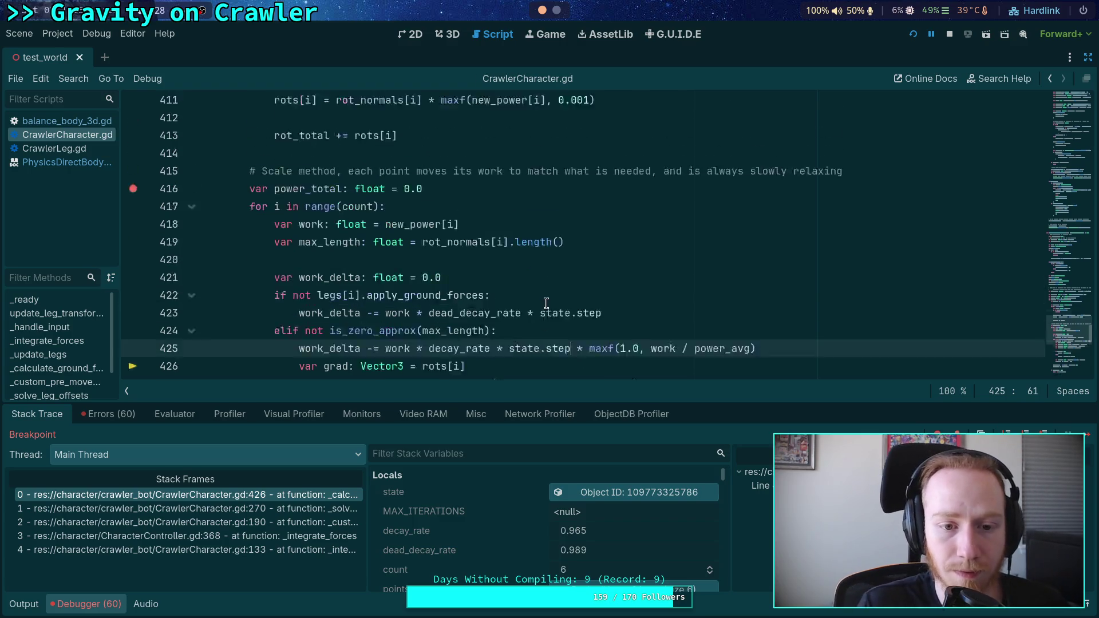
pyautogui.click(913, 36)
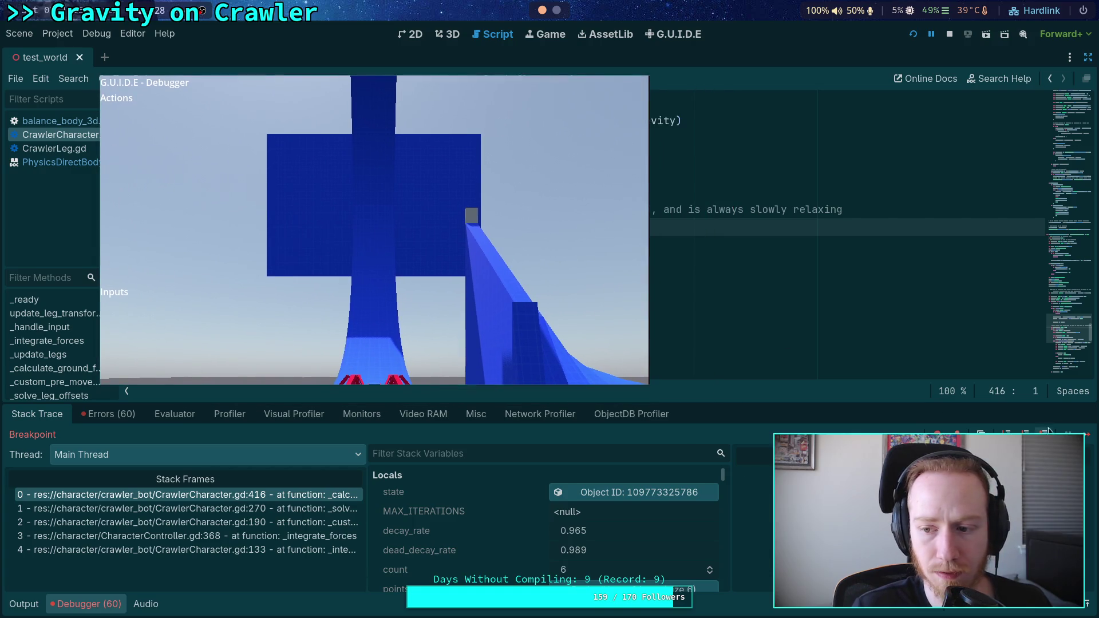
# Resume from the breakpoint so the crawler runs on its legs, then hide the game window
pyautogui.press('F12')
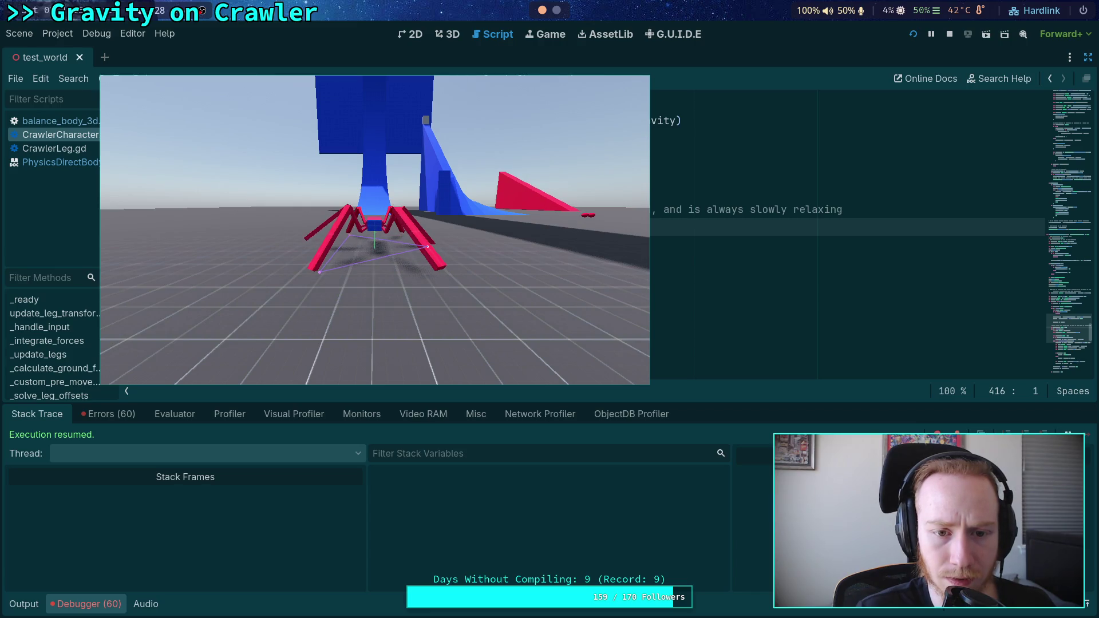
pyautogui.press('super+s')
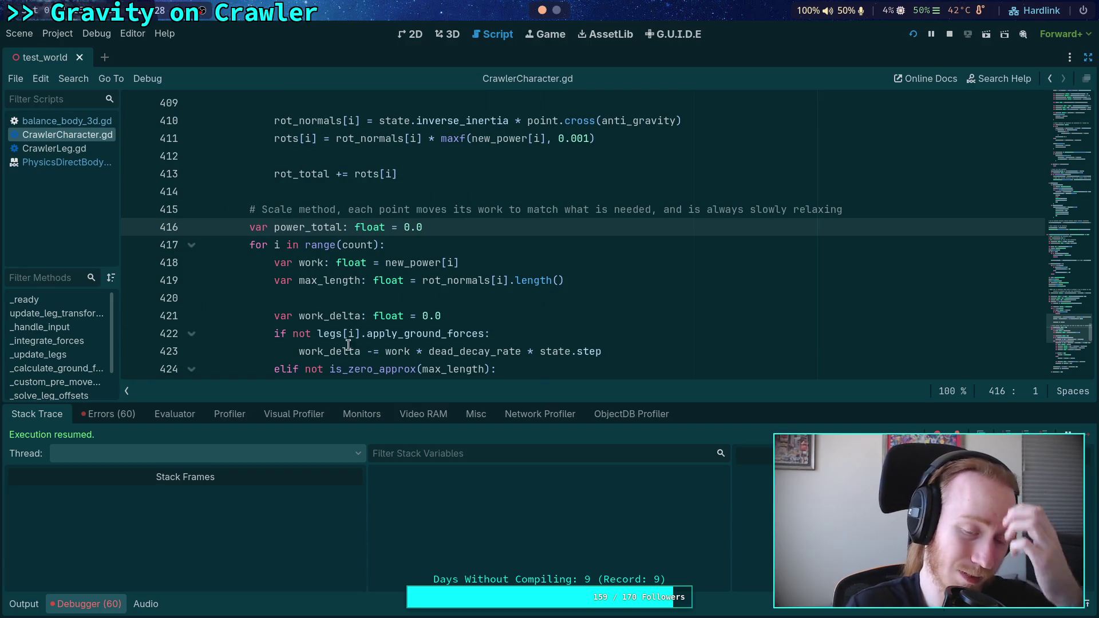
# Set a breakpoint at line 416 of the solver loop
pyautogui.click(130, 226)
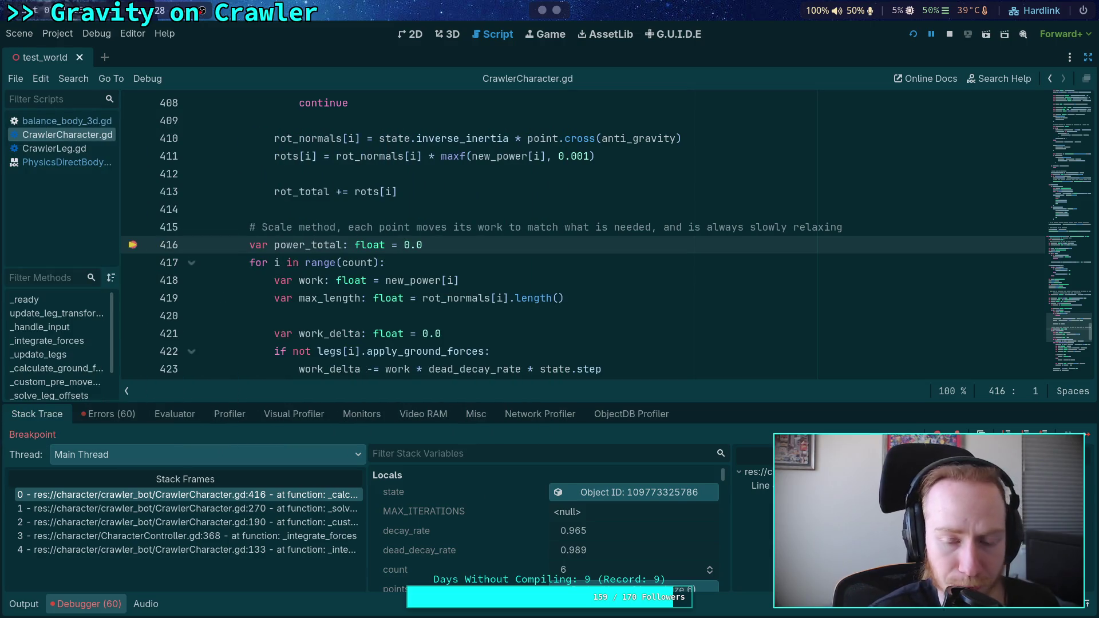
pyautogui.scroll(-5, 548, 508)
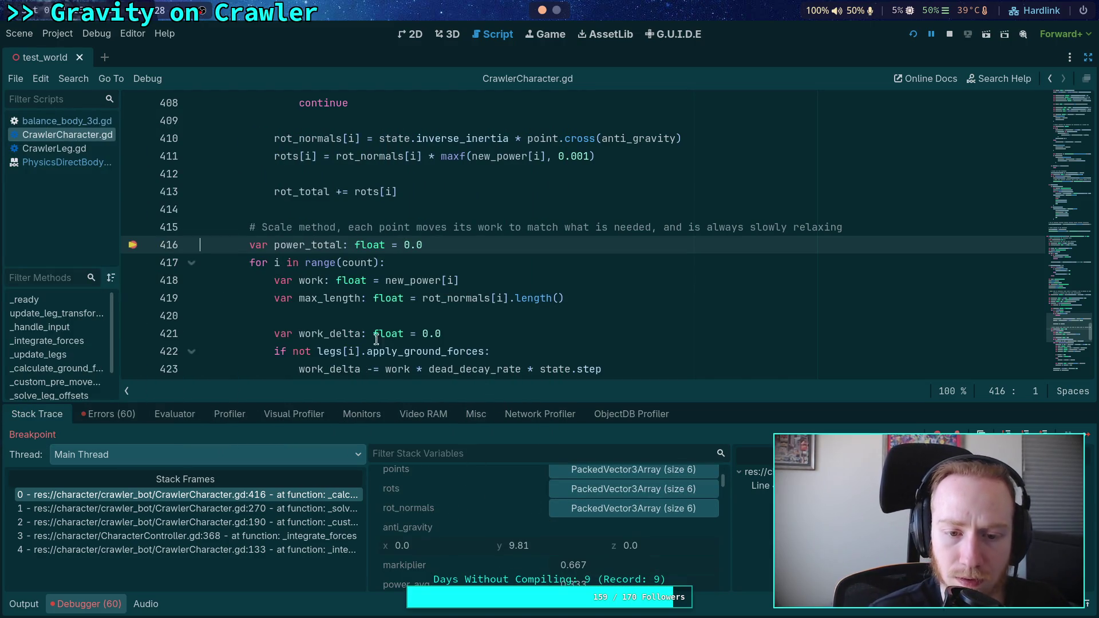
pyautogui.scroll(4, 383, 354)
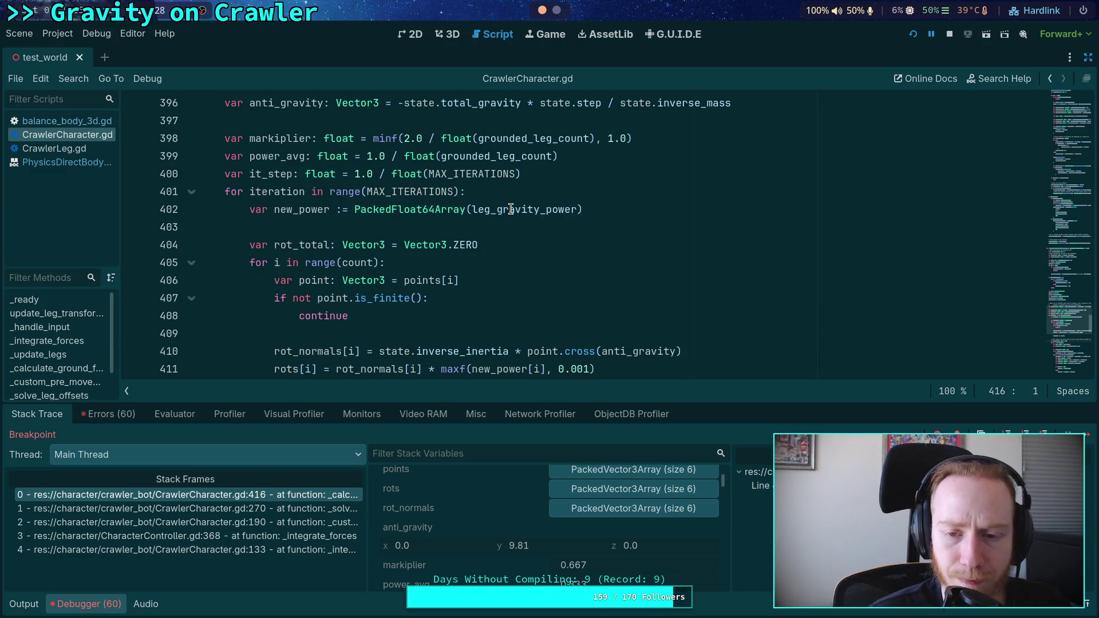
pyautogui.moveTo(512, 209)
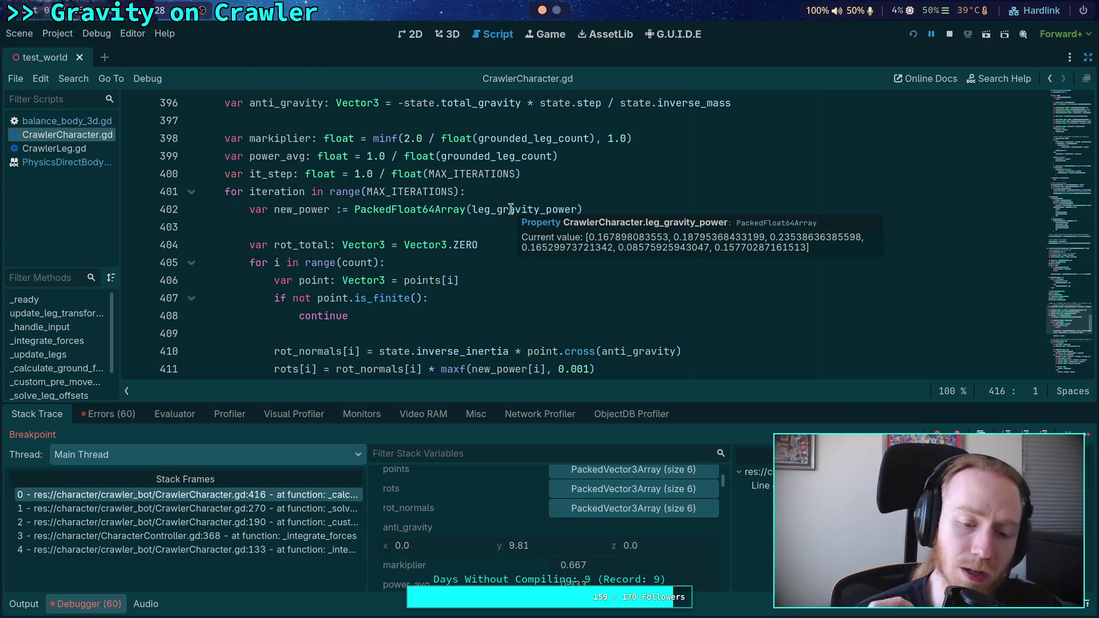
pyautogui.scroll(-6, 468, 315)
pyautogui.scroll(1, 468, 315)
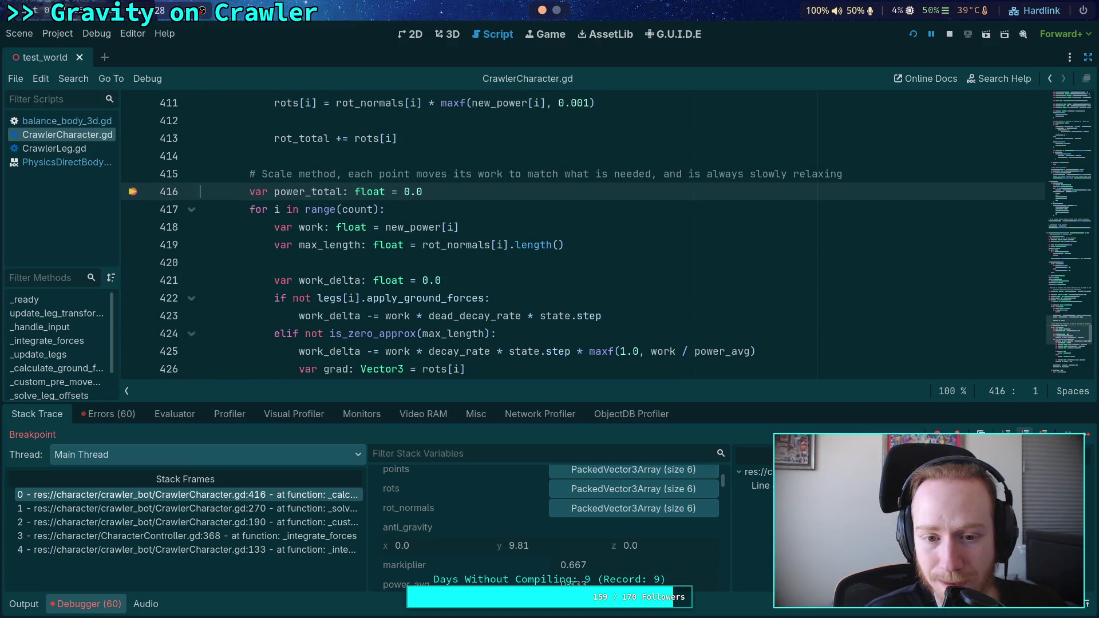
# Step over to line 439, read work (0.168) and work_delta (-0.0026), then stop debugging
pyautogui.press('F10')
pyautogui.press('F10')
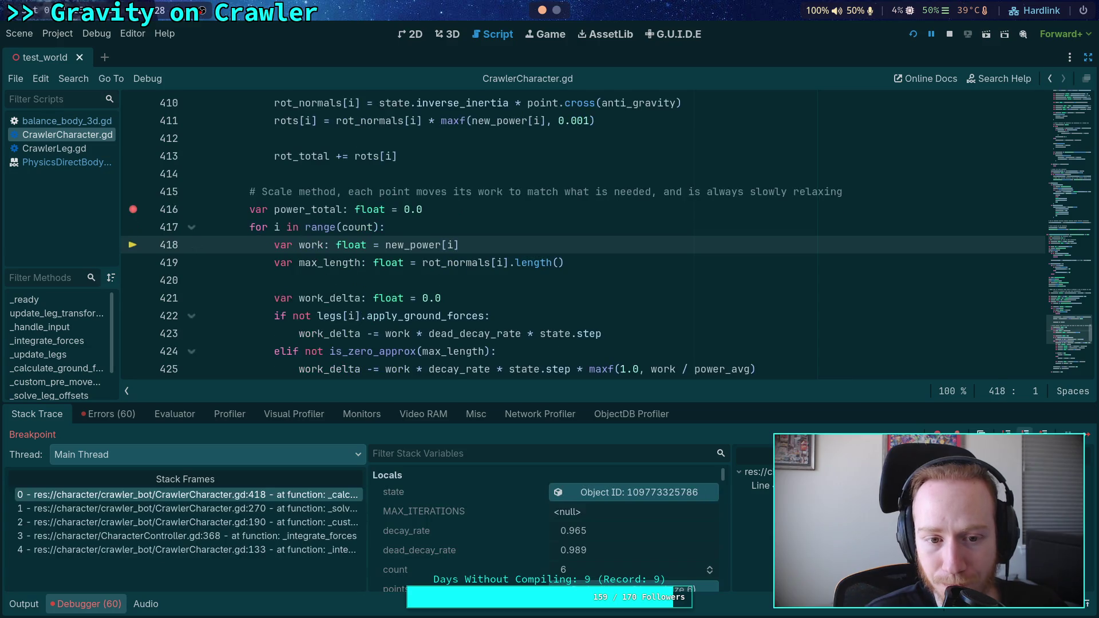
pyautogui.press('F10')
pyautogui.press('F10')
pyautogui.press('F10')
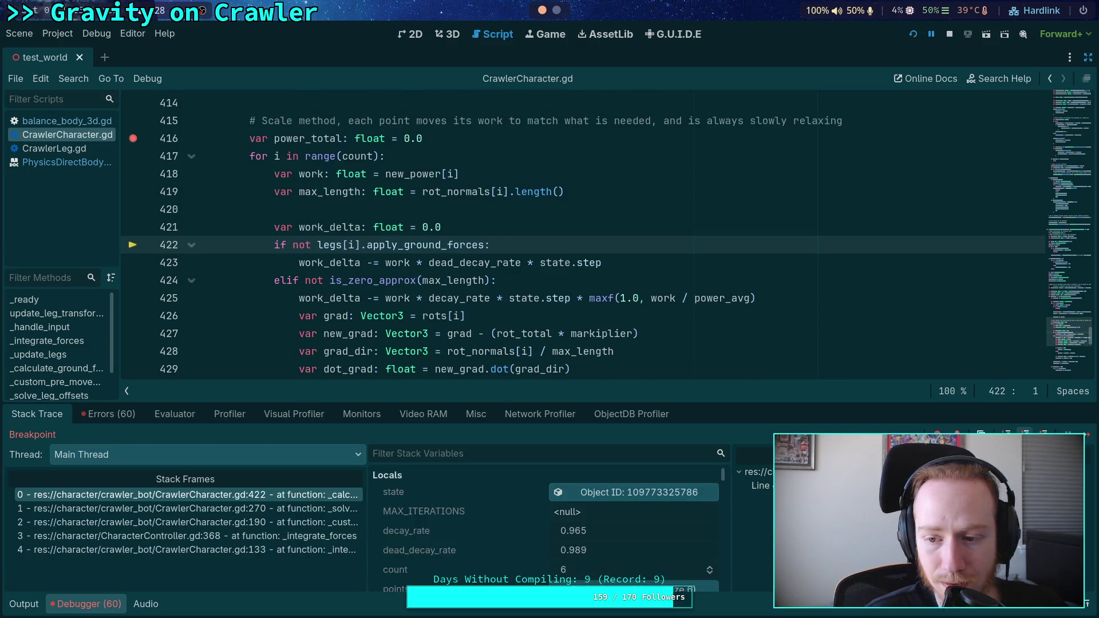
pyautogui.press('F10')
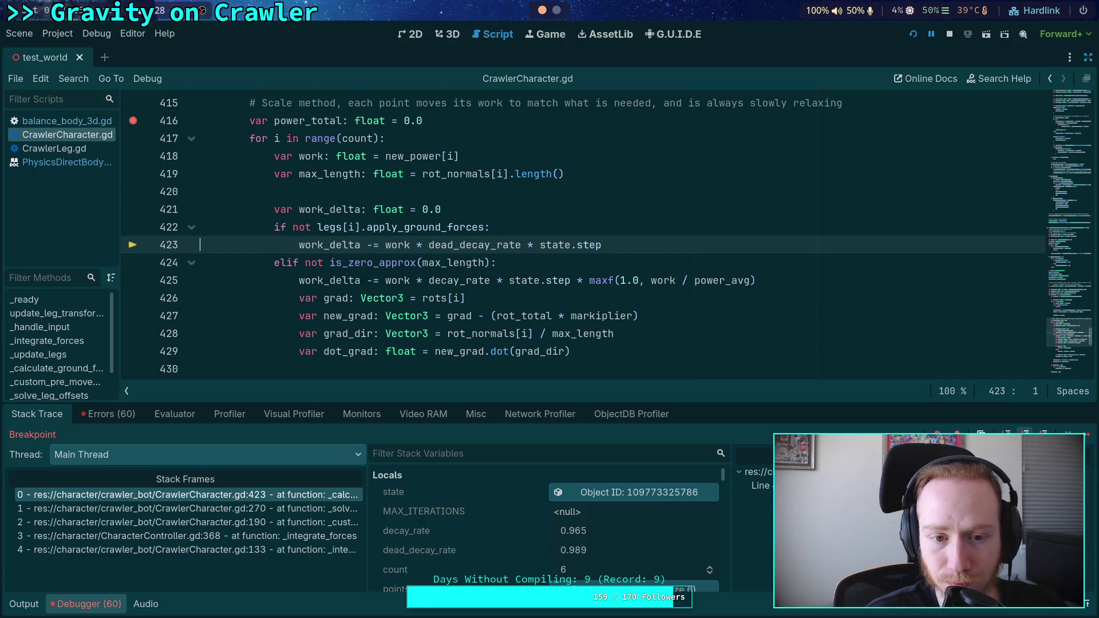
pyautogui.press('F10')
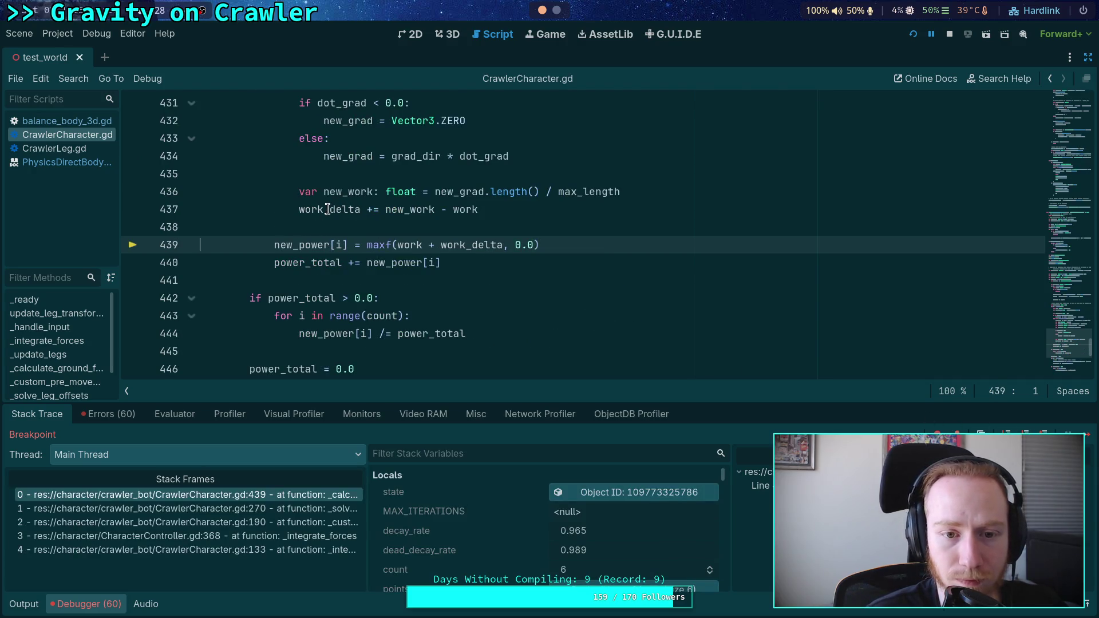
pyautogui.moveTo(327, 209)
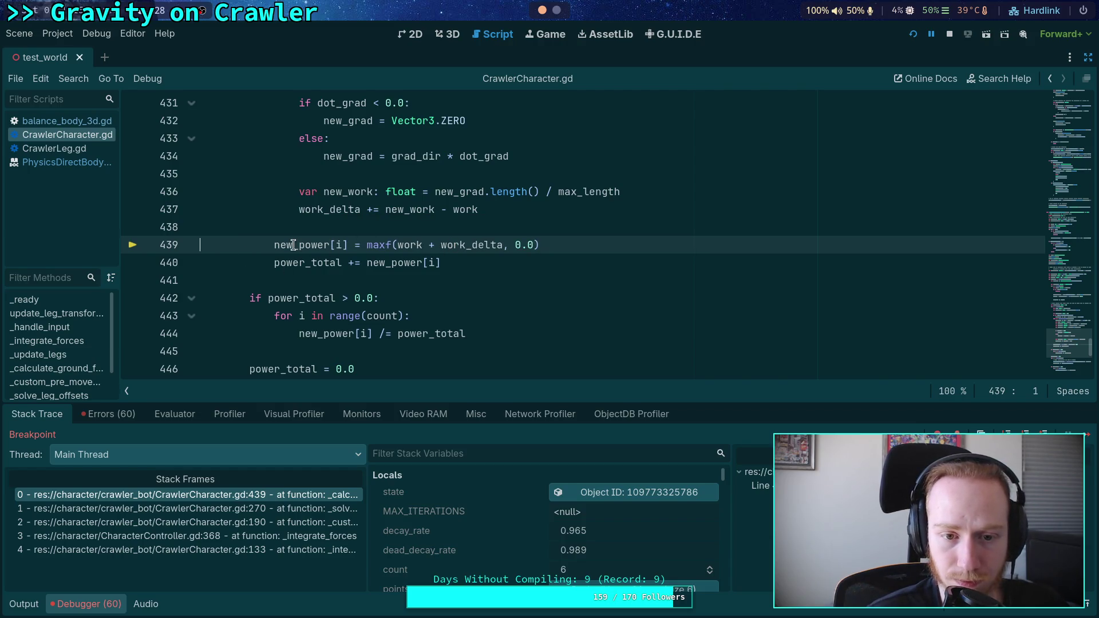
pyautogui.moveTo(293, 245)
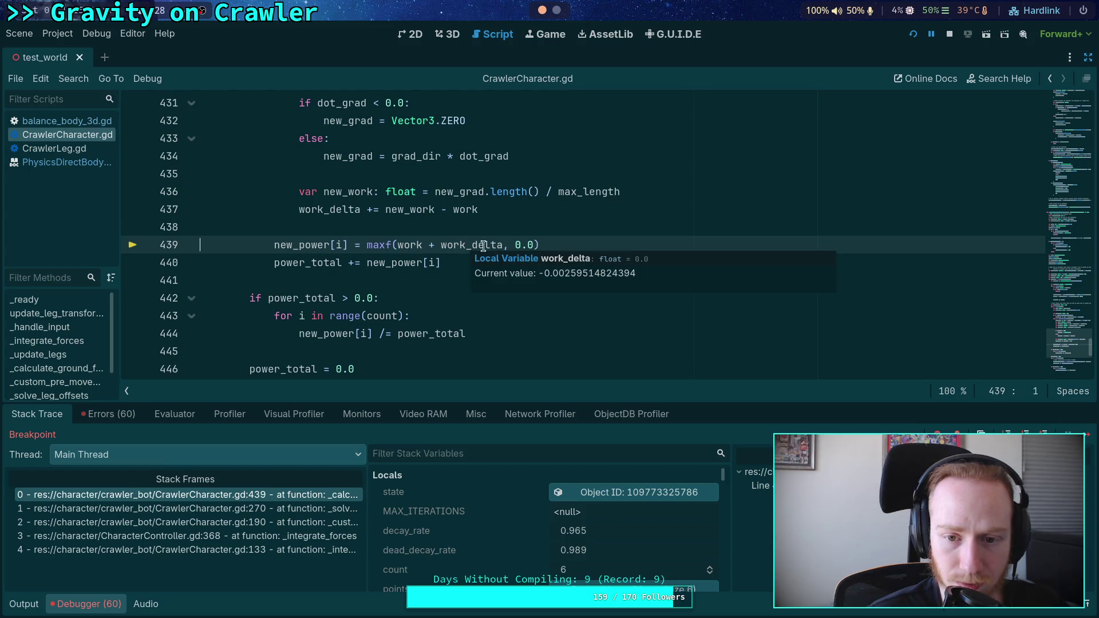
pyautogui.click(950, 35)
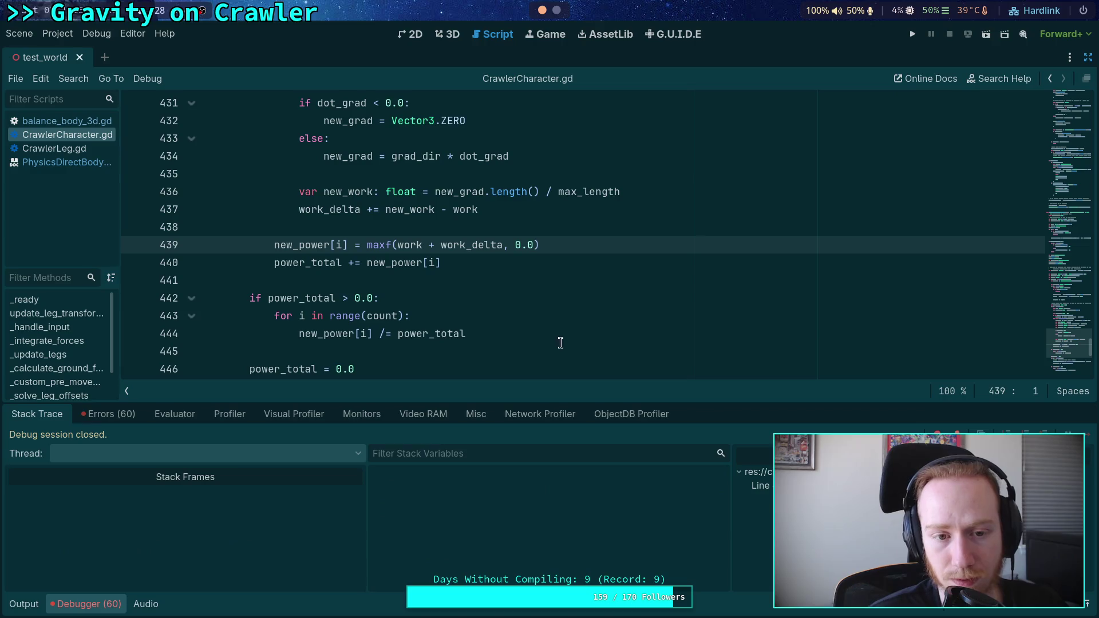
# Collapse the Debugger panel, review _calculate_leg_gravity_power, and select the state.step factor on line 423
pyautogui.click(101, 604)
pyautogui.scroll(10, 457, 406)
pyautogui.scroll(5, 457, 407)
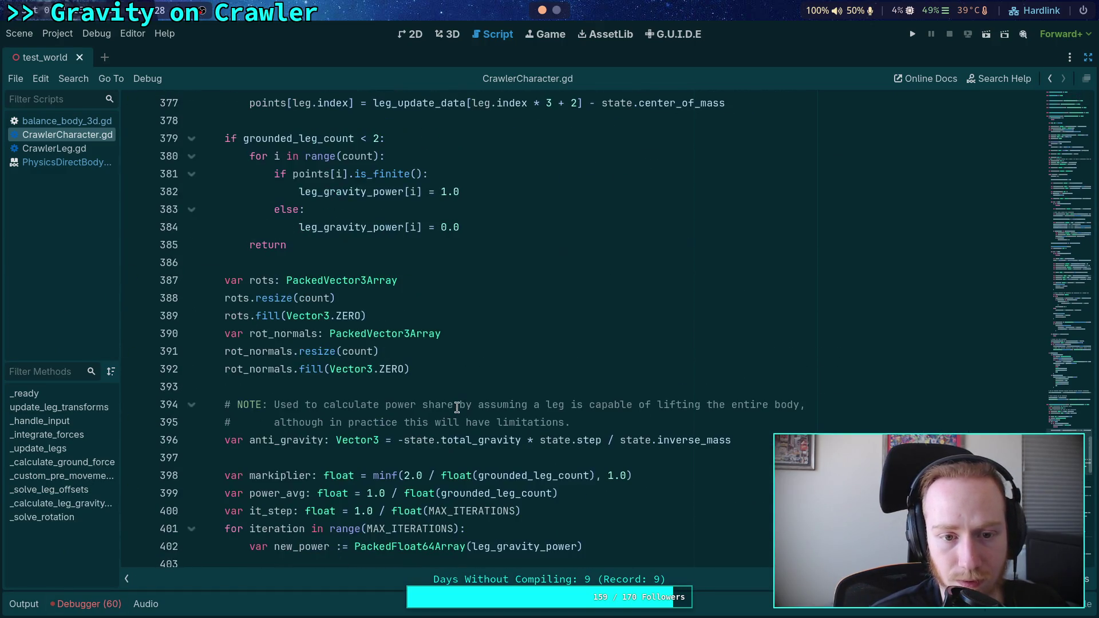
pyautogui.scroll(3, 457, 407)
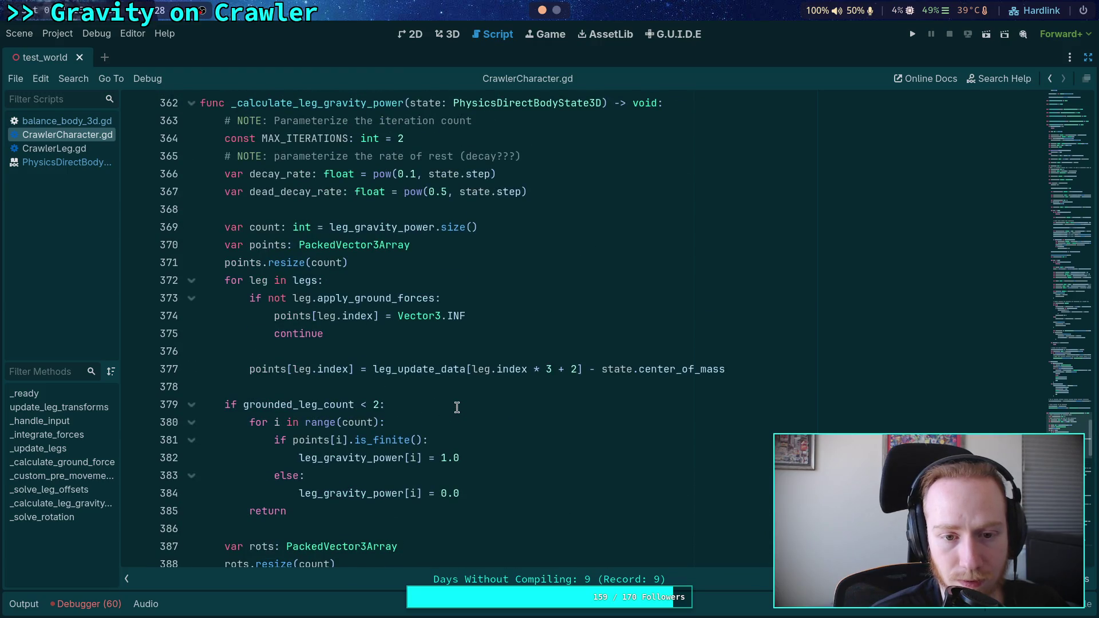
pyautogui.scroll(-13, 457, 407)
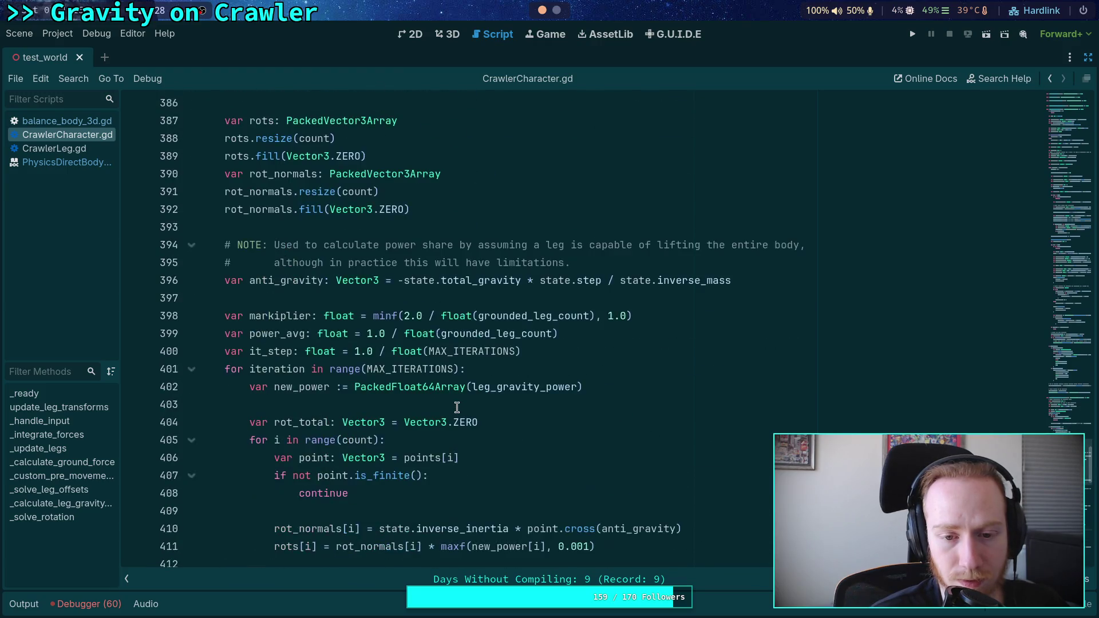
pyautogui.scroll(-3, 456, 406)
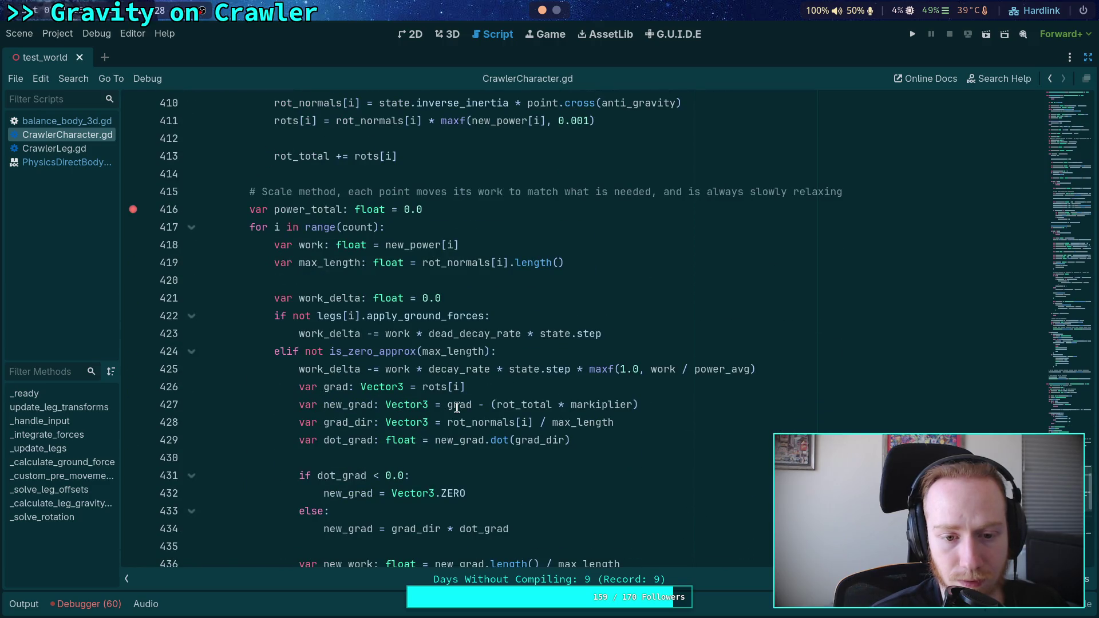
pyautogui.scroll(12, 424, 385)
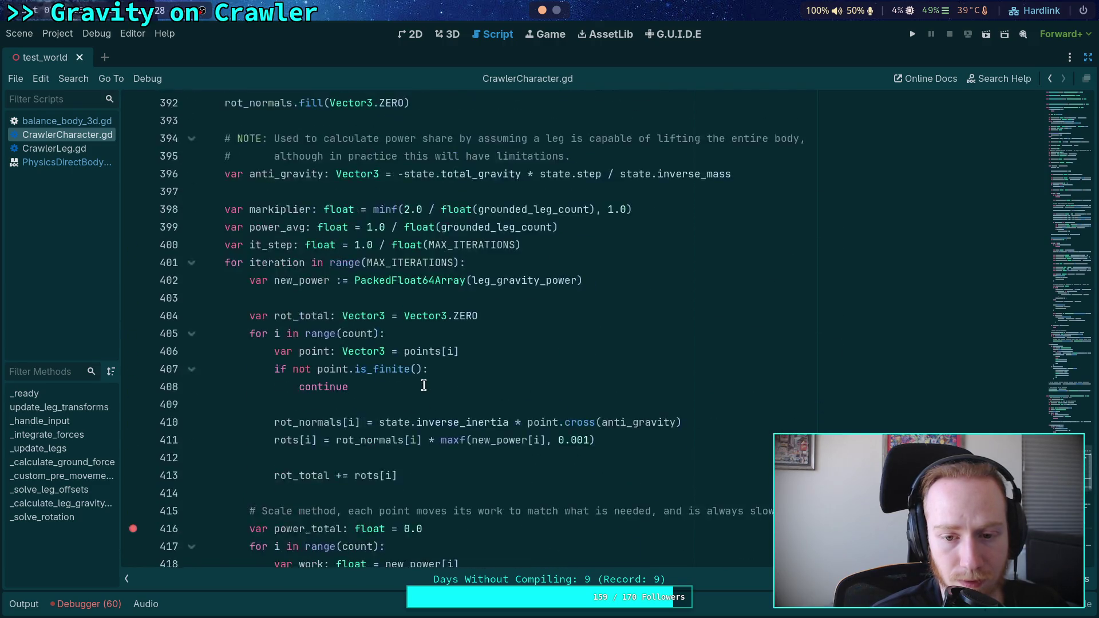
pyautogui.scroll(8, 424, 385)
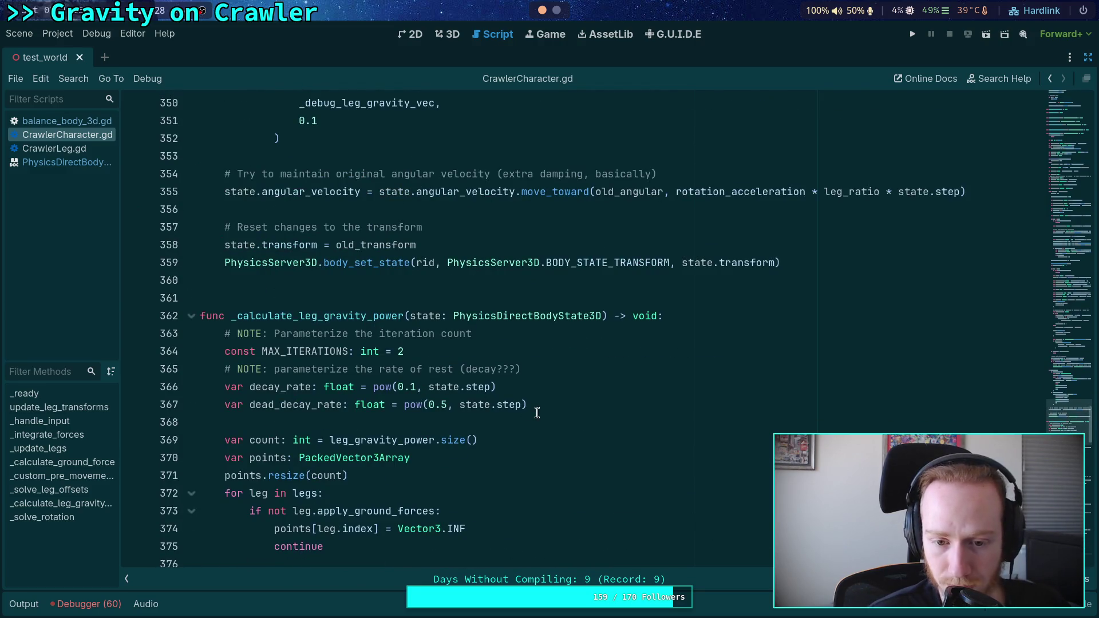
pyautogui.scroll(-20, 531, 419)
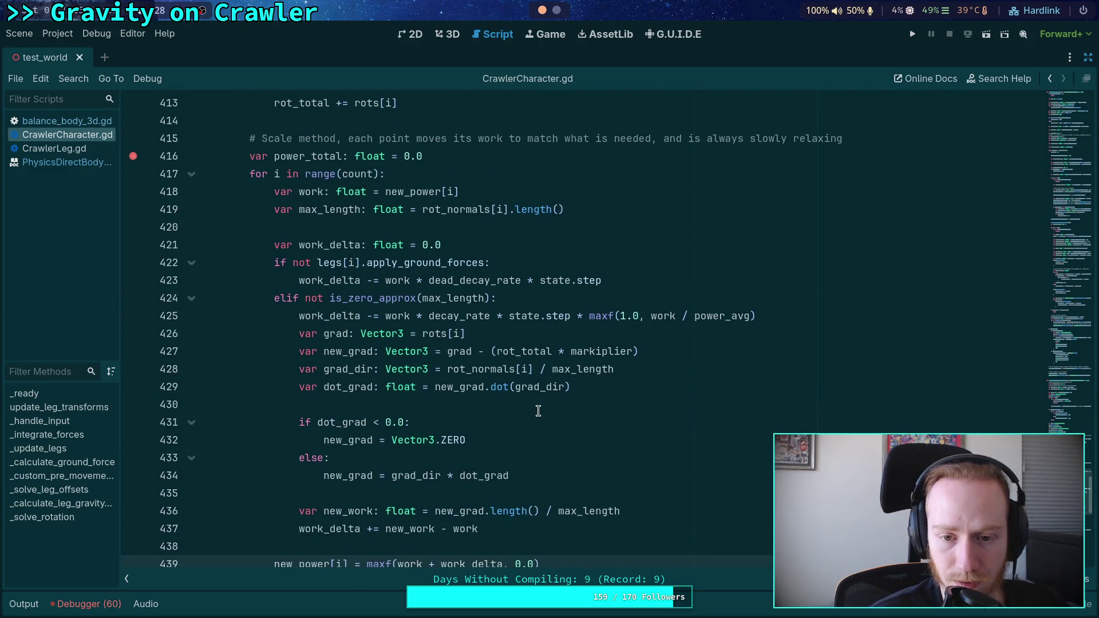
pyautogui.moveTo(519, 280); pyautogui.dragTo(662, 282)
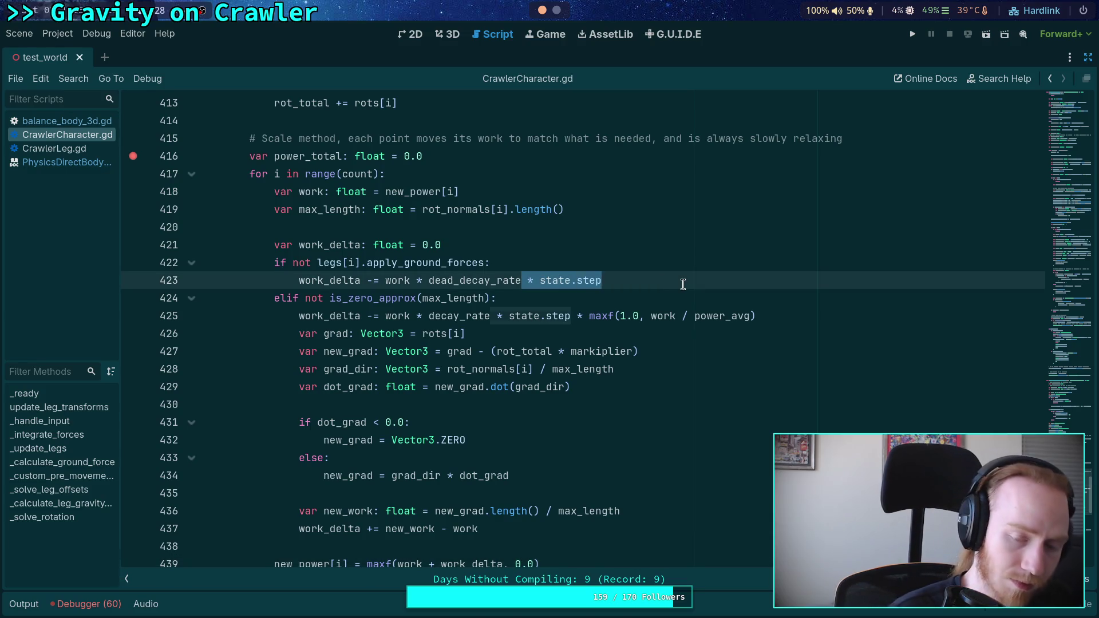
# Delete state.step from lines 423 and 425, then select work * dead_decay_rate on line 423
pyautogui.press('BackSpace')
pyautogui.moveTo(509, 316); pyautogui.dragTo(586, 316)
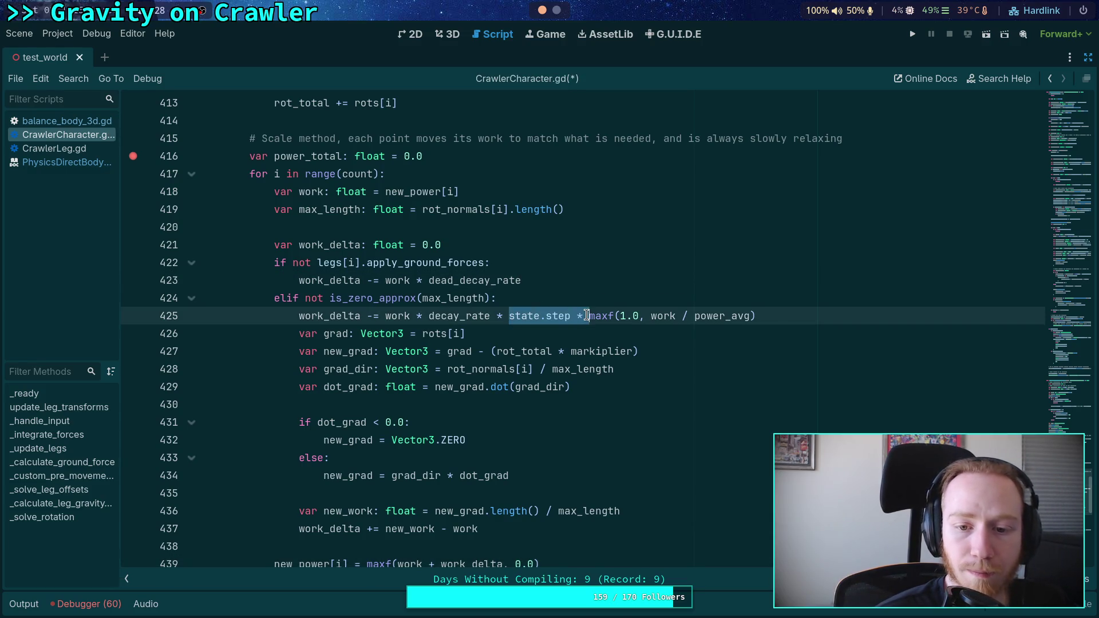
pyautogui.press('BackSpace')
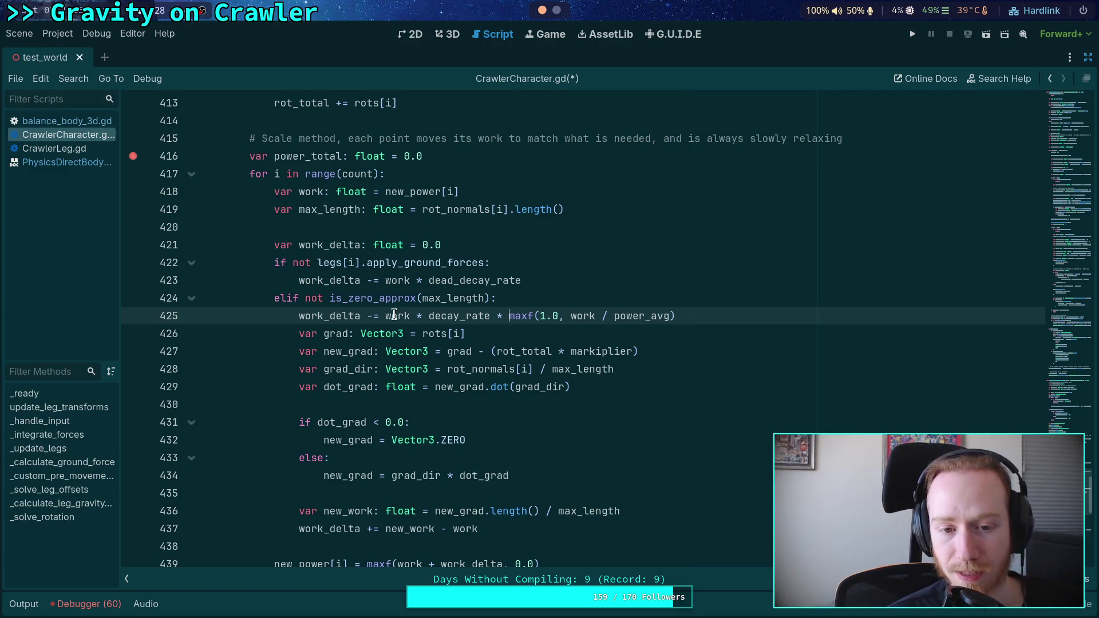
pyautogui.click(369, 281)
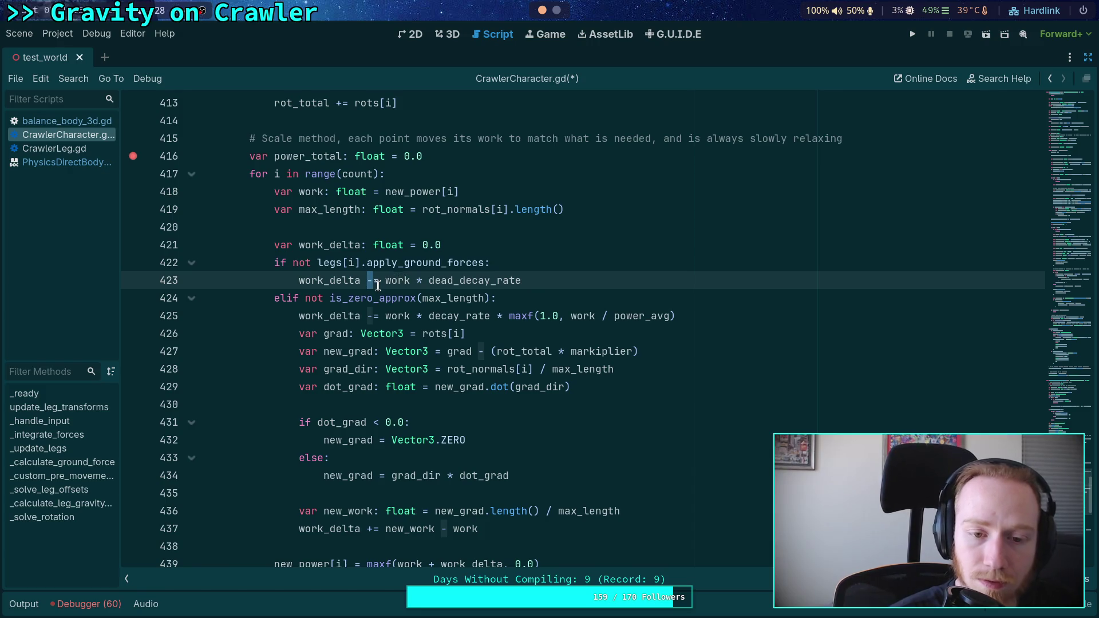
pyautogui.moveTo(385, 280); pyautogui.dragTo(579, 279)
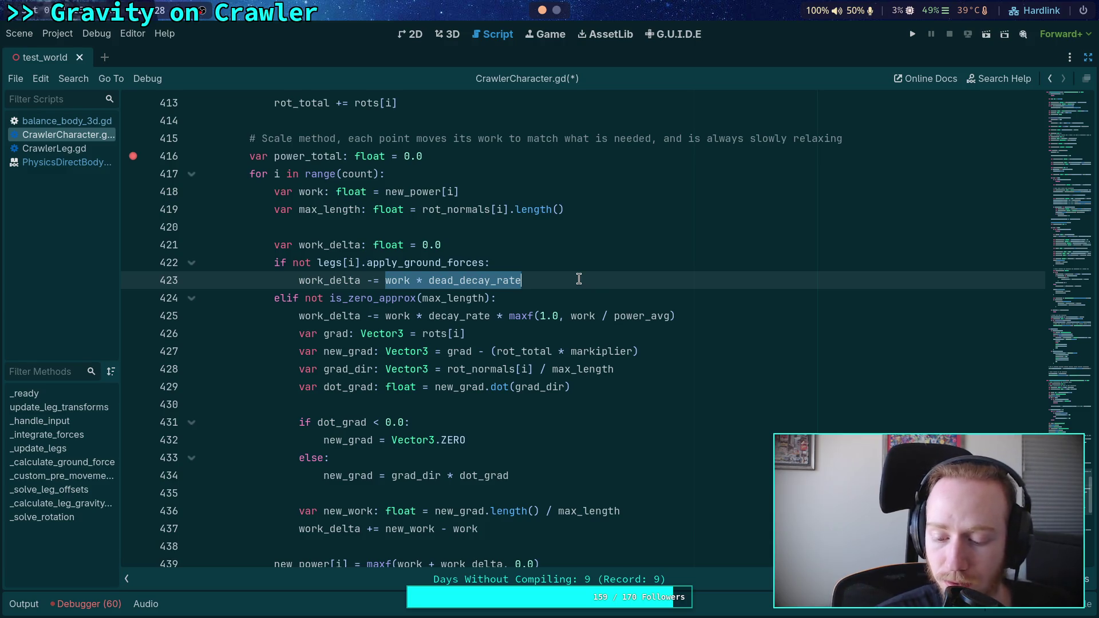
pyautogui.moveTo(385, 281); pyautogui.dragTo(558, 282)
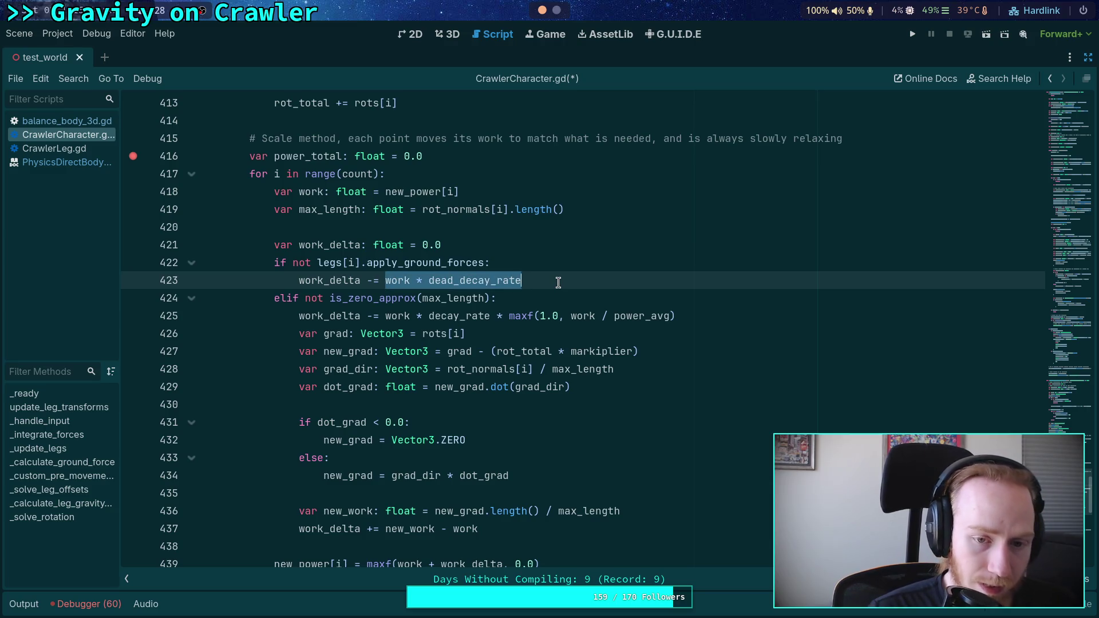
# Wrap the decay expressions on lines 423 and 425 in brackets followed by - work
pyautogui.write('(')
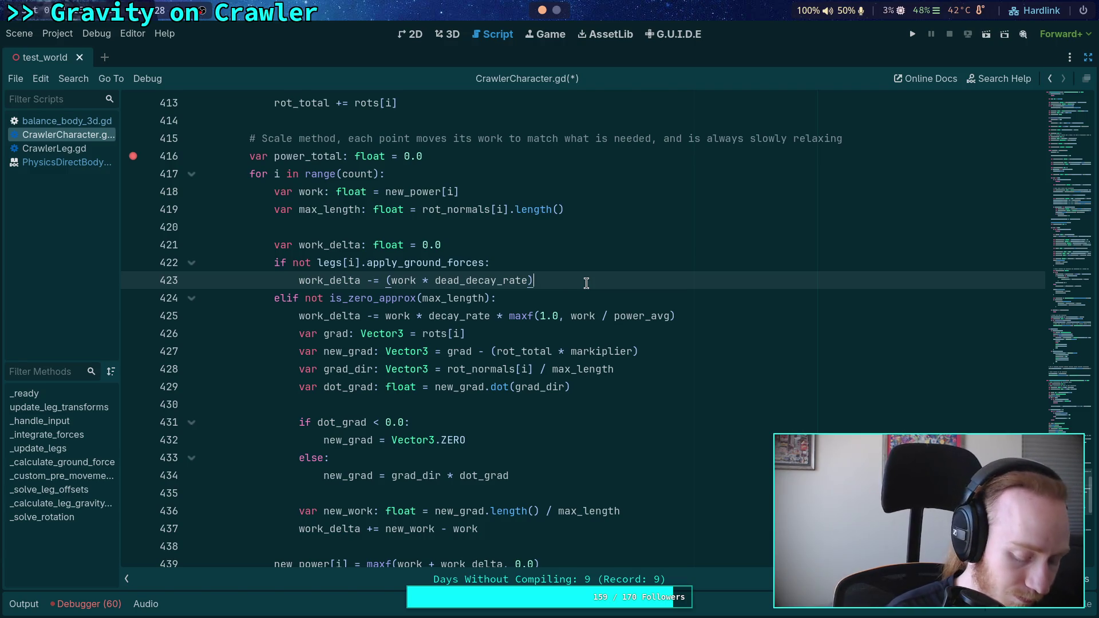
pyautogui.write(' -')
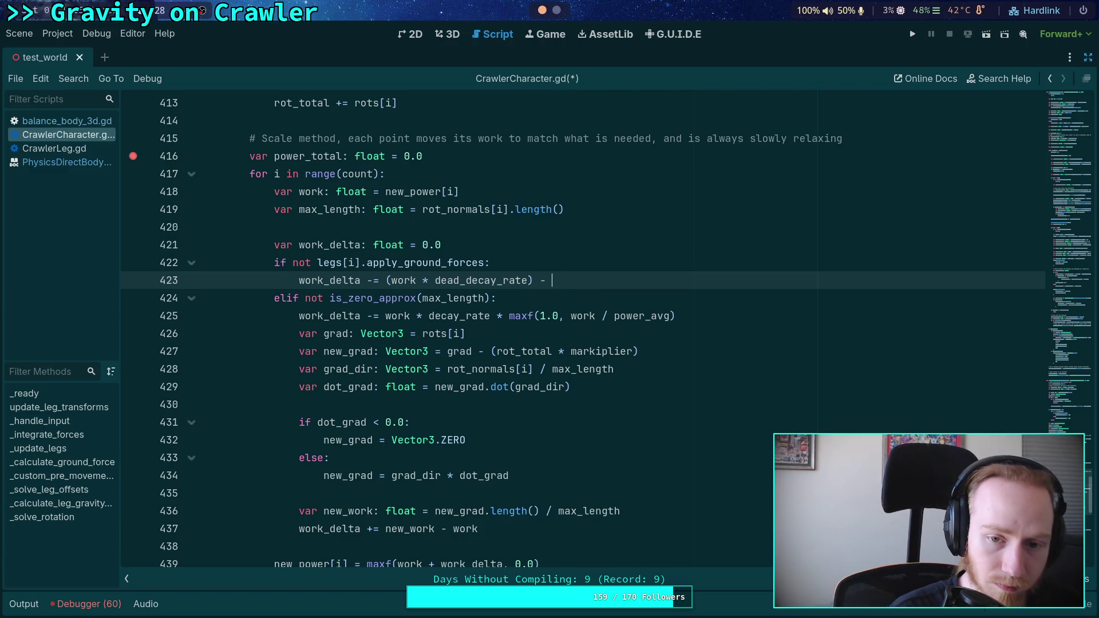
pyautogui.write('work')
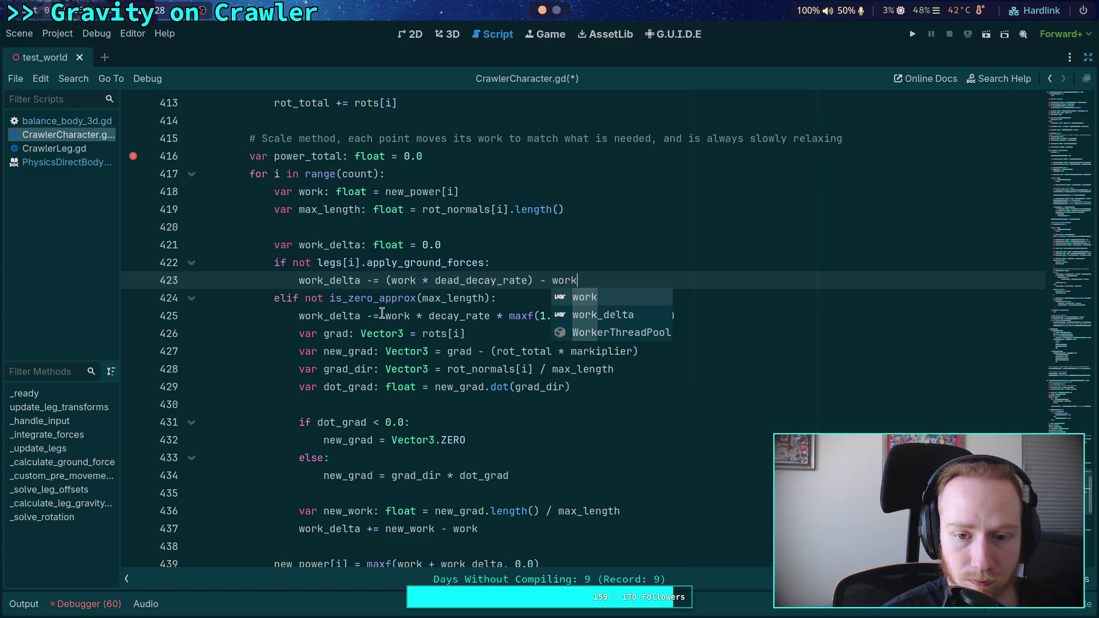
pyautogui.click(382, 313)
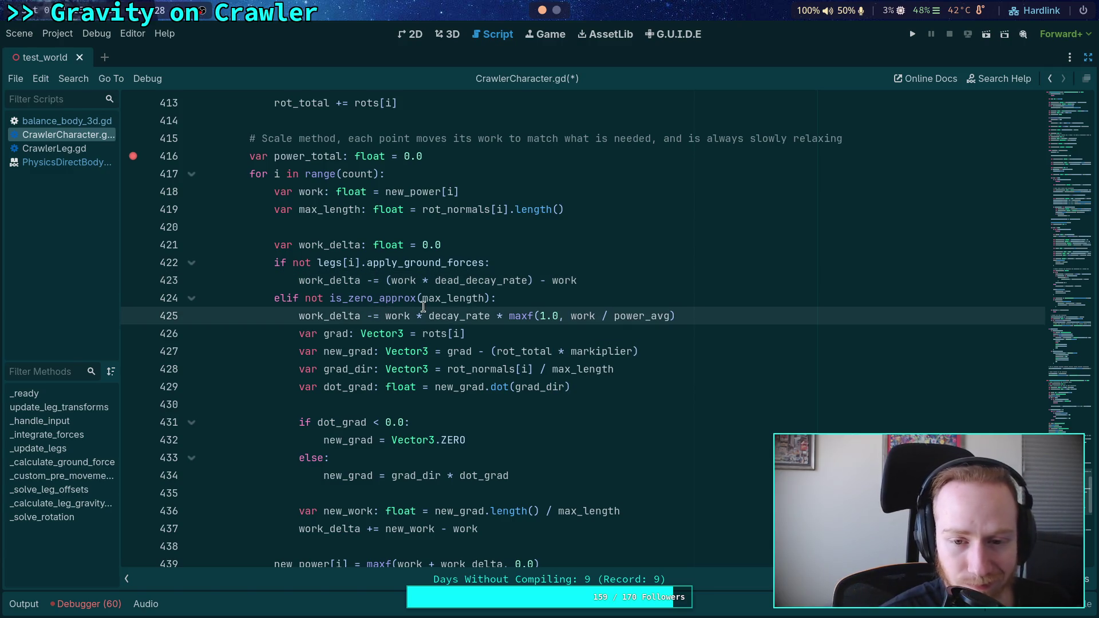
pyautogui.moveTo(384, 316); pyautogui.dragTo(717, 316)
pyautogui.write('(')
pyautogui.click(749, 321)
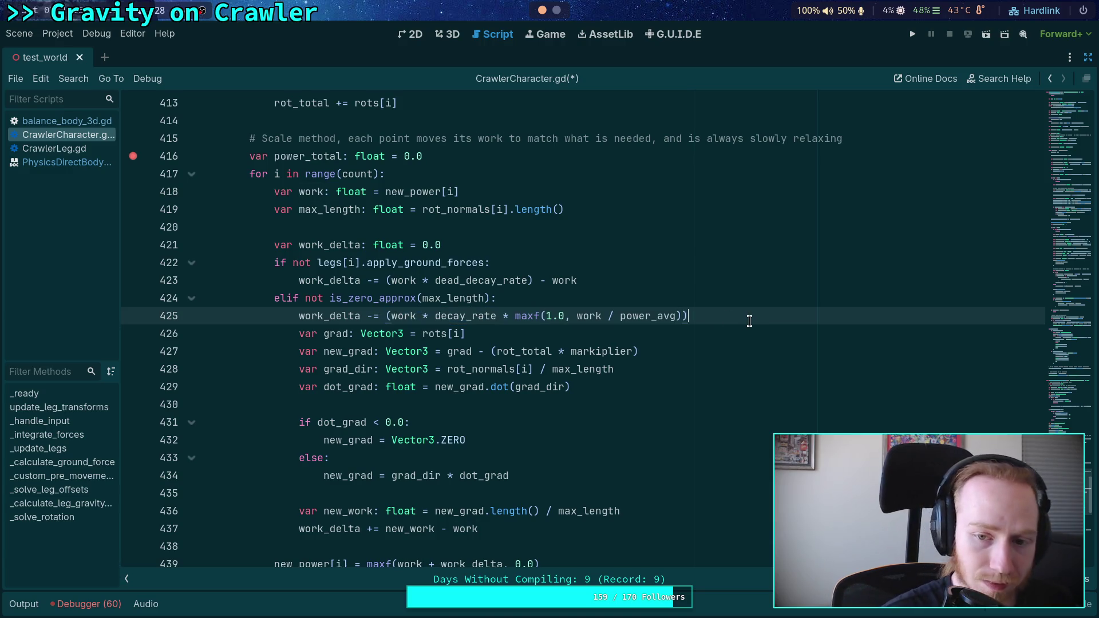
pyautogui.write(' -')
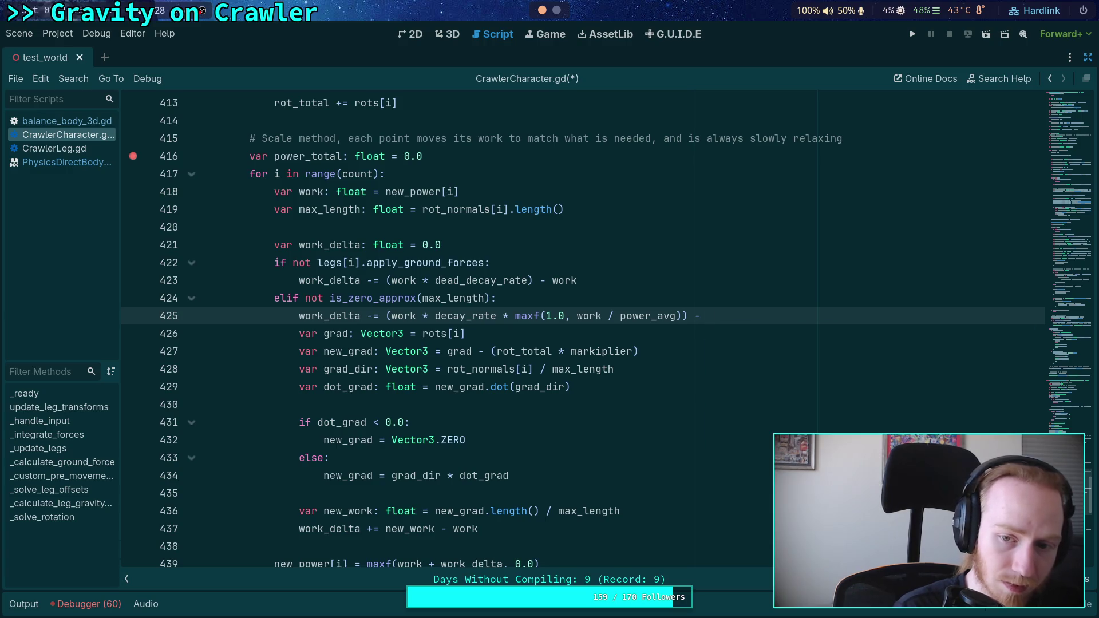
pyautogui.write(' work')
pyautogui.click(617, 265)
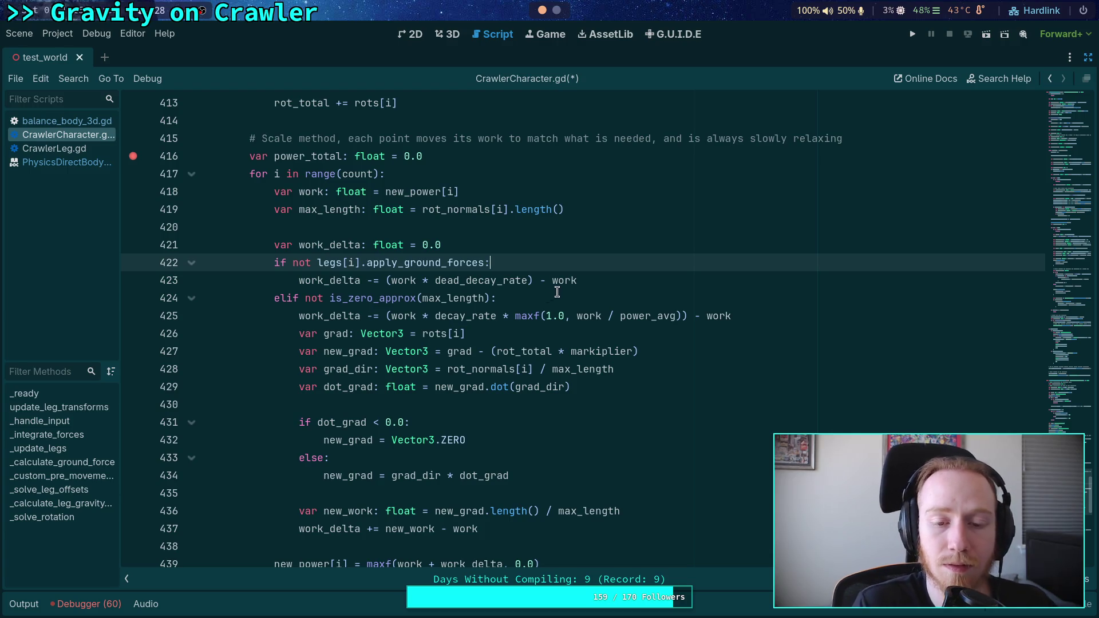
pyautogui.scroll(1, 538, 300)
# Restructure line 423 into work * (... - 1.0), replacing the inner work terms with 1.0
pyautogui.doubleClick(408, 333)
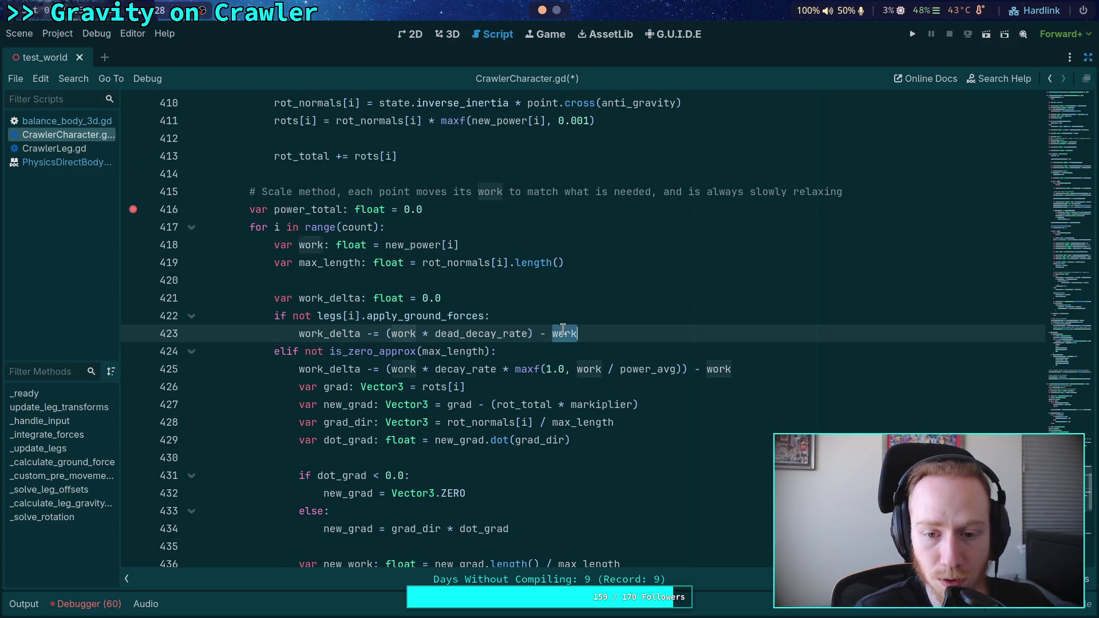
pyautogui.doubleClick(564, 333)
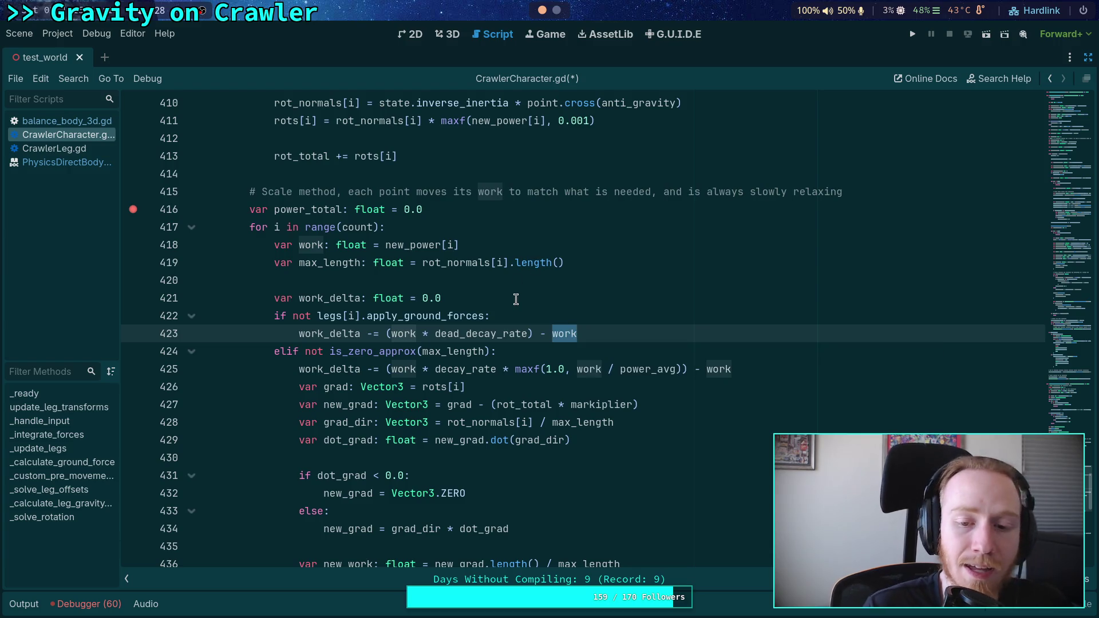
pyautogui.click(386, 334)
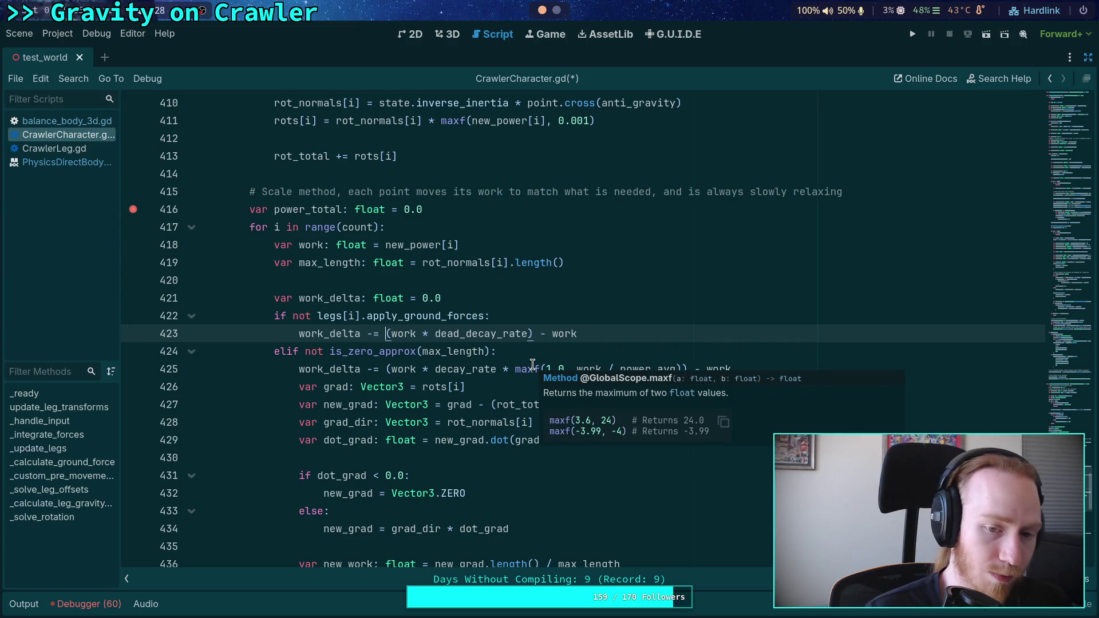
pyautogui.write('work * ')
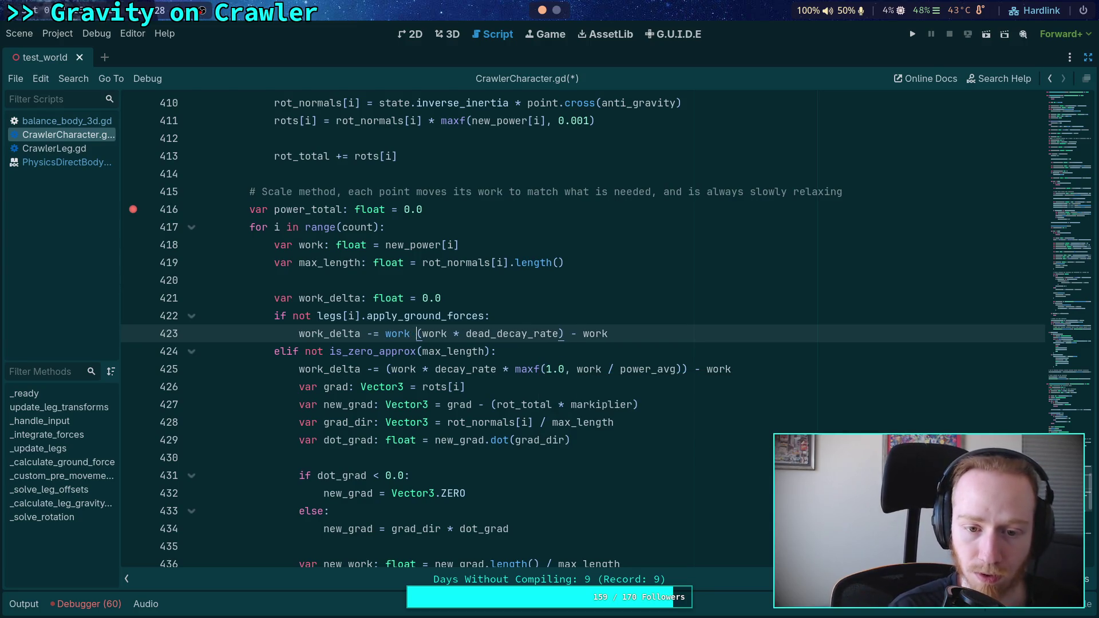
pyautogui.write('*')
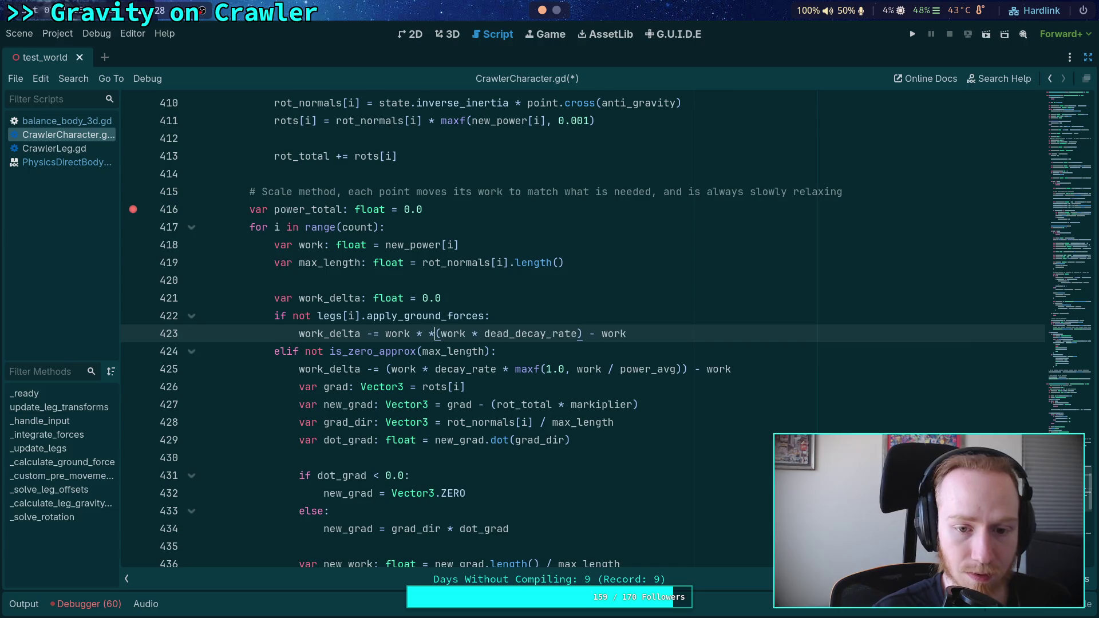
pyautogui.press('BackSpace')
pyautogui.write('(')
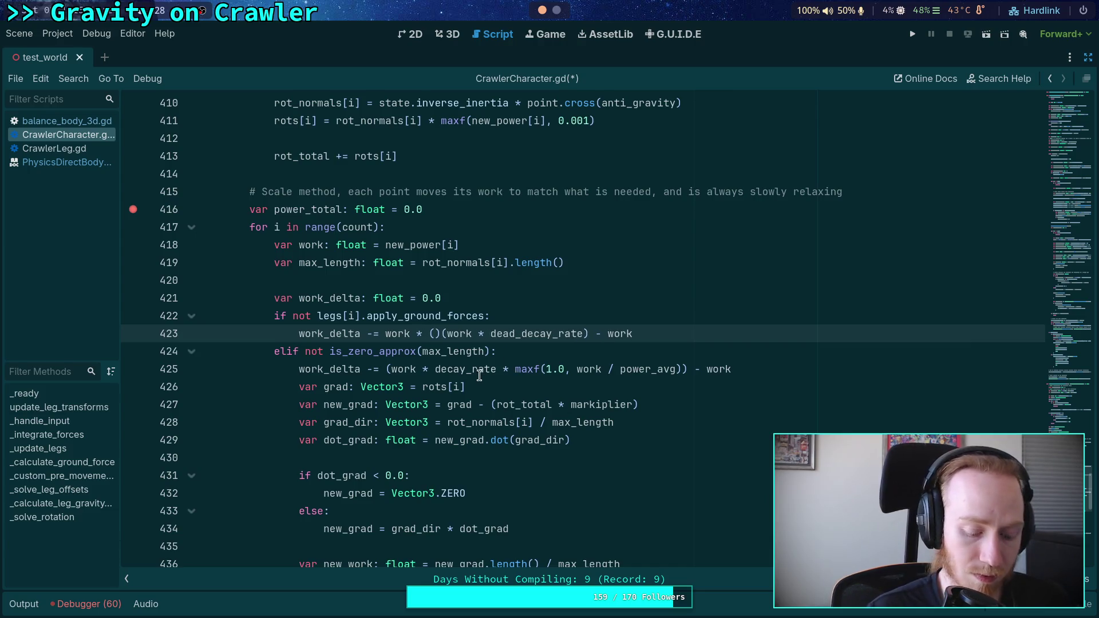
pyautogui.doubleClick(444, 337)
pyautogui.write('1.0')
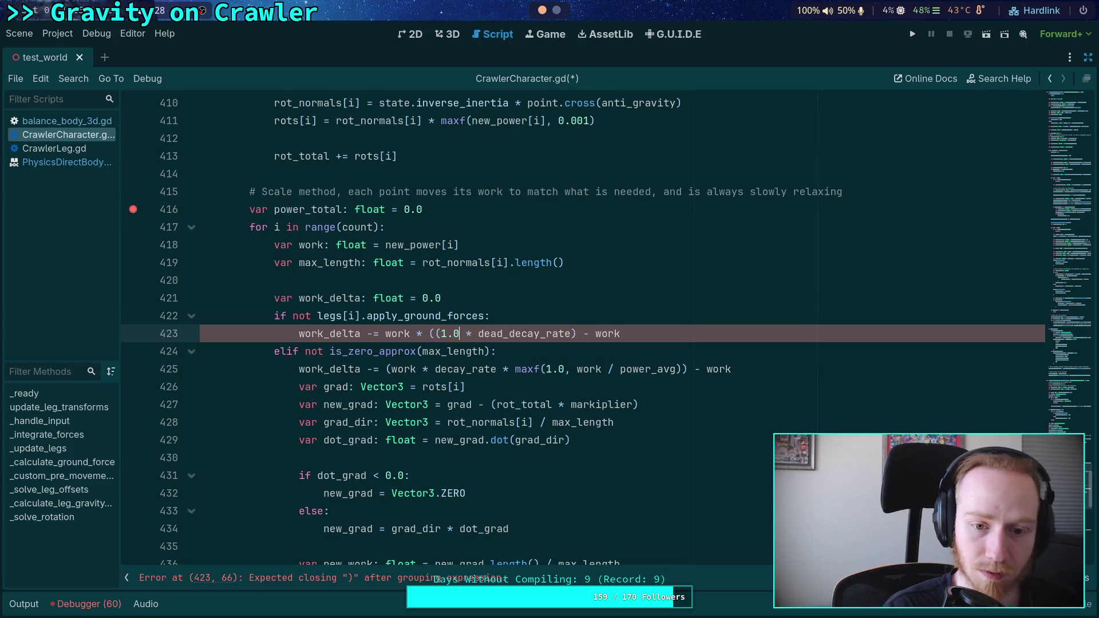
pyautogui.doubleClick(608, 333)
pyautogui.write('1.0)')
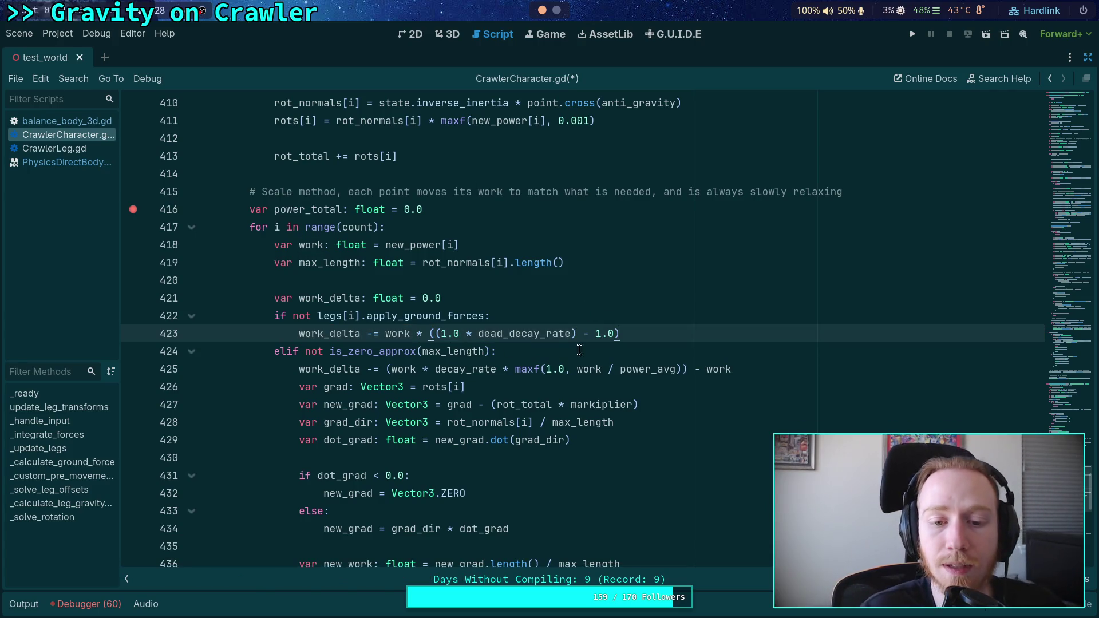
# Remove the redundant 1.0 multiplier and extra bracket, leaving work * (dead_decay_rate - 1.0)
pyautogui.moveTo(478, 331)
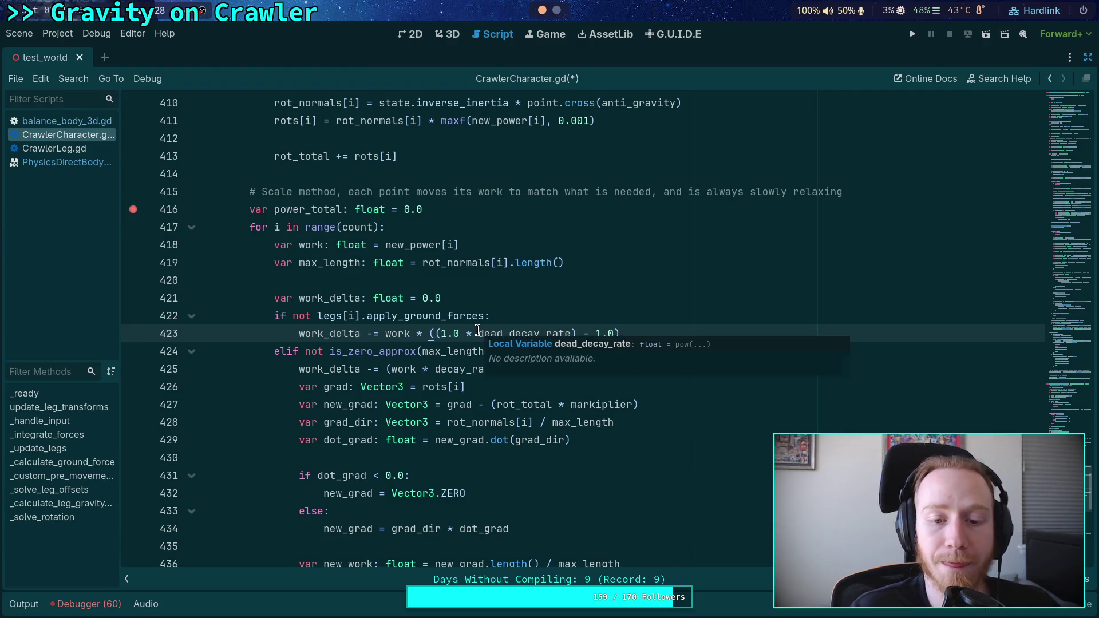
pyautogui.moveTo(478, 332); pyautogui.dragTo(436, 333)
pyautogui.moveTo(482, 364)
pyautogui.press('BackSpace')
pyautogui.click(534, 334)
pyautogui.press('BackSpace')
pyautogui.scroll(1, 600, 388)
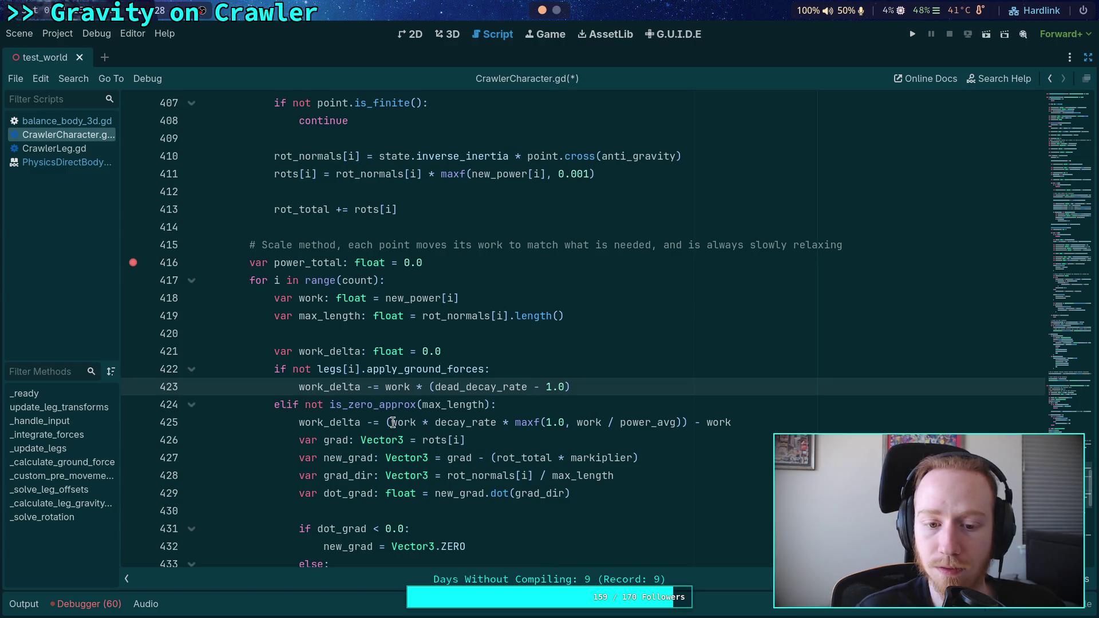
pyautogui.click(391, 423)
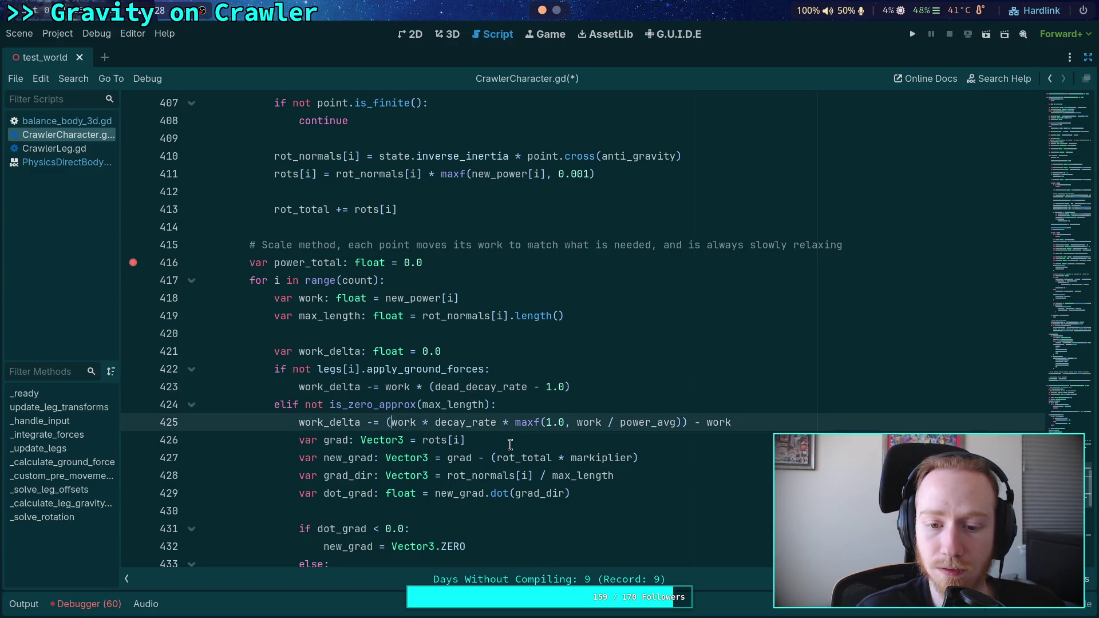
# Undo the rewrite so line 423 reads (work * dead_decay_rate) - work again
pyautogui.moveTo(612, 465)
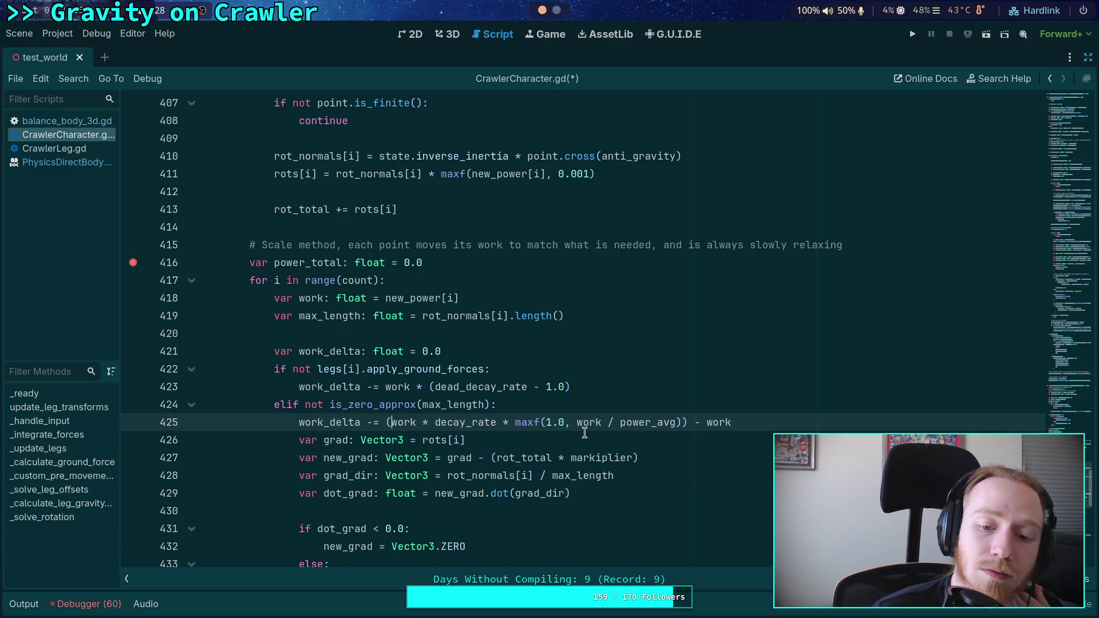
pyautogui.moveTo(512, 424)
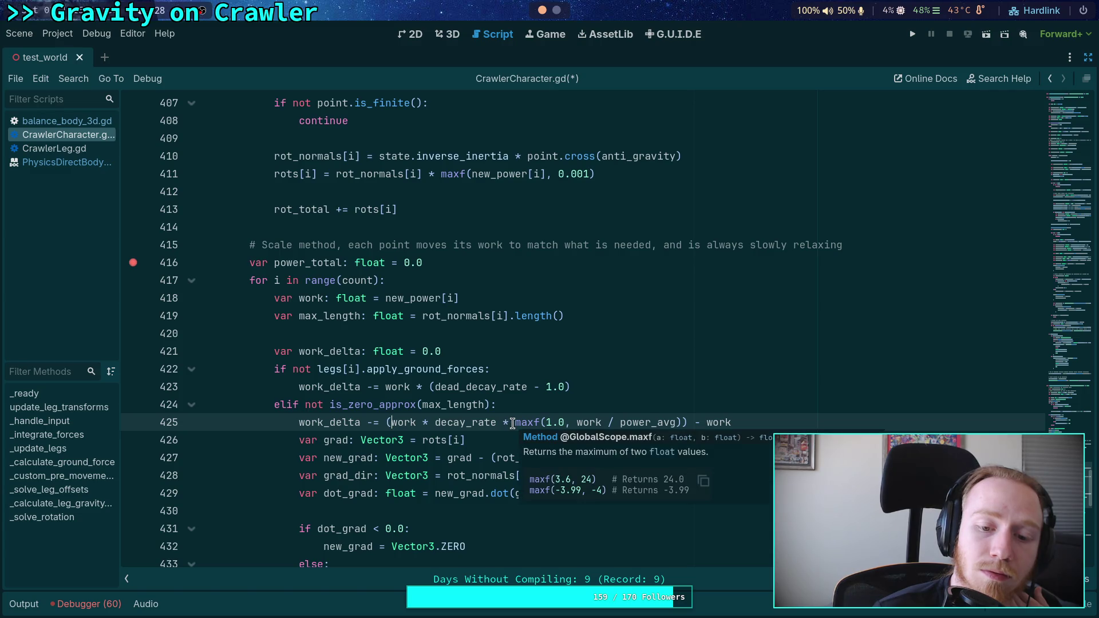
pyautogui.moveTo(435, 423); pyautogui.dragTo(680, 421)
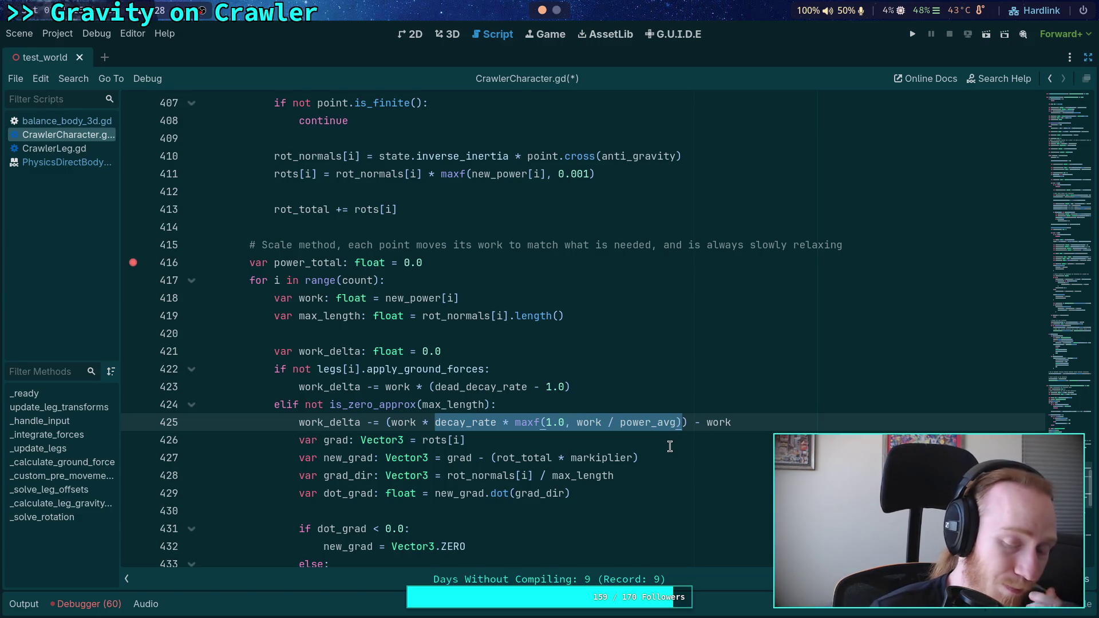
pyautogui.moveTo(445, 393)
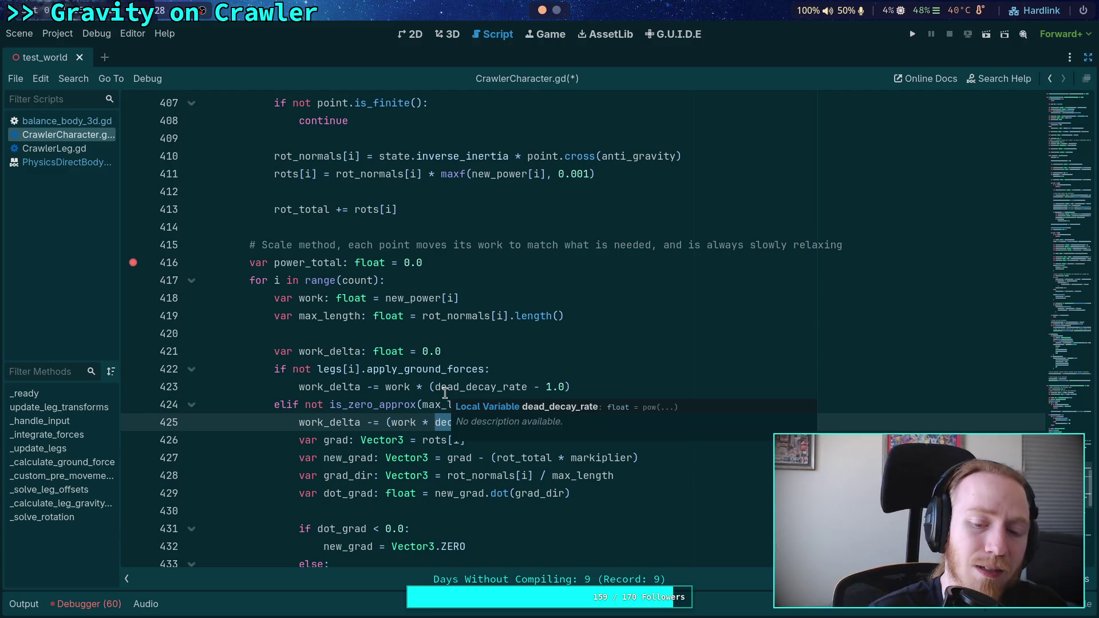
pyautogui.click(445, 393)
pyautogui.hotkey('ctrl', 'z')
pyautogui.hotkey('ctrl', 'z')
pyautogui.hotkey('ctrl', 'z')
pyautogui.hotkey('ctrl', 'z')
pyautogui.hotkey('ctrl', 'z')
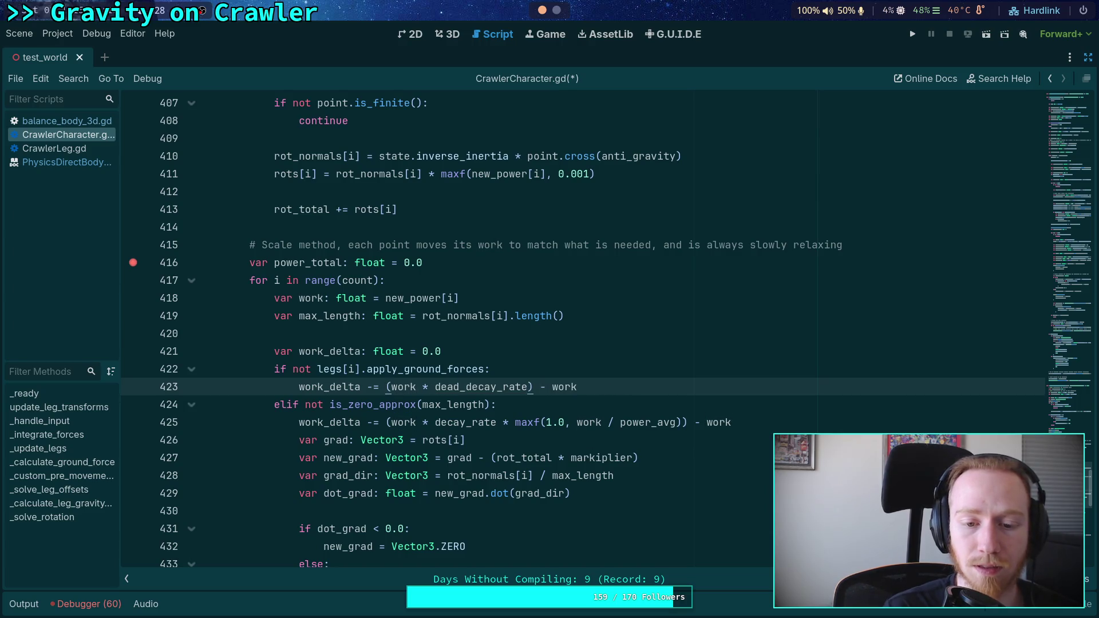
# Rewrite line 423 as work_delta += work * (dead_decay_rate - 1.0), dropping the trailing minus work term
pyautogui.click(575, 363)
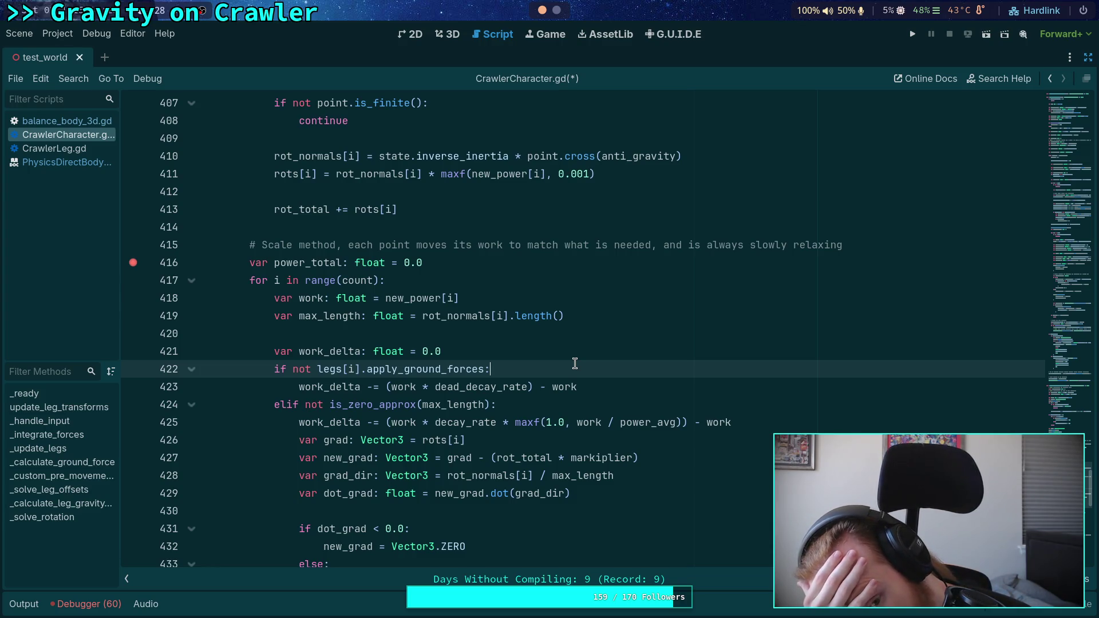
pyautogui.click(373, 385)
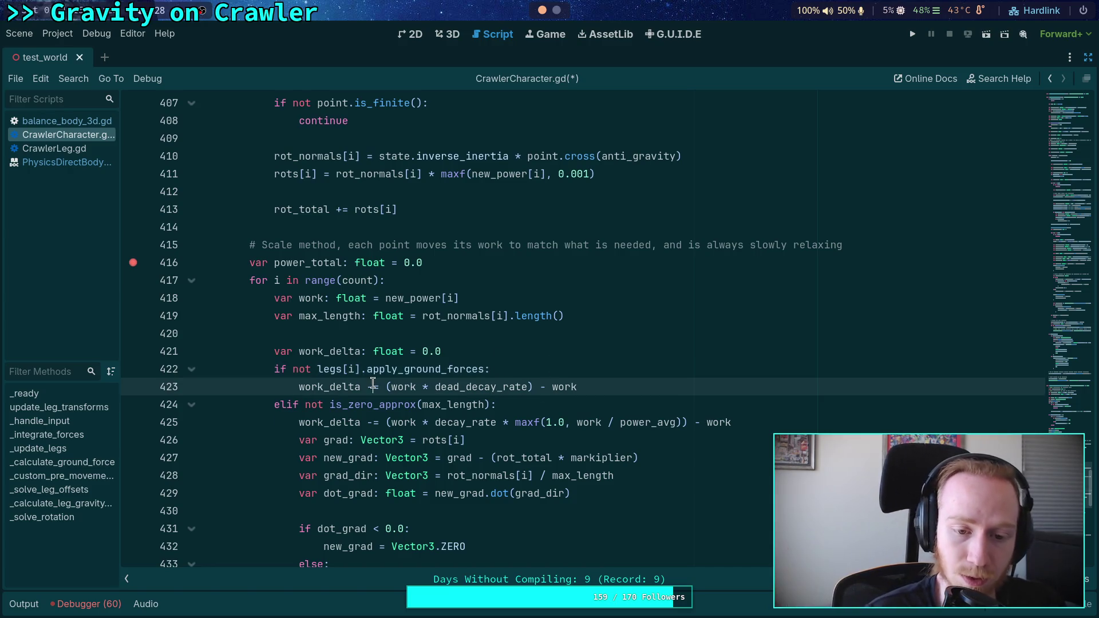
pyautogui.doubleClick(372, 387)
pyautogui.write('+')
pyautogui.doubleClick(369, 422)
pyautogui.click(412, 384)
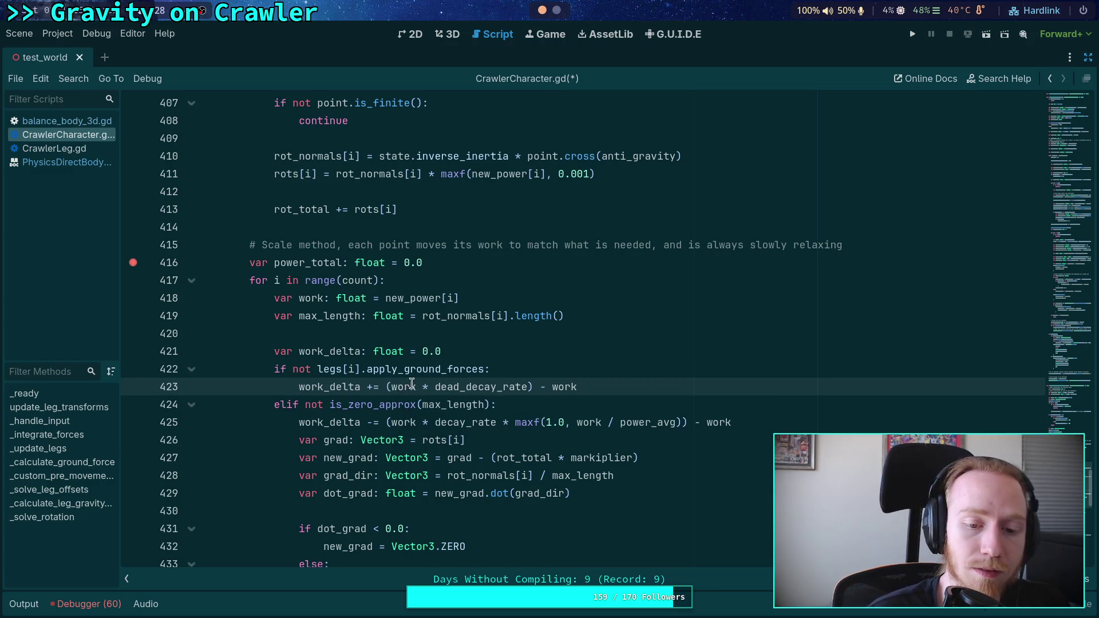
pyautogui.click(391, 387)
pyautogui.press('BackSpace')
pyautogui.click(429, 387)
pyautogui.write('(')
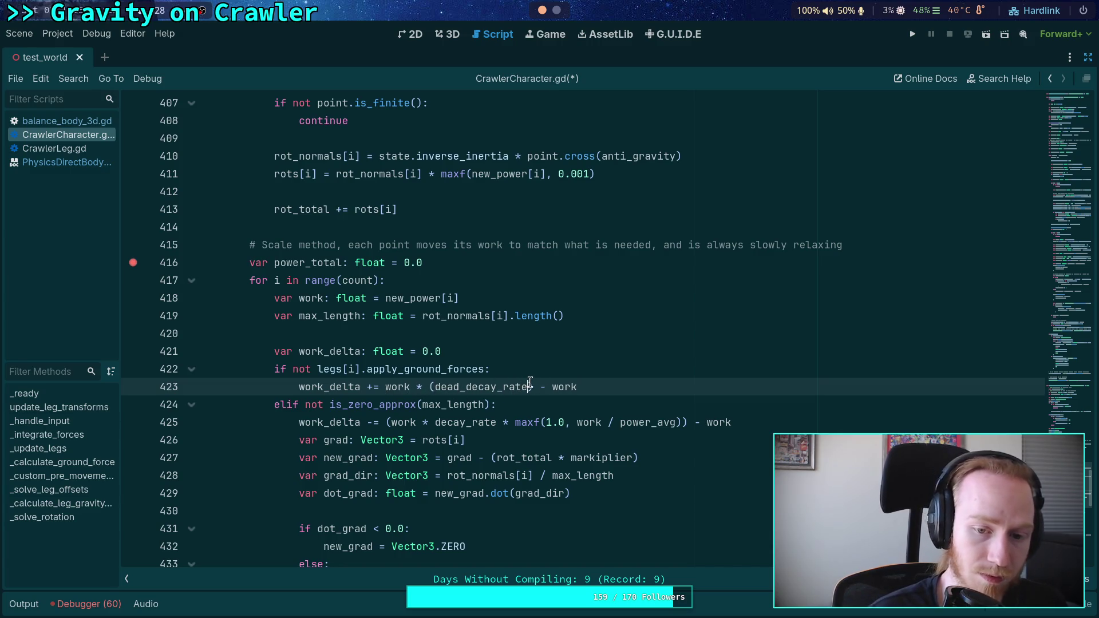
pyautogui.click(531, 387)
pyautogui.write('- 1.0)')
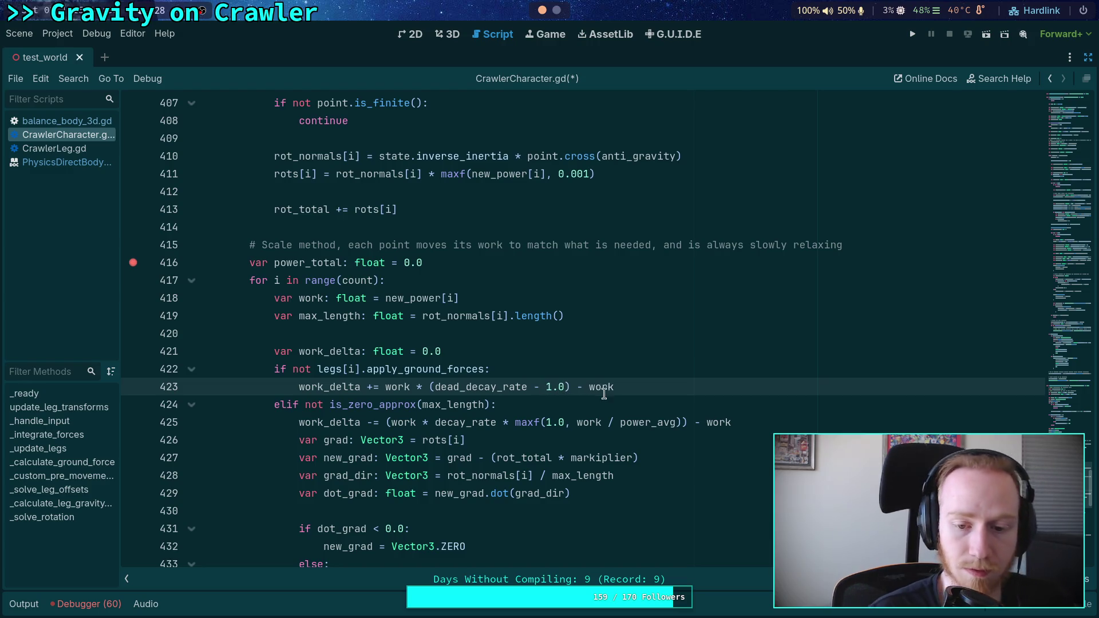
pyautogui.hotkey('shift', 'End')
pyautogui.press('Delete')
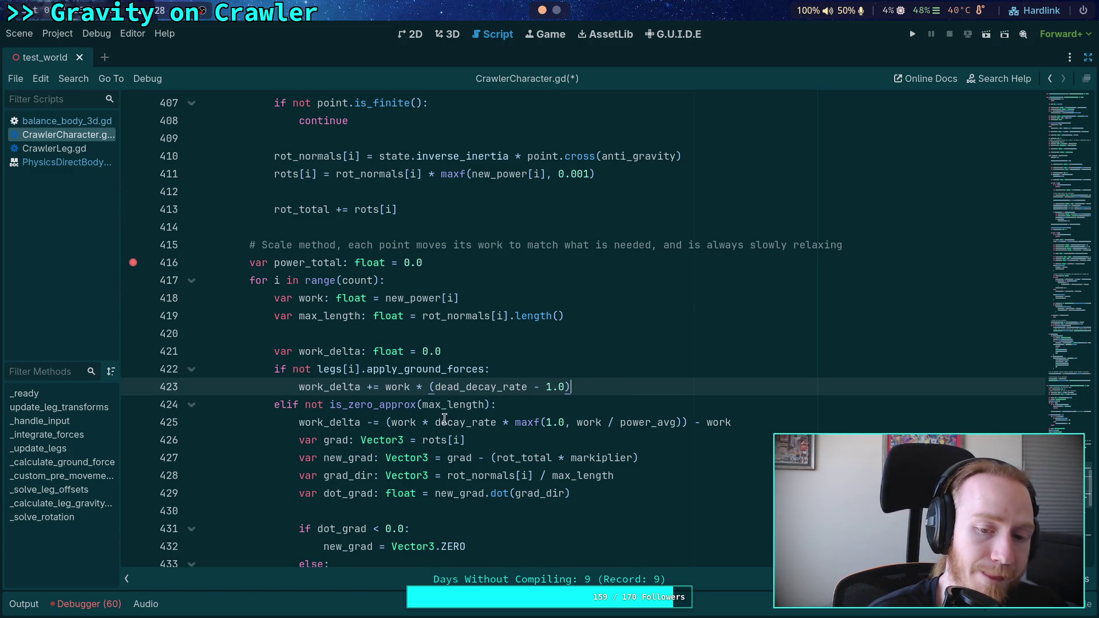
# Change line 425 from a subtract-assign to += work * (...) with 1.0 replacing the inner and trailing work terms
pyautogui.moveTo(442, 424)
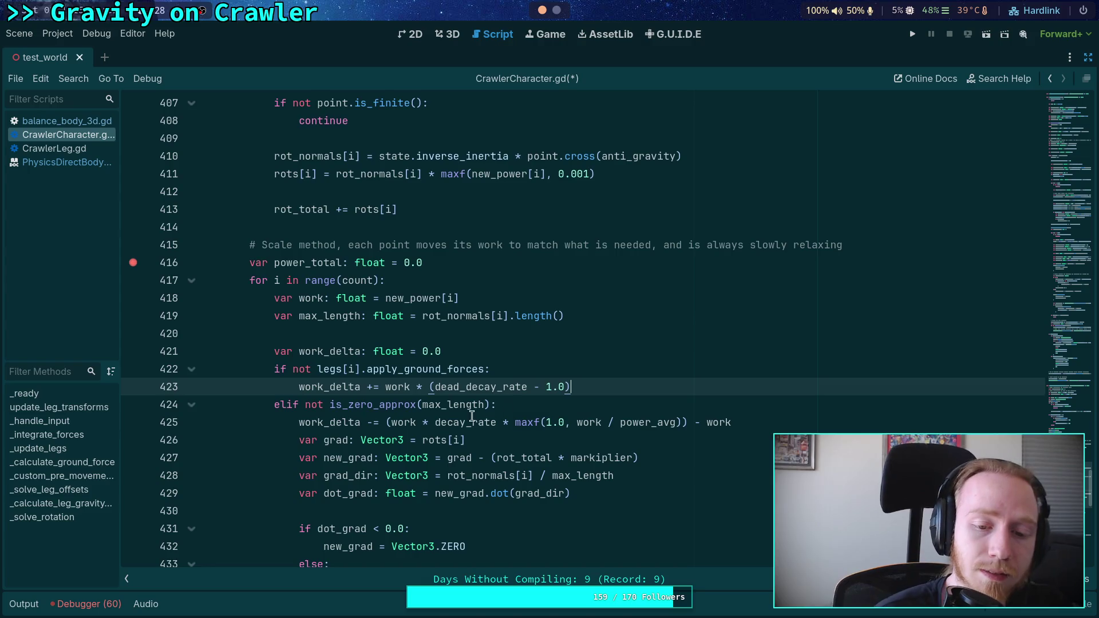
pyautogui.click(370, 424)
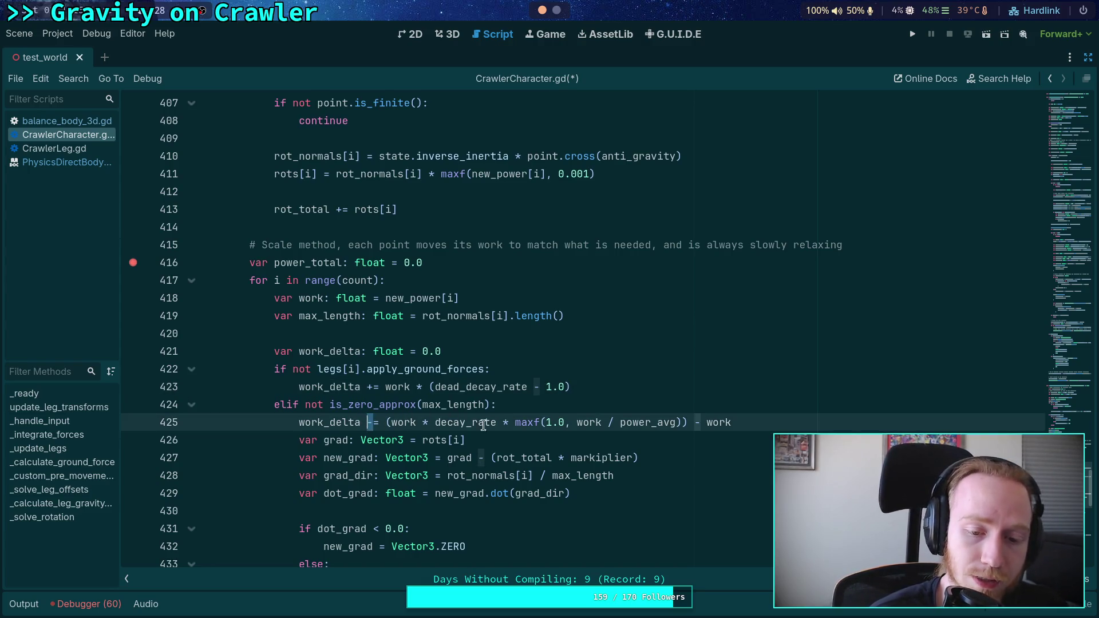
pyautogui.scroll(-3, 575, 428)
pyautogui.scroll(2, 578, 427)
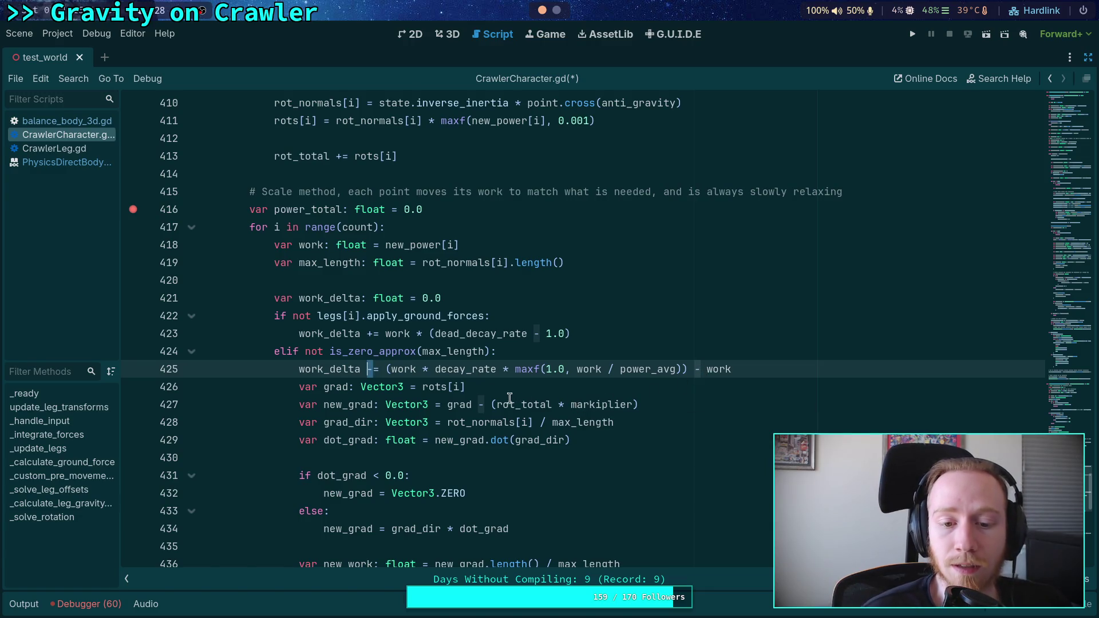
pyautogui.click(381, 370)
pyautogui.press('BackSpace')
pyautogui.press('BackSpace')
pyautogui.write('+=')
pyautogui.write(' work *')
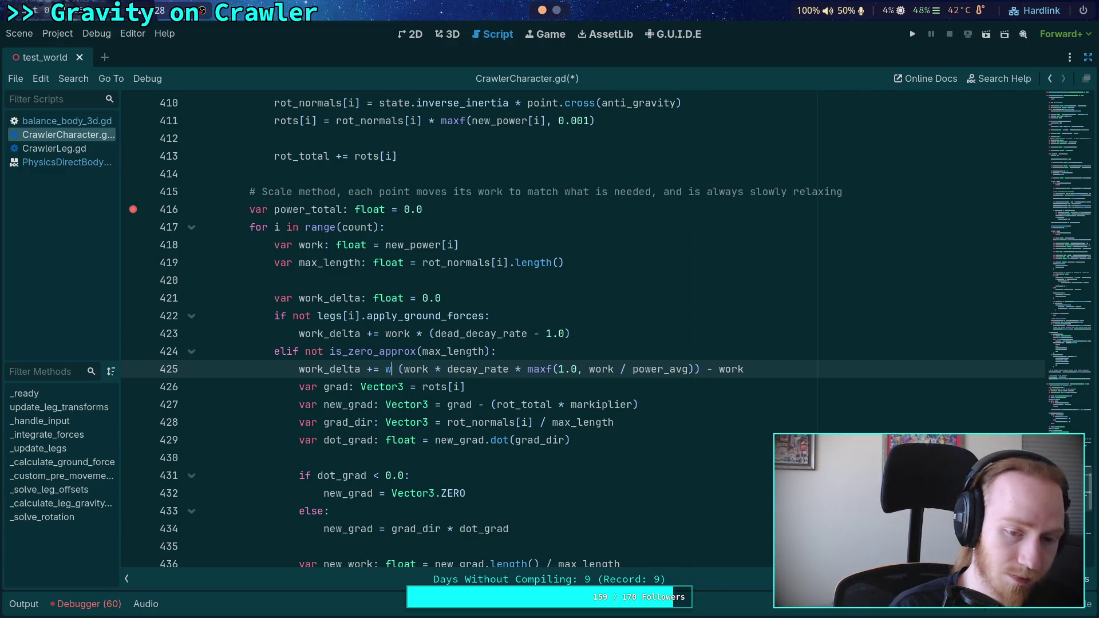
pyautogui.press('Right')
pyautogui.press('Right')
pyautogui.hotkey('shift', 'Right')
pyautogui.hotkey('shift', 'Right')
pyautogui.hotkey('shift', 'Right')
pyautogui.write('1.0')
pyautogui.press('Left')
pyautogui.press('Left')
pyautogui.press('Left')
pyautogui.write('(')
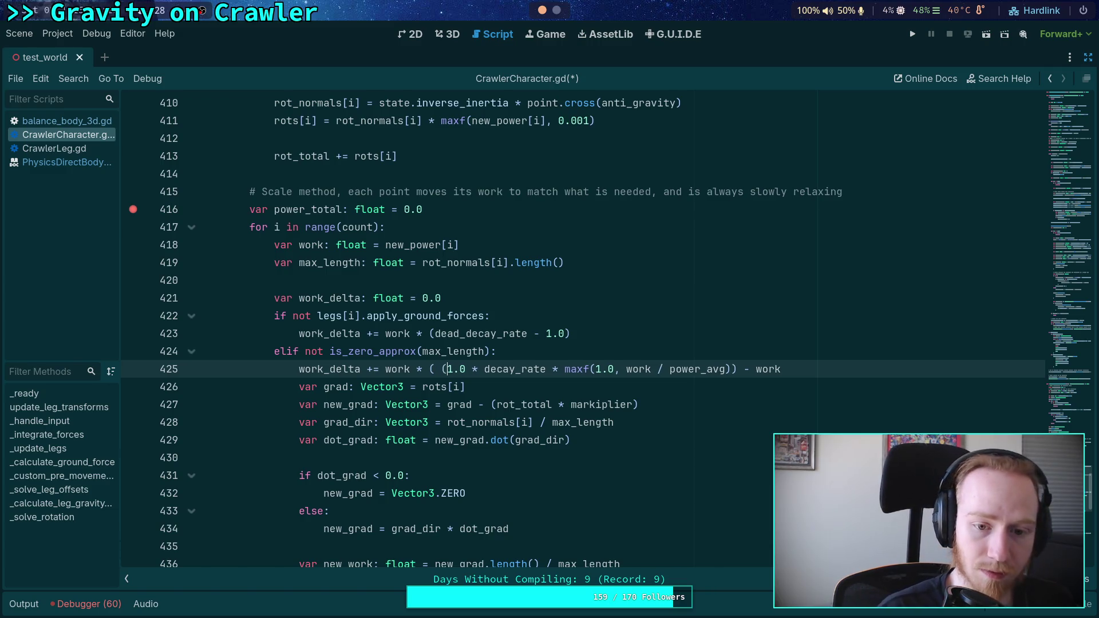
pyautogui.click(736, 369)
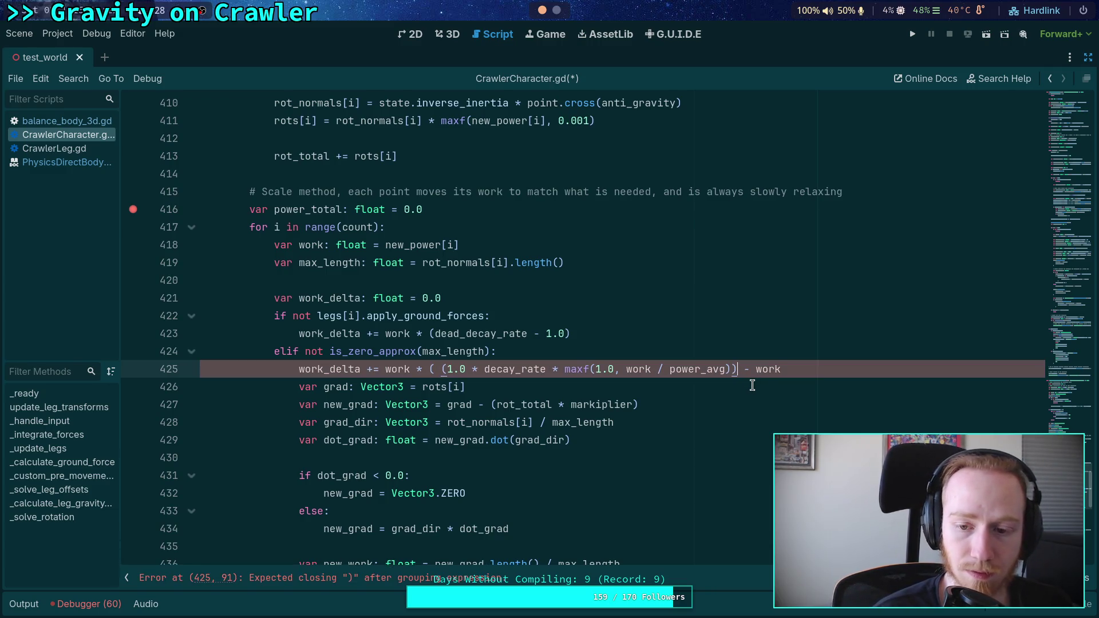
pyautogui.doubleClick(769, 369)
pyautogui.write('1.0')
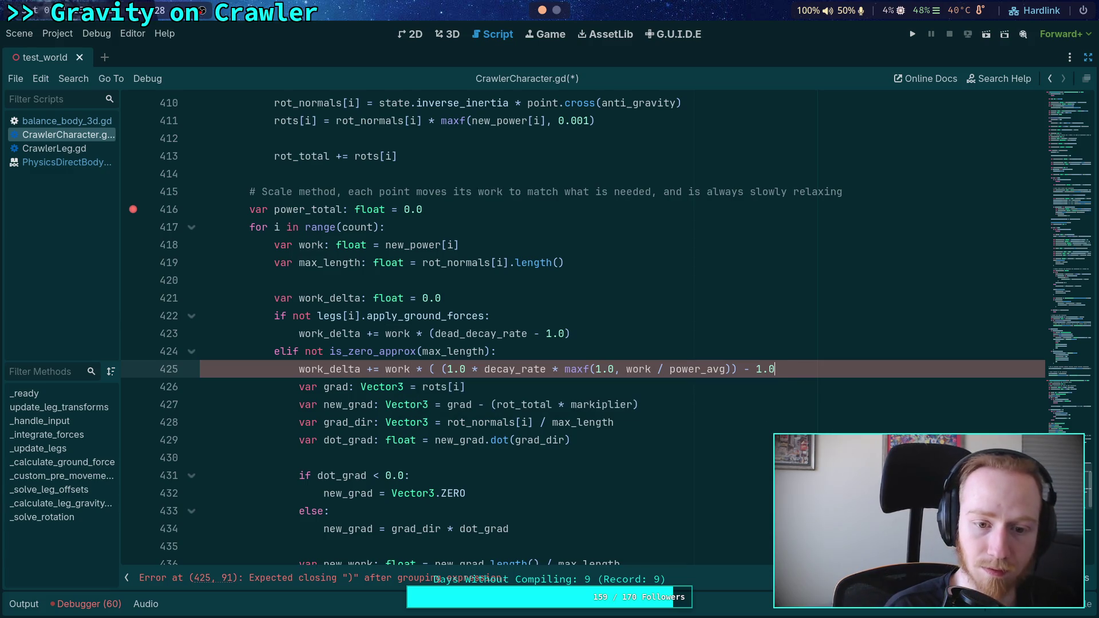
pyautogui.write(' )')
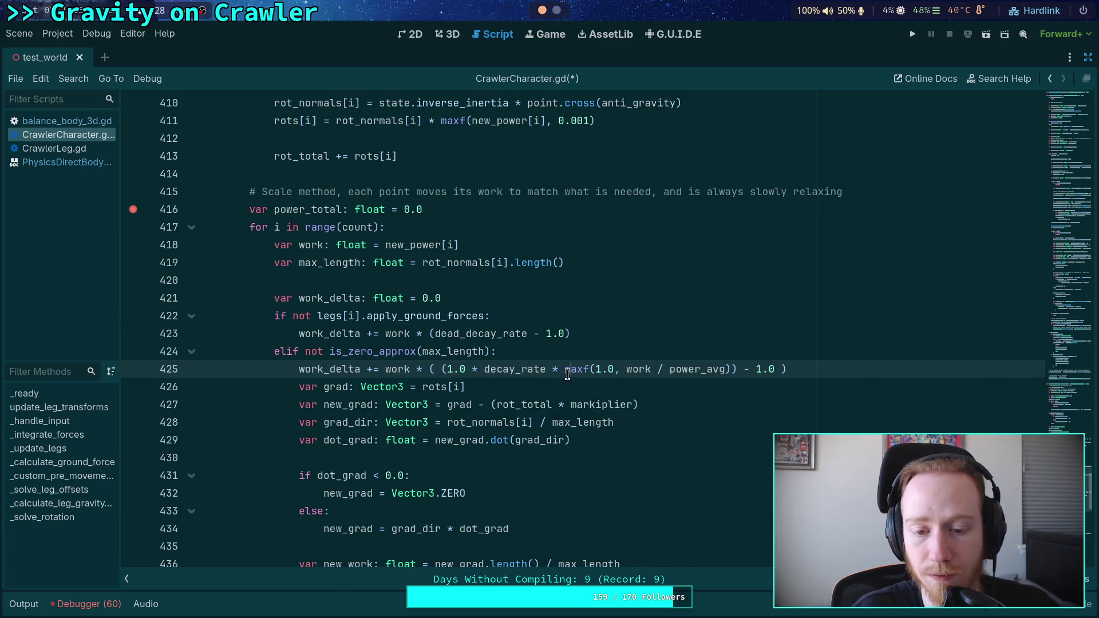
# Remove the redundant 1.0 multiplier, extra parentheses and stray space from line 425's decay formula
pyautogui.moveTo(448, 369); pyautogui.dragTo(484, 369)
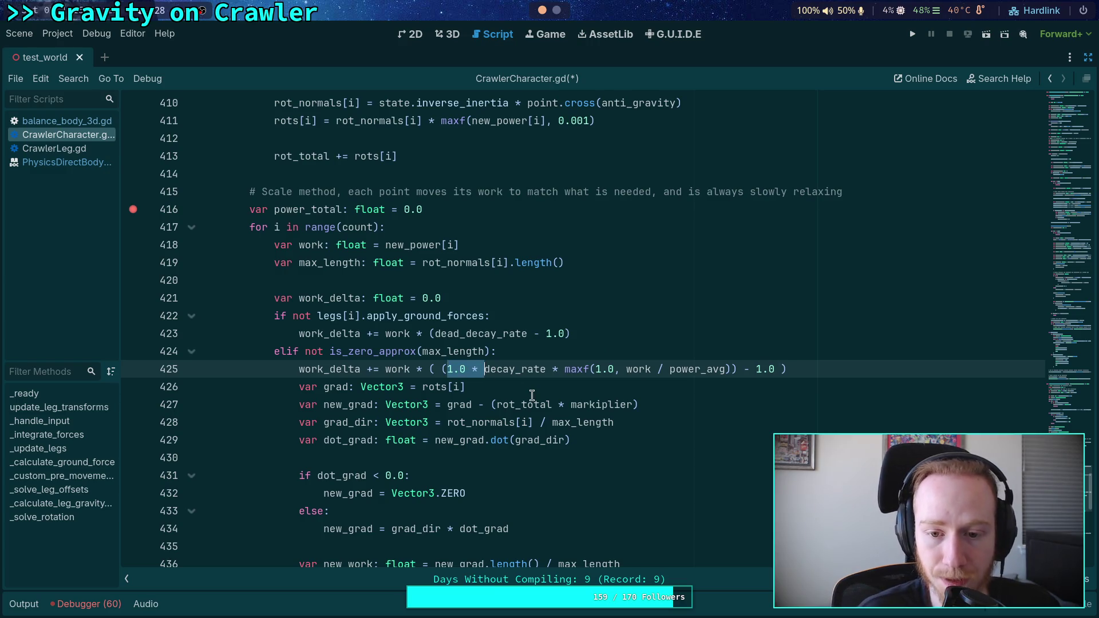
pyautogui.press('BackSpace')
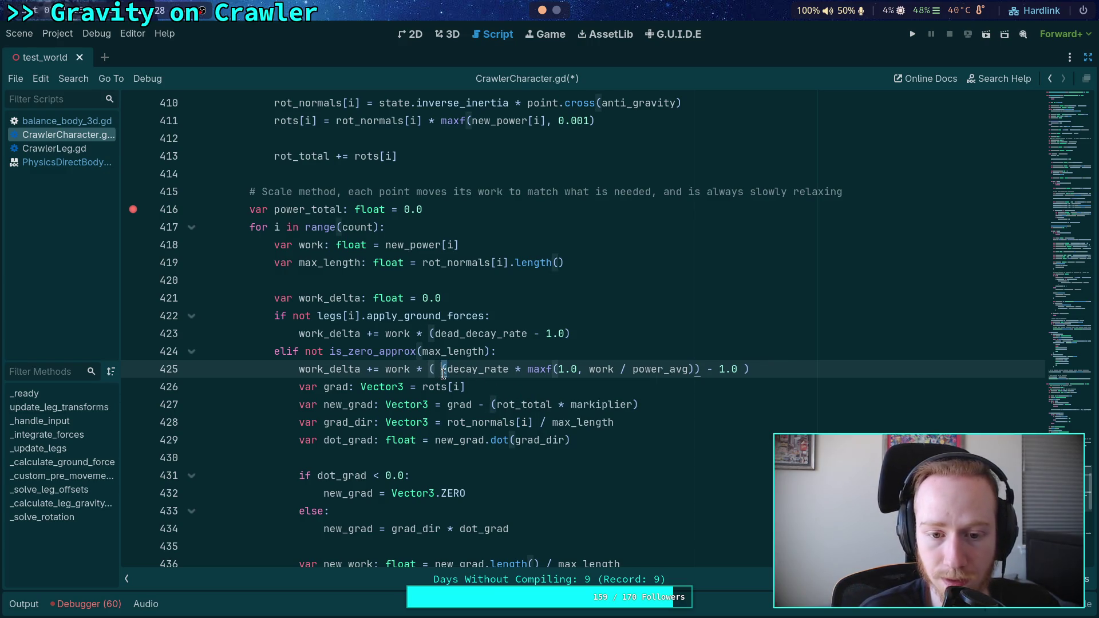
pyautogui.press('BackSpace')
pyautogui.press('BackSpace')
pyautogui.click(692, 369)
pyautogui.press('BackSpace')
pyautogui.click(725, 369)
pyautogui.press('BackSpace')
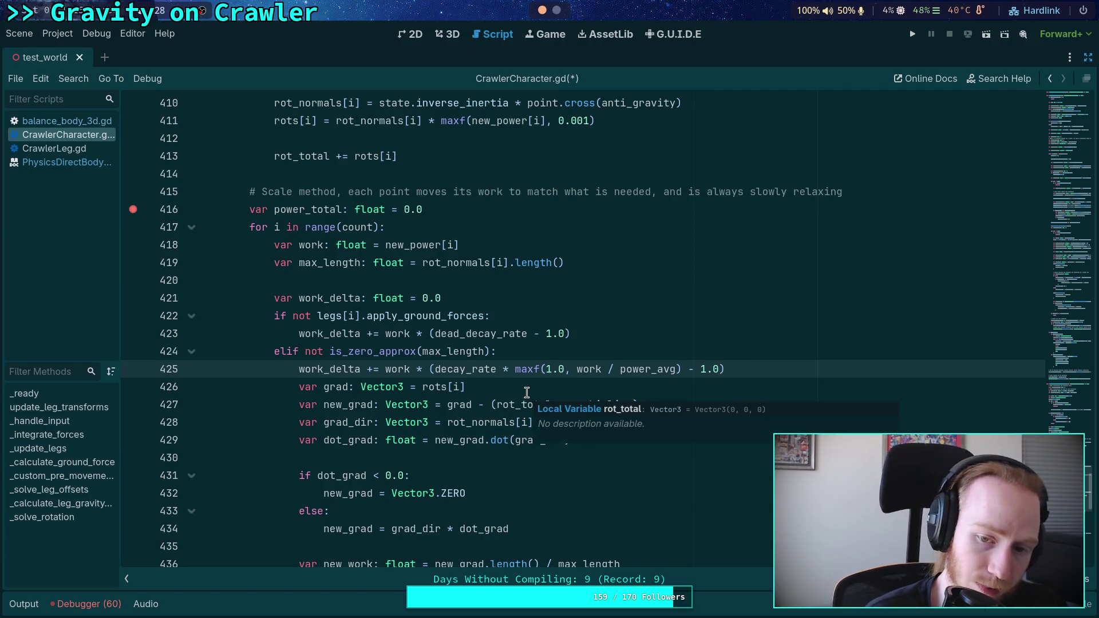
# Save CrawlerCharacter.gd and clear the breakpoint on line 416
pyautogui.click(671, 356)
pyautogui.hotkey('ctrl', 's')
pyautogui.click(133, 209)
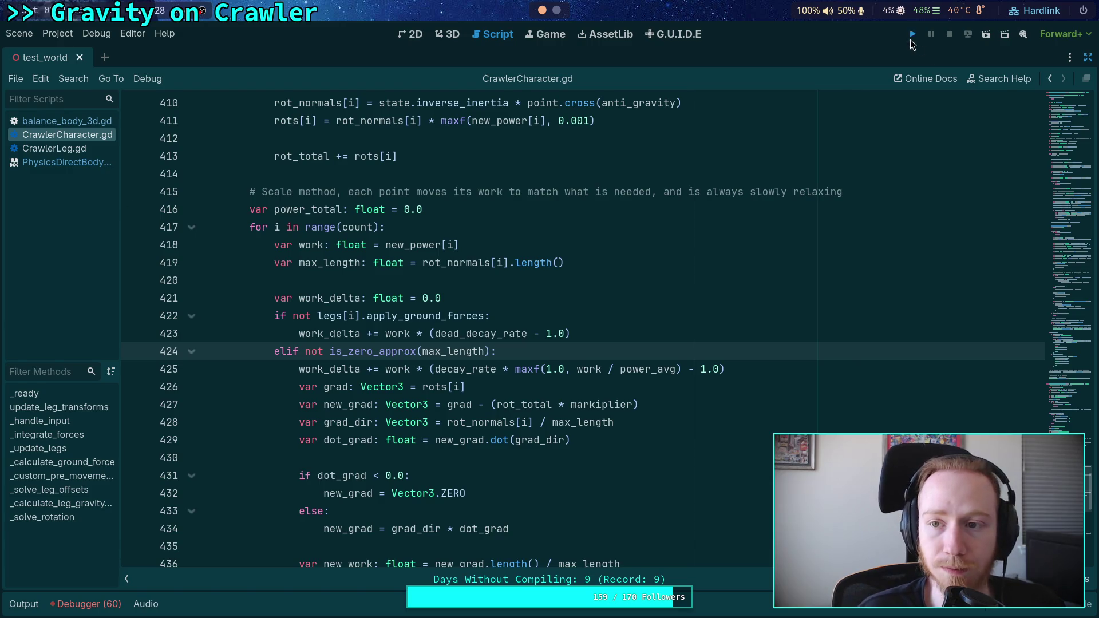
# Run the project with F5 to watch the crawler, then stop it with F8
pyautogui.press('F5')
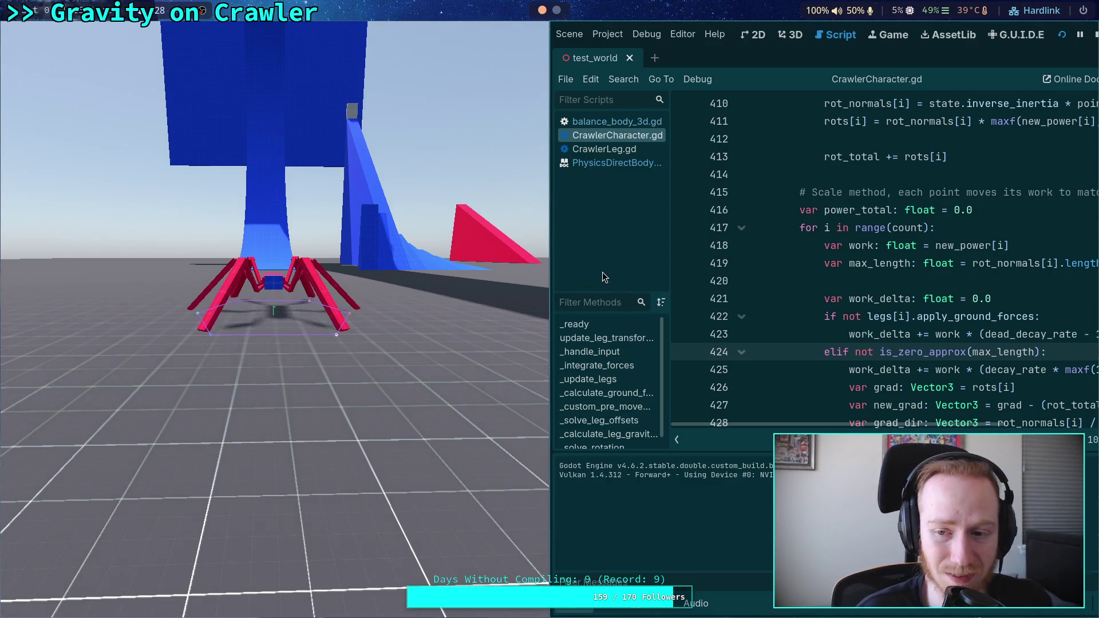
pyautogui.press('F8')
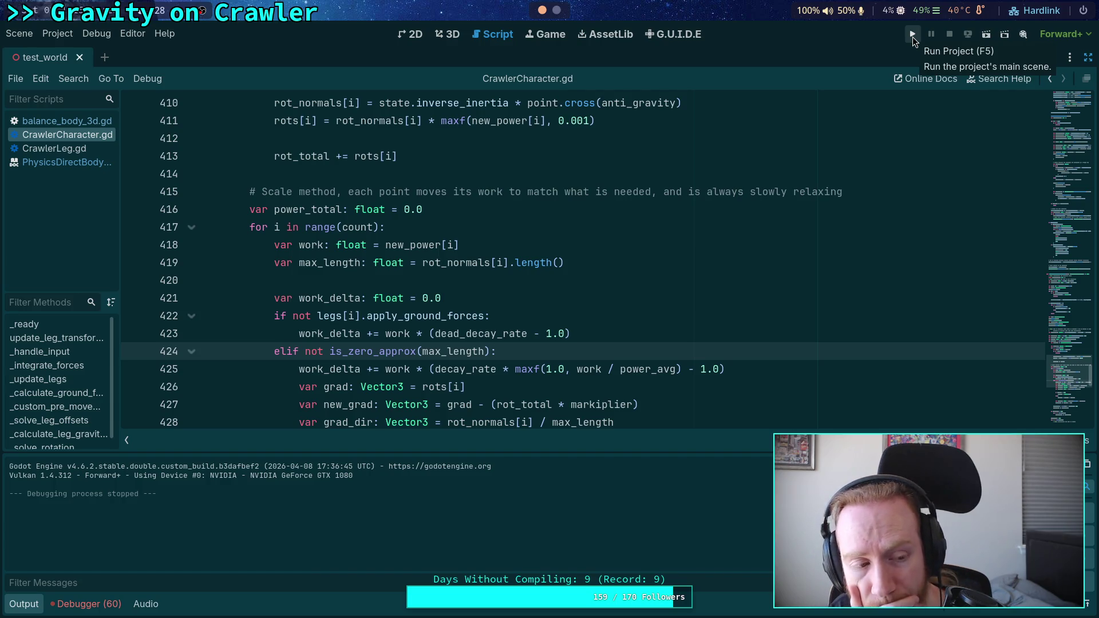
# Evaluate the recalled power expression for bases 0.1, 0.5 and 0.9 (0.9646, 0.9892, 0.9984), then return to Godot
pyautogui.click(558, 12)
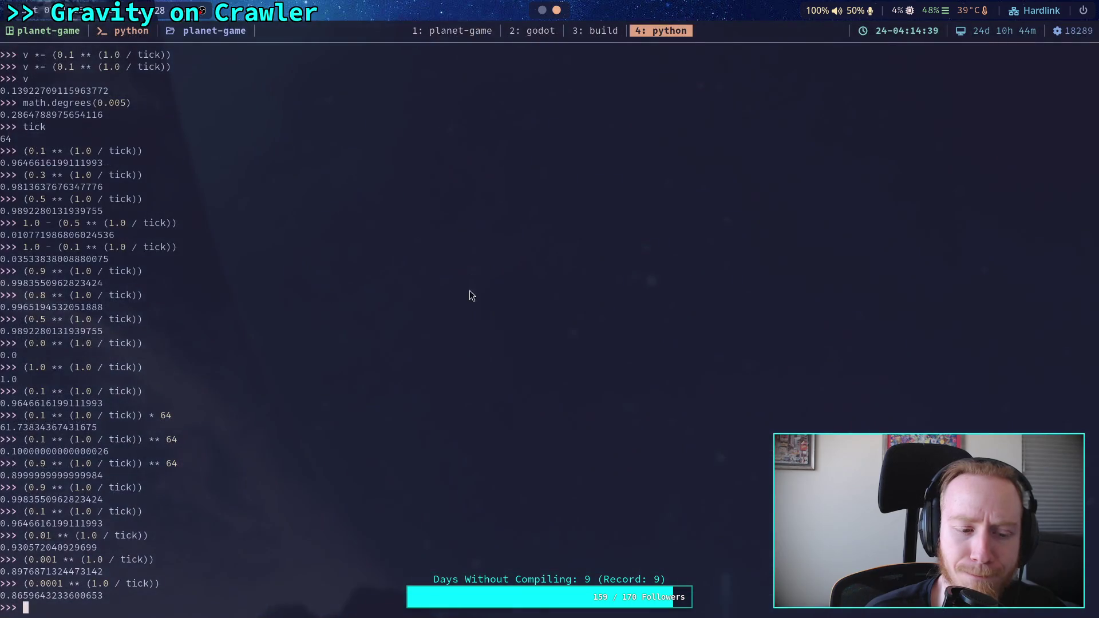
pyautogui.press('Up')
pyautogui.press('Left')
pyautogui.press('Left')
pyautogui.press('Left')
pyautogui.press('BackSpace')
pyautogui.press('BackSpace')
pyautogui.press('BackSpace')
pyautogui.press('Return')
pyautogui.press('Up')
pyautogui.press('Left')
pyautogui.press('Left')
pyautogui.press('Left')
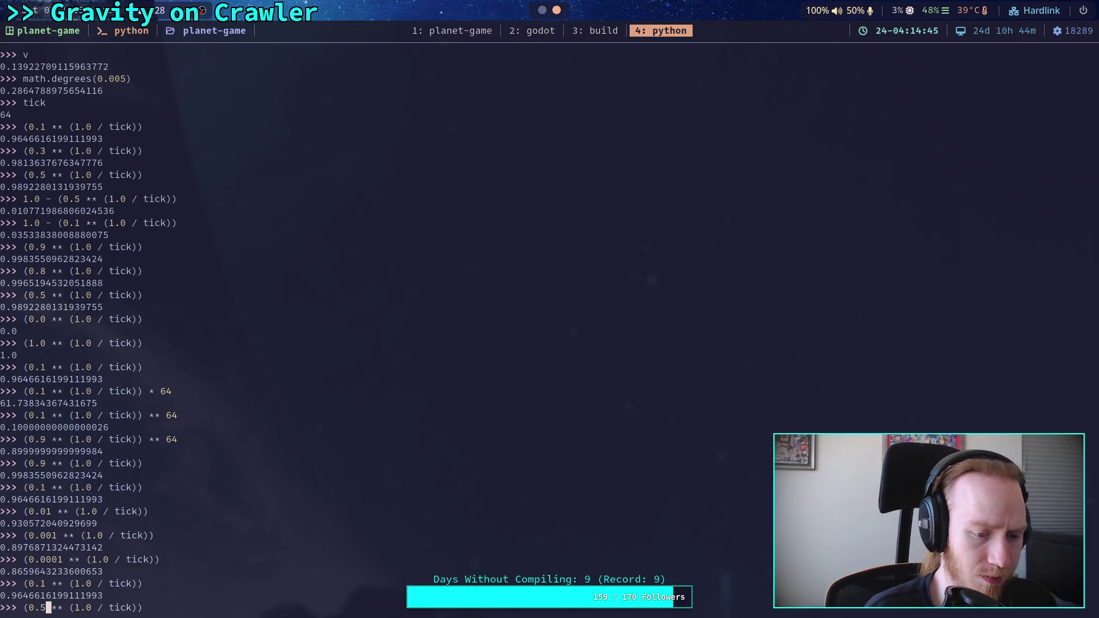
pyautogui.press('Return')
pyautogui.press('Up')
pyautogui.press('Left')
pyautogui.press('Left')
pyautogui.press('Left')
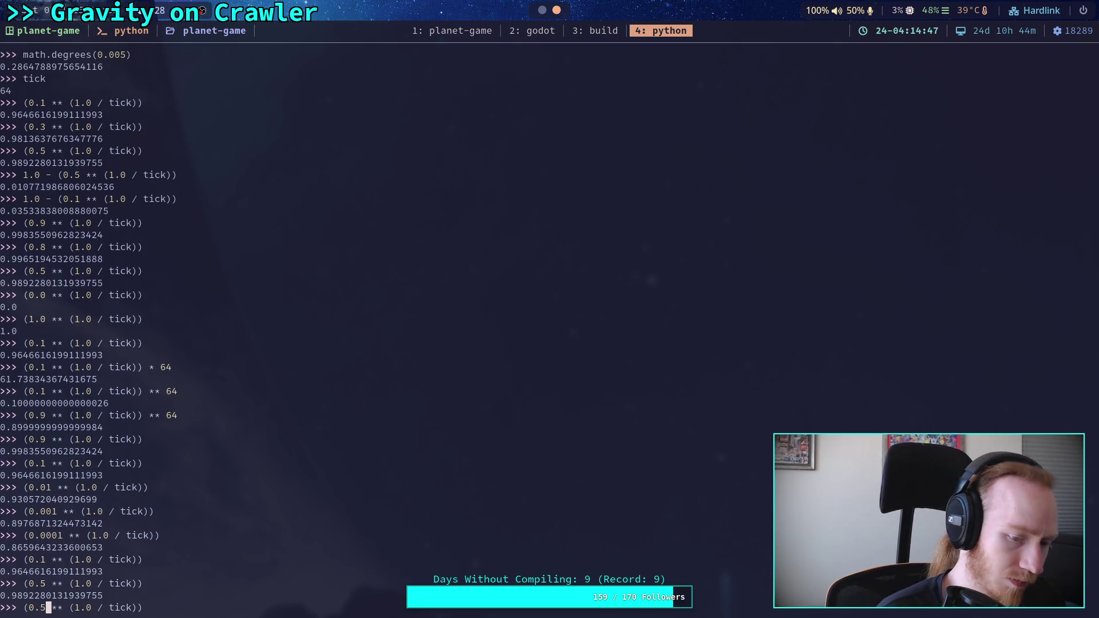
pyautogui.write('9')
pyautogui.press('Return')
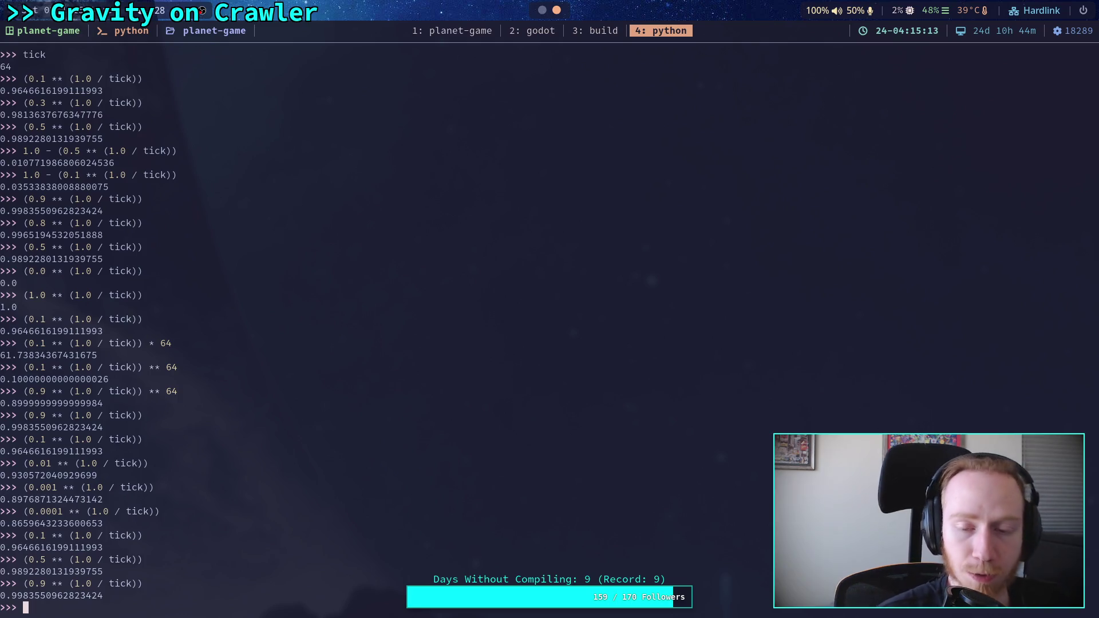
pyautogui.press('super+2')
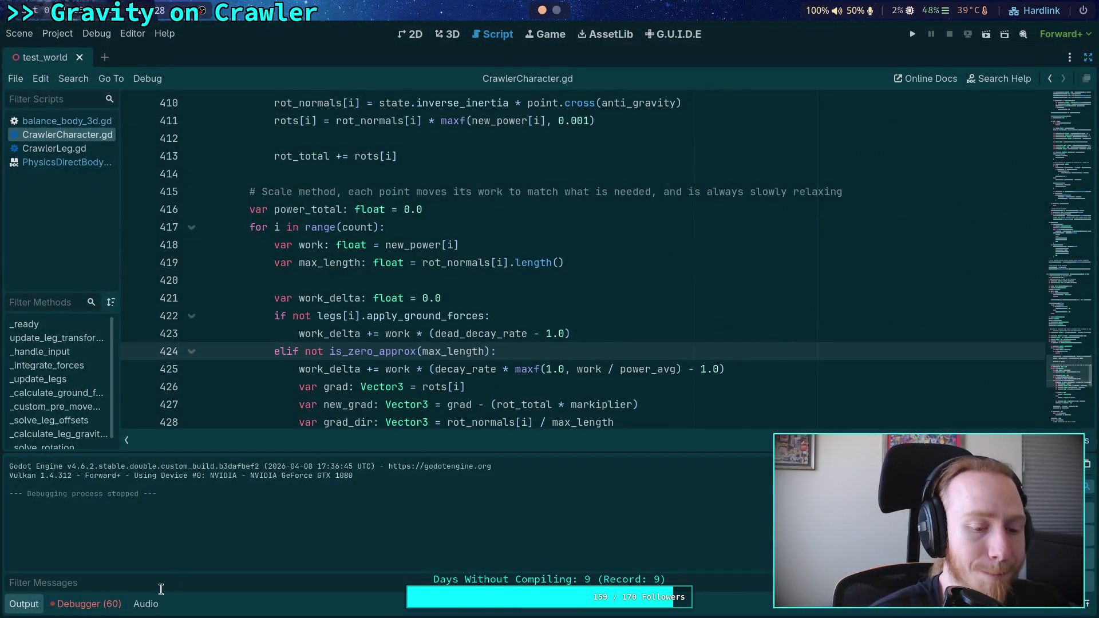
# Collapse the Output panel and highlight every use of work_delta, including line 437
pyautogui.click(24, 605)
pyautogui.scroll(-3, 487, 400)
pyautogui.scroll(1, 457, 498)
pyautogui.click(330, 191)
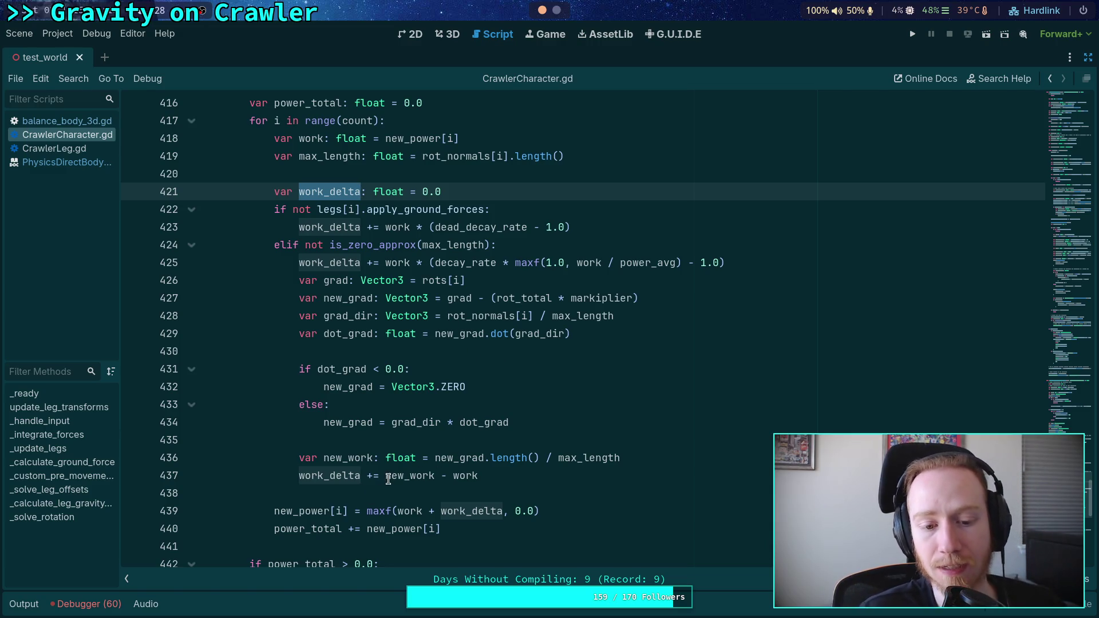
pyautogui.doubleClick(329, 477)
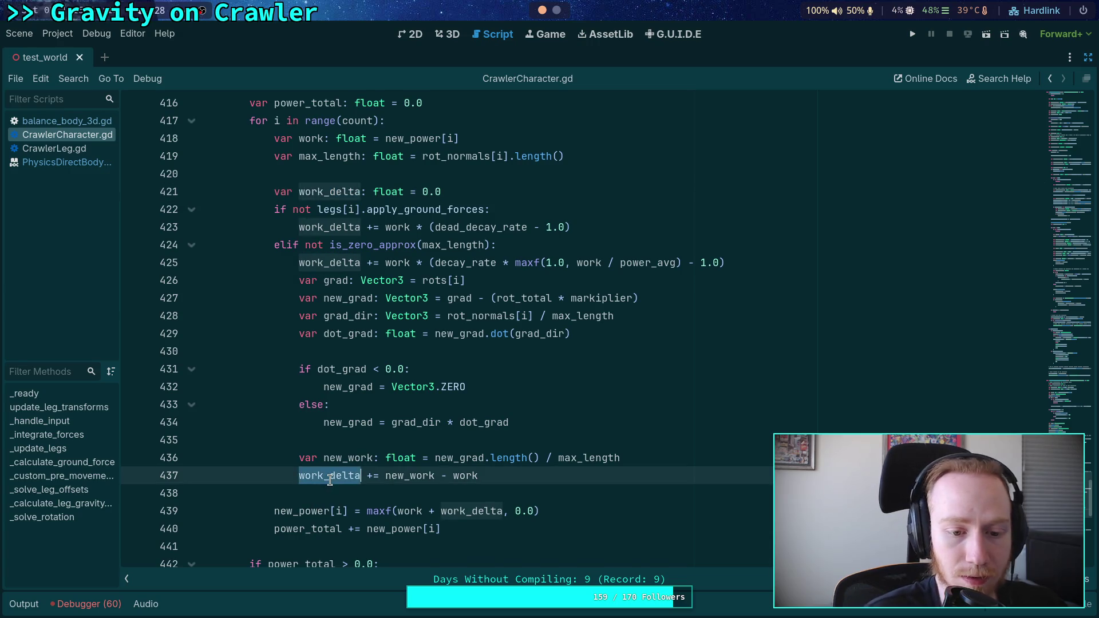
pyautogui.click(312, 192)
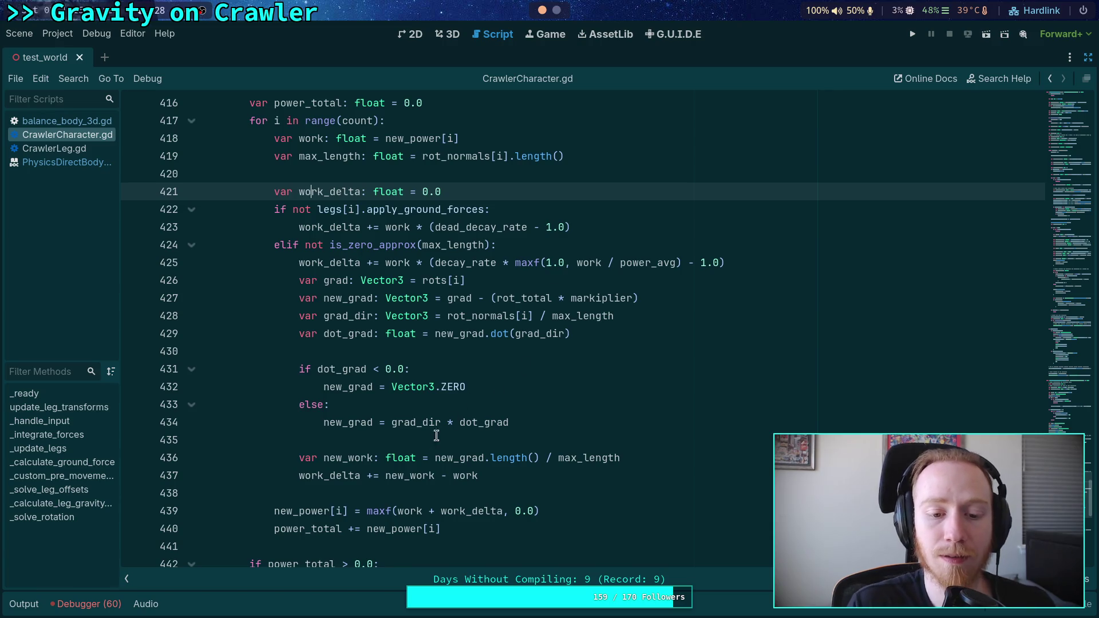
# Highlight occurrences of new_work, work_delta and new_power, then place the caret on blank line 420
pyautogui.doubleClick(408, 477)
pyautogui.doubleClick(318, 477)
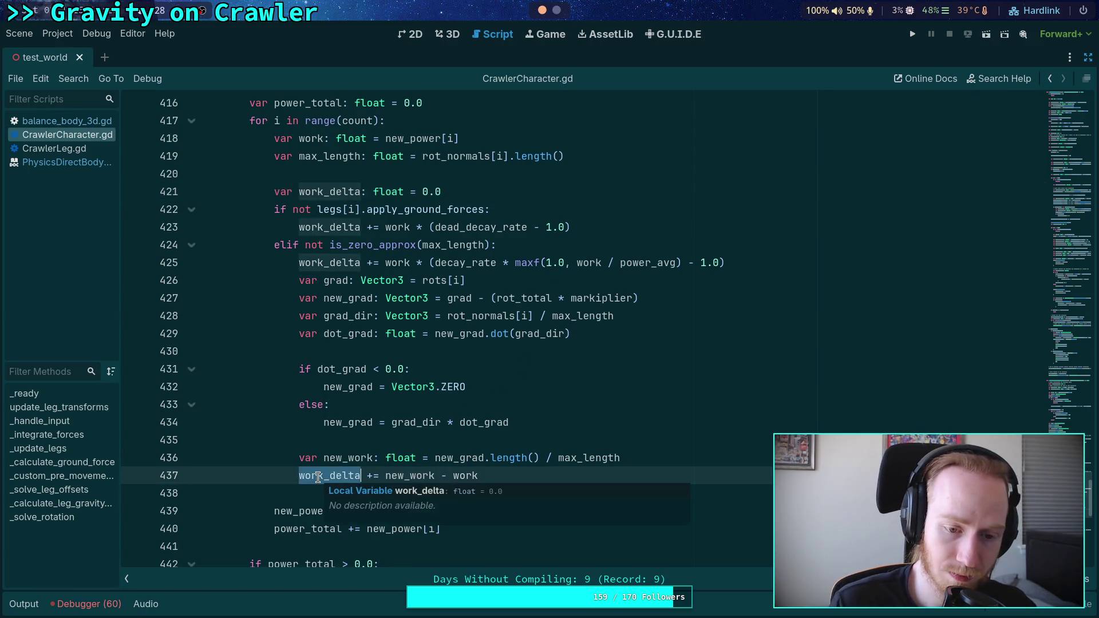
pyautogui.doubleClick(333, 457)
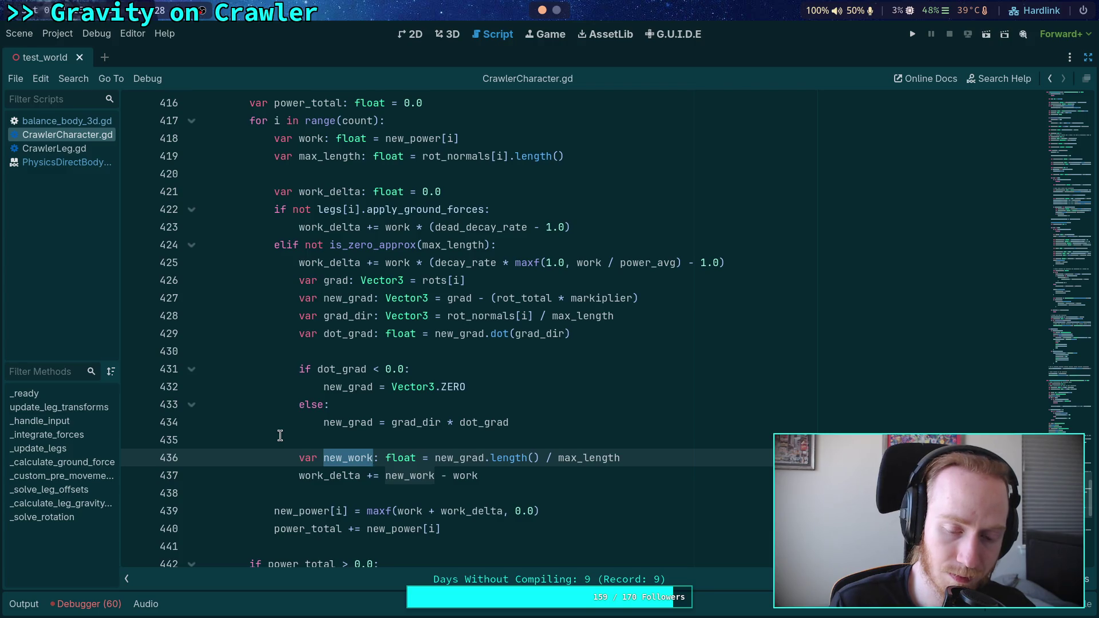
pyautogui.doubleClick(315, 505)
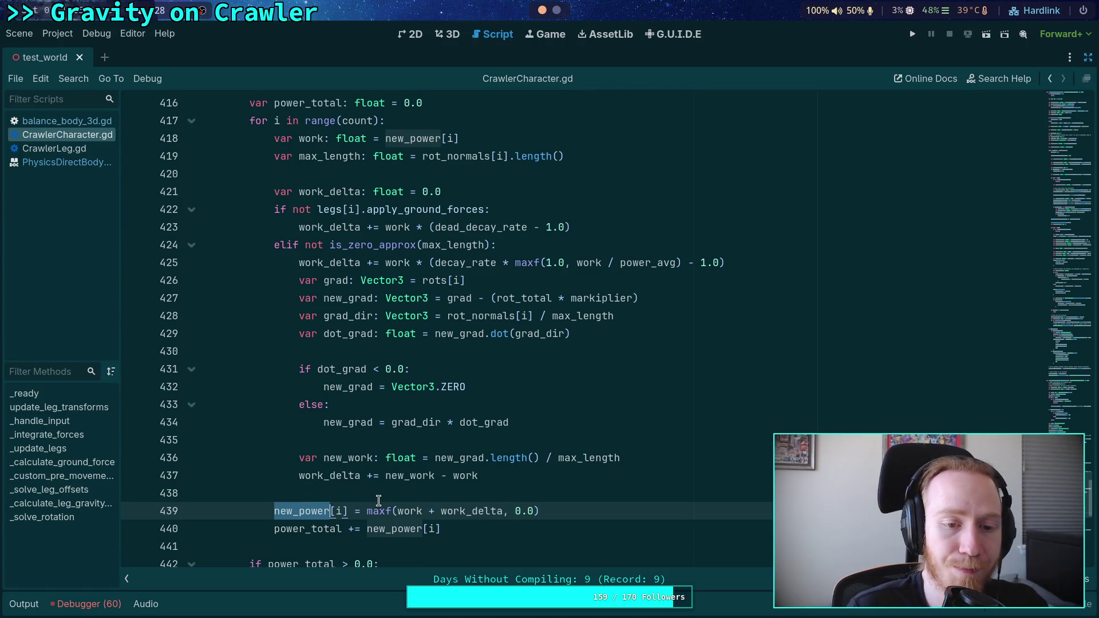
pyautogui.doubleClick(320, 477)
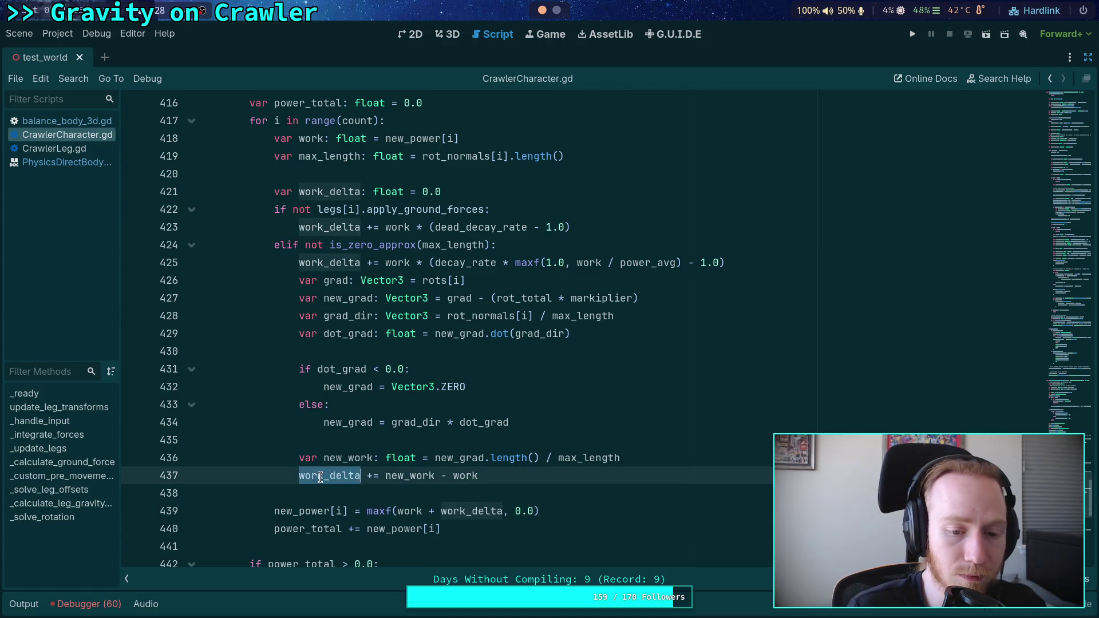
pyautogui.click(265, 493)
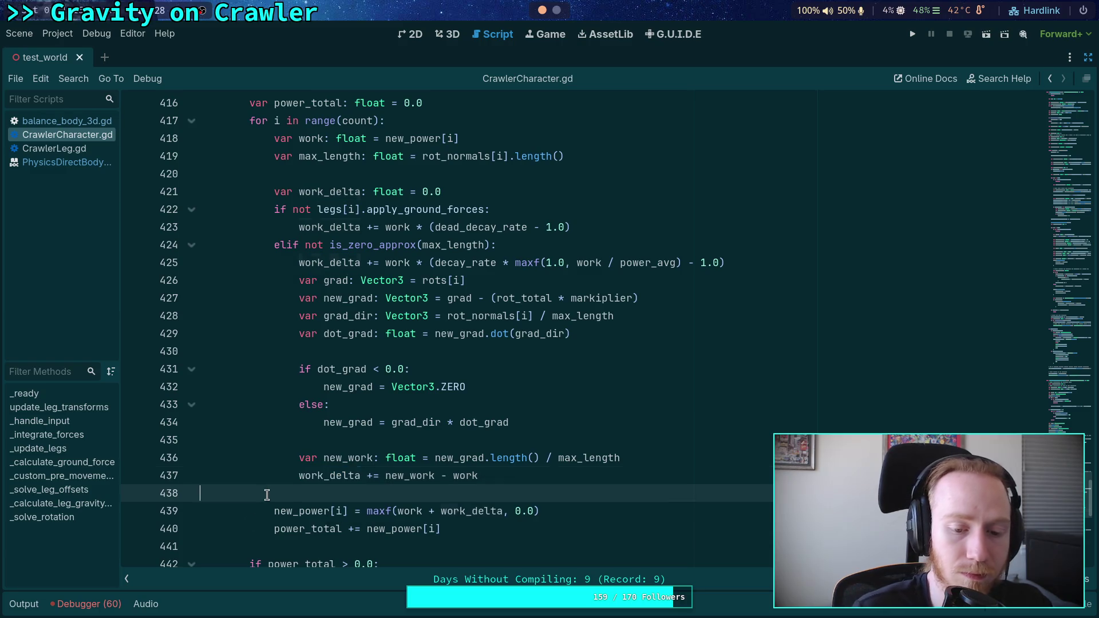
pyautogui.doubleClick(346, 458)
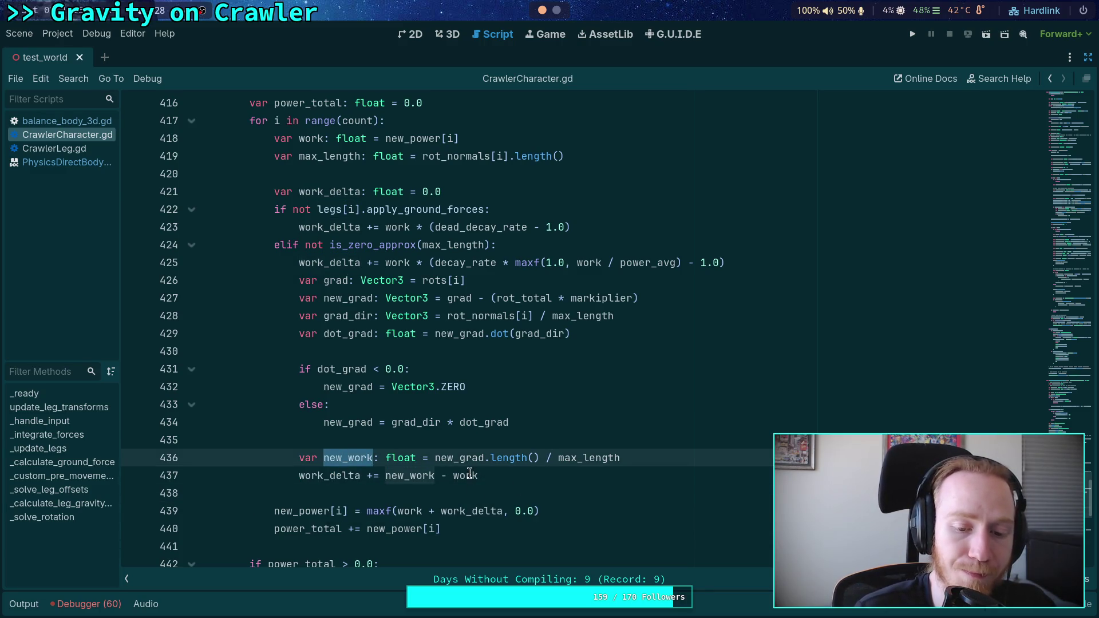
pyautogui.click(536, 185)
pyautogui.click(548, 170)
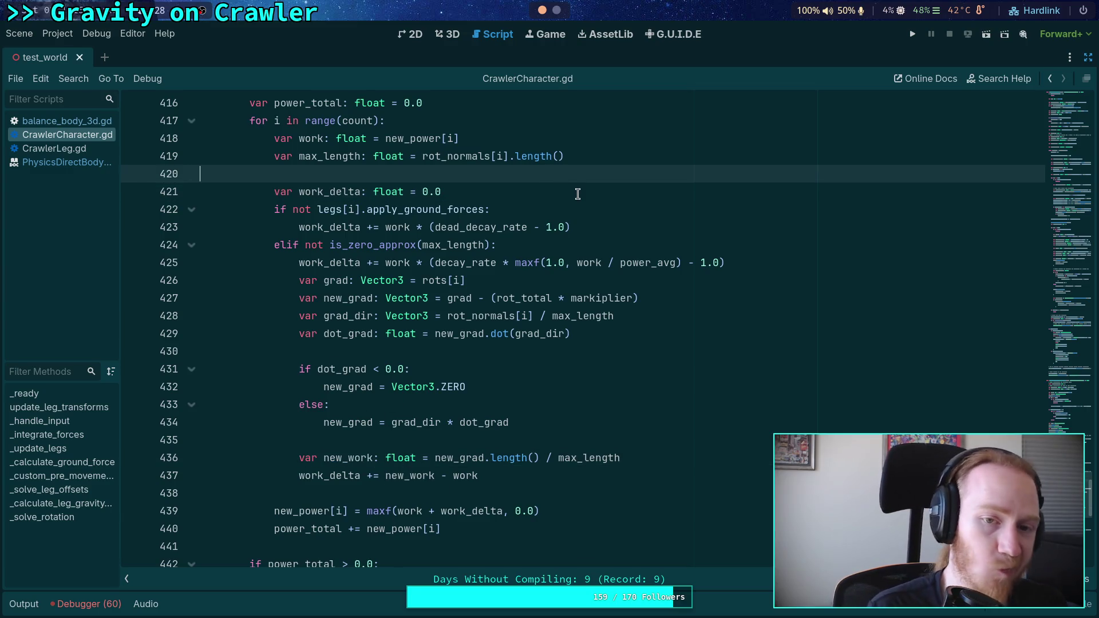
# Declare var new_work: float = work and use new_work in place of work plus work_delta inside maxf
pyautogui.press('Return')
pyautogui.write('var new_work: ')
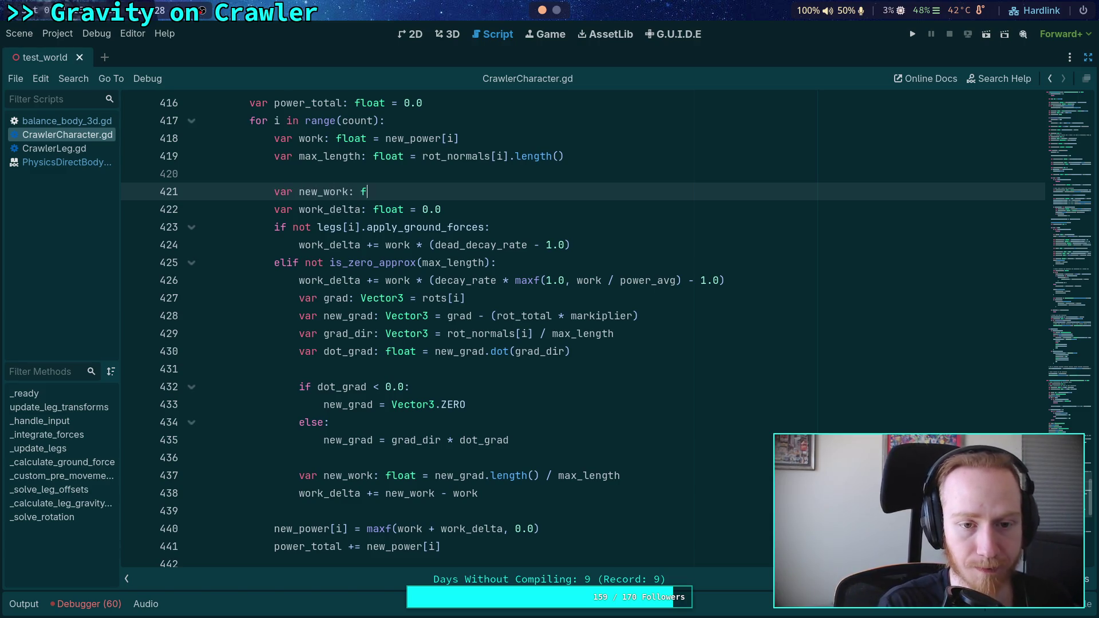
pyautogui.write('float = work')
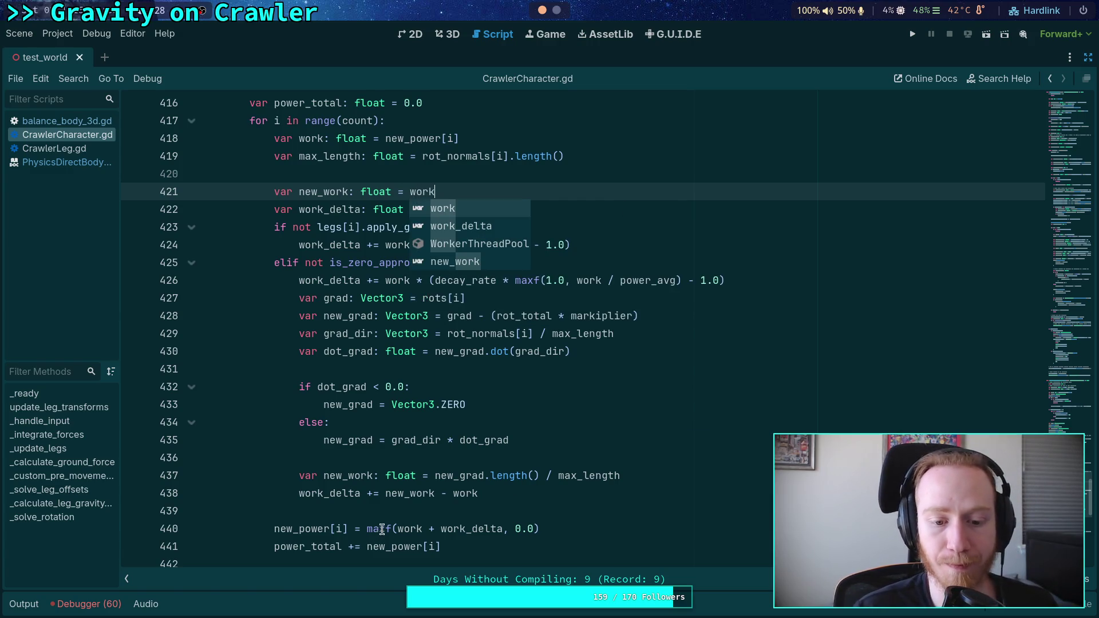
pyautogui.moveTo(367, 529); pyautogui.dragTo(505, 524)
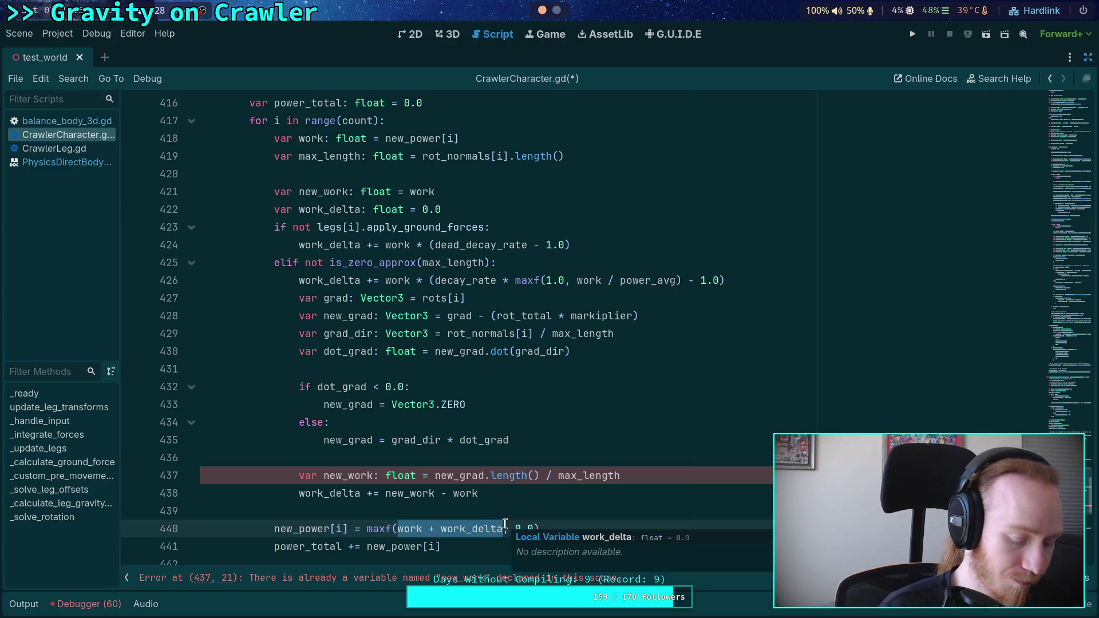
pyautogui.write('new_work')
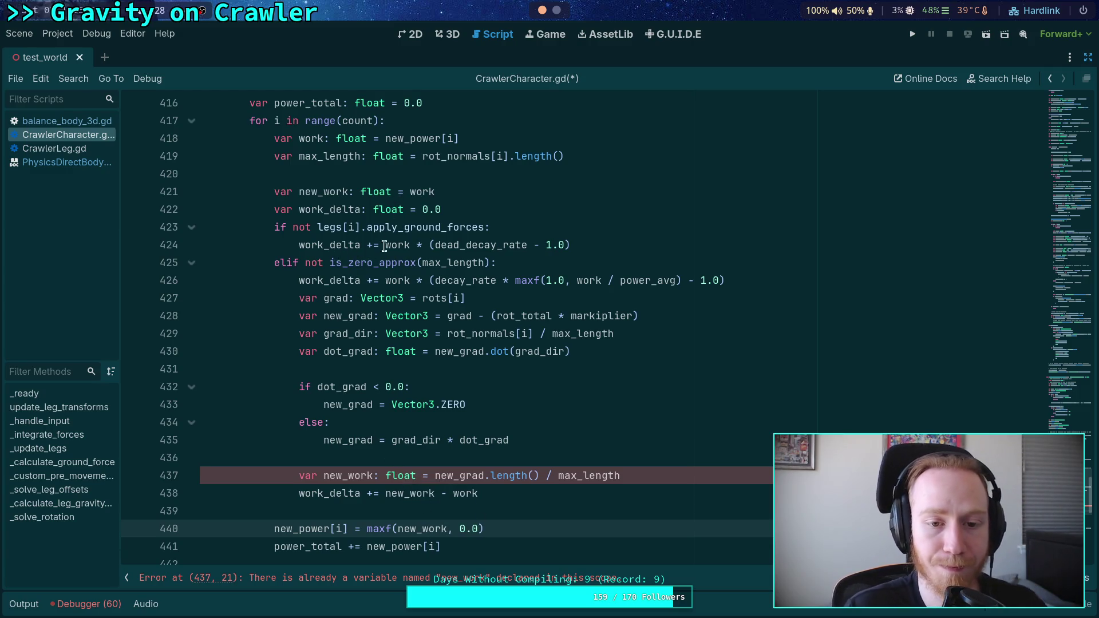
# In the apply_ground_forces branch, add new_work *= dead_decay_rate and delete the old work_delta line
pyautogui.click(576, 226)
pyautogui.press('Return')
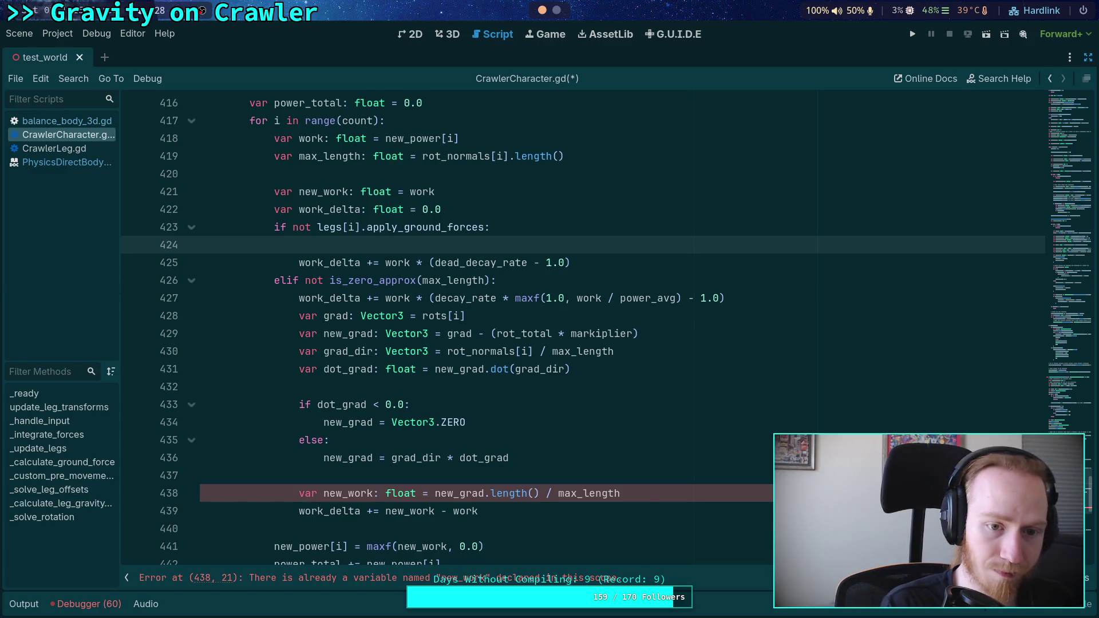
pyautogui.write('new_work *= ')
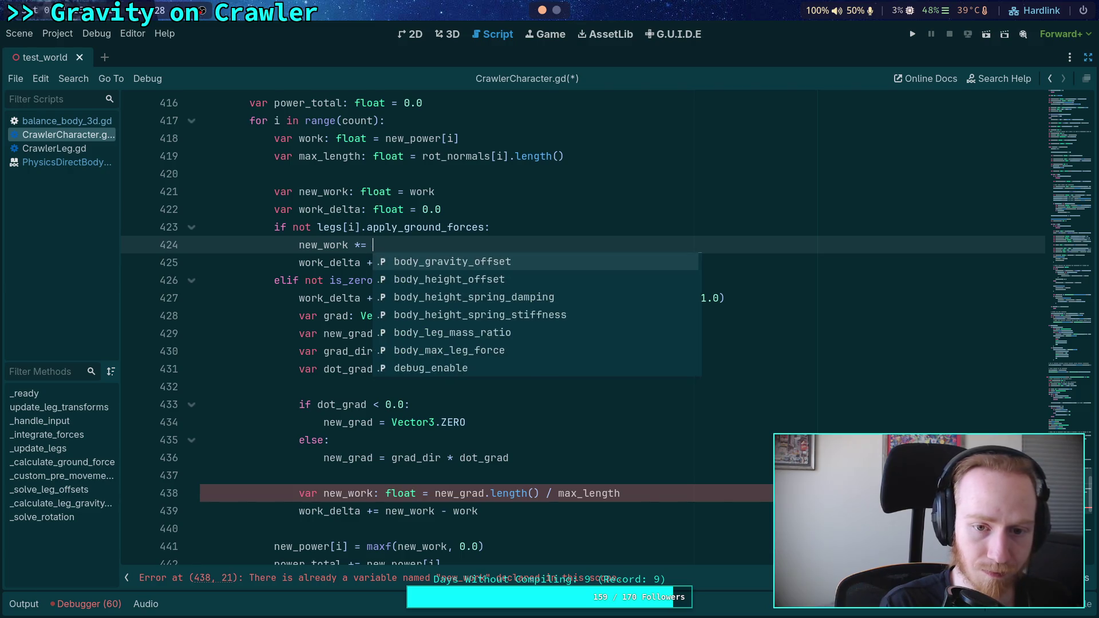
pyautogui.write('dead')
pyautogui.press('Return')
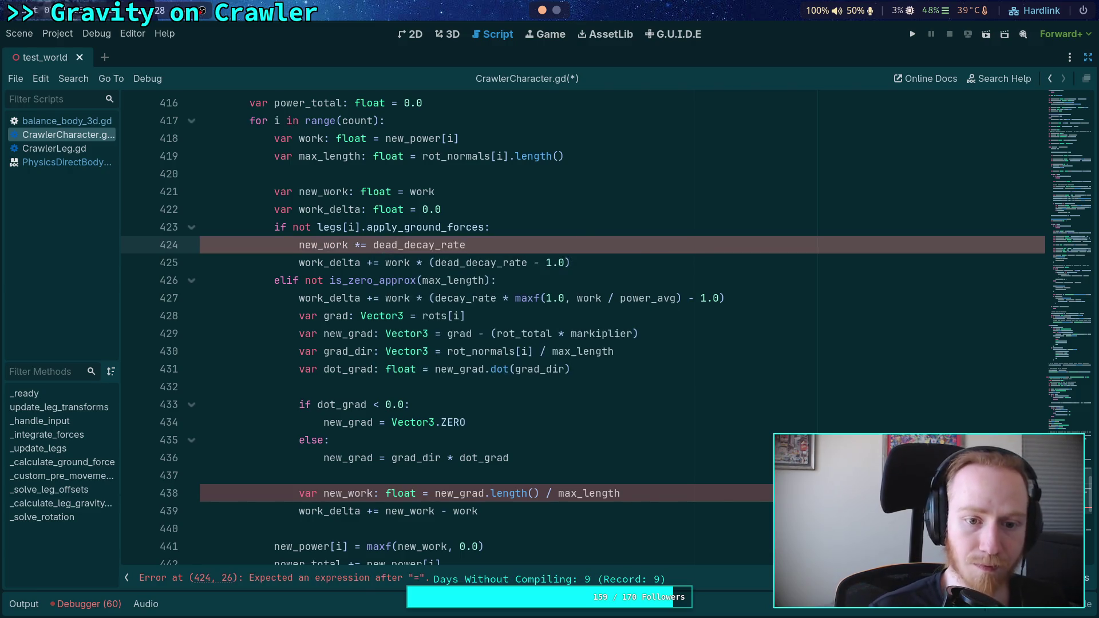
pyautogui.click(592, 263)
pyautogui.hotkey('shift', 'Up')
pyautogui.press('BackSpace')
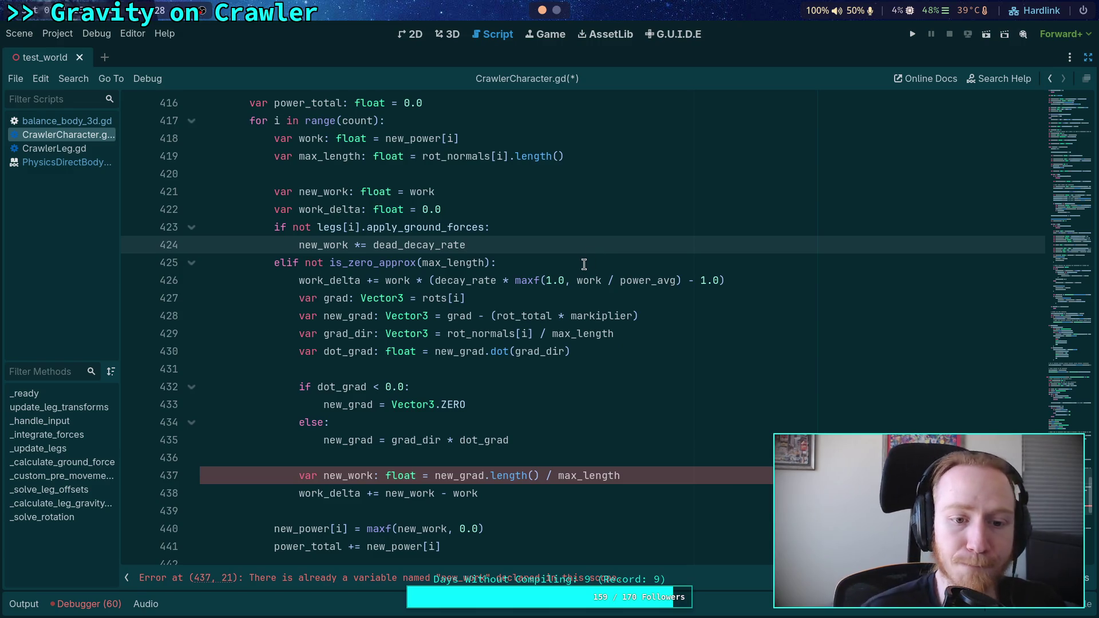
# In the elif branch, add new_work *= decay_rate on line 426
pyautogui.click(563, 262)
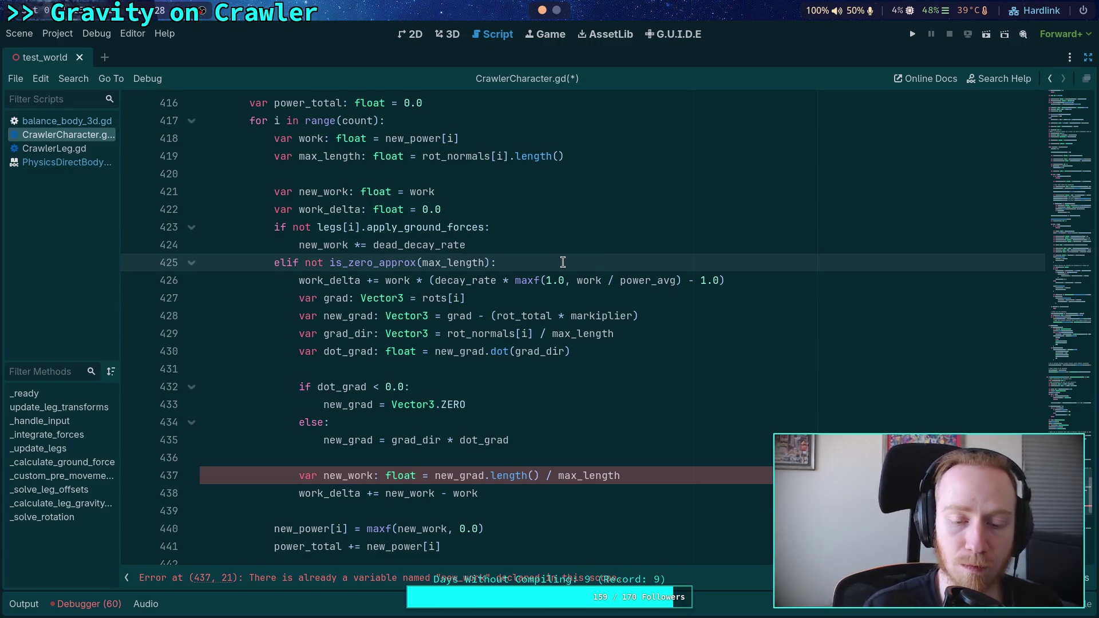
pyautogui.press('Return')
pyautogui.write('new_work *')
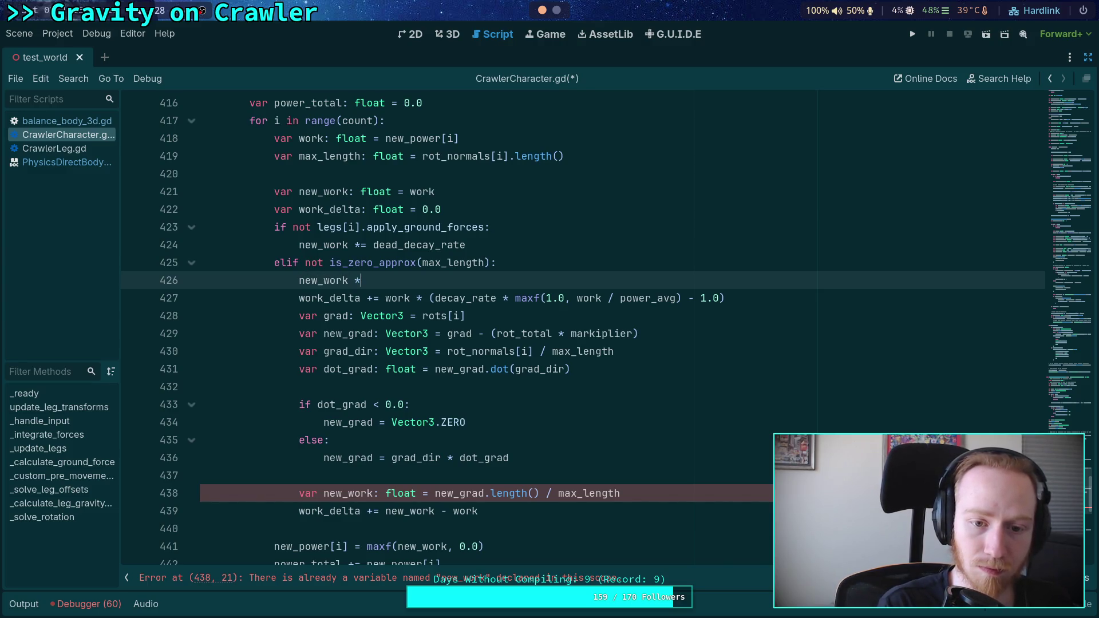
pyautogui.write('= dec')
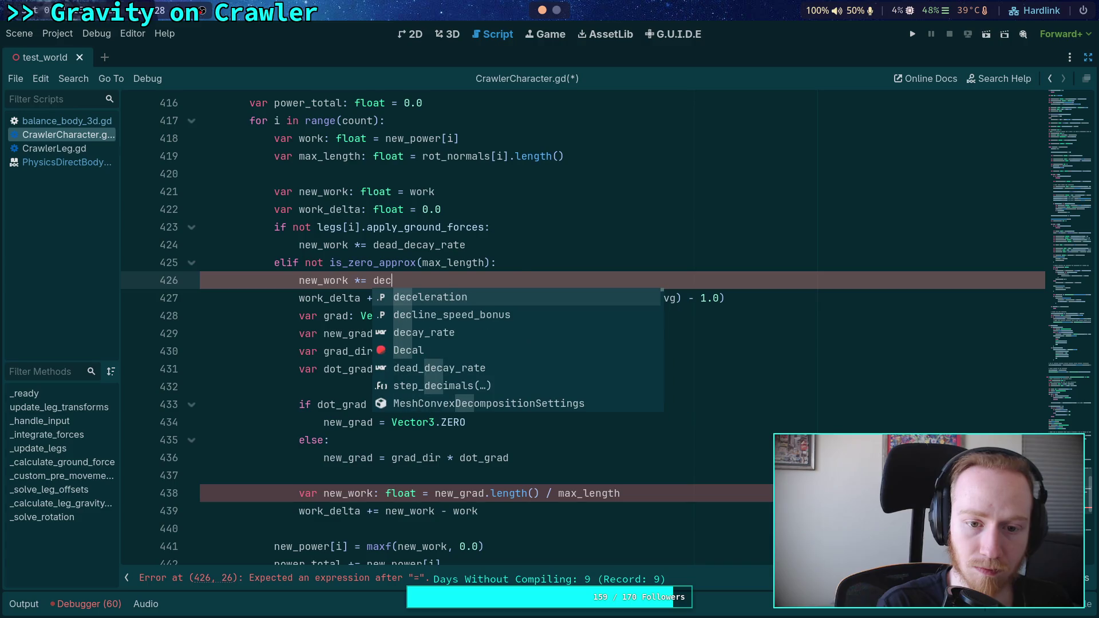
pyautogui.press('Down')
pyautogui.press('Down')
pyautogui.press('Return')
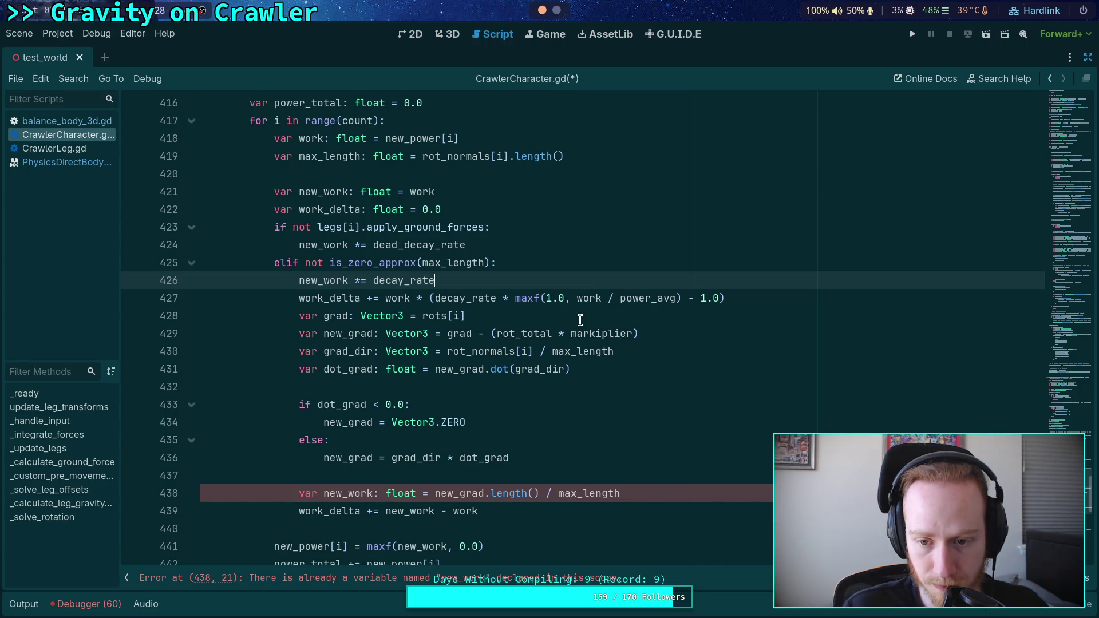
pyautogui.moveTo(436, 298); pyautogui.dragTo(575, 298)
pyautogui.click(516, 299)
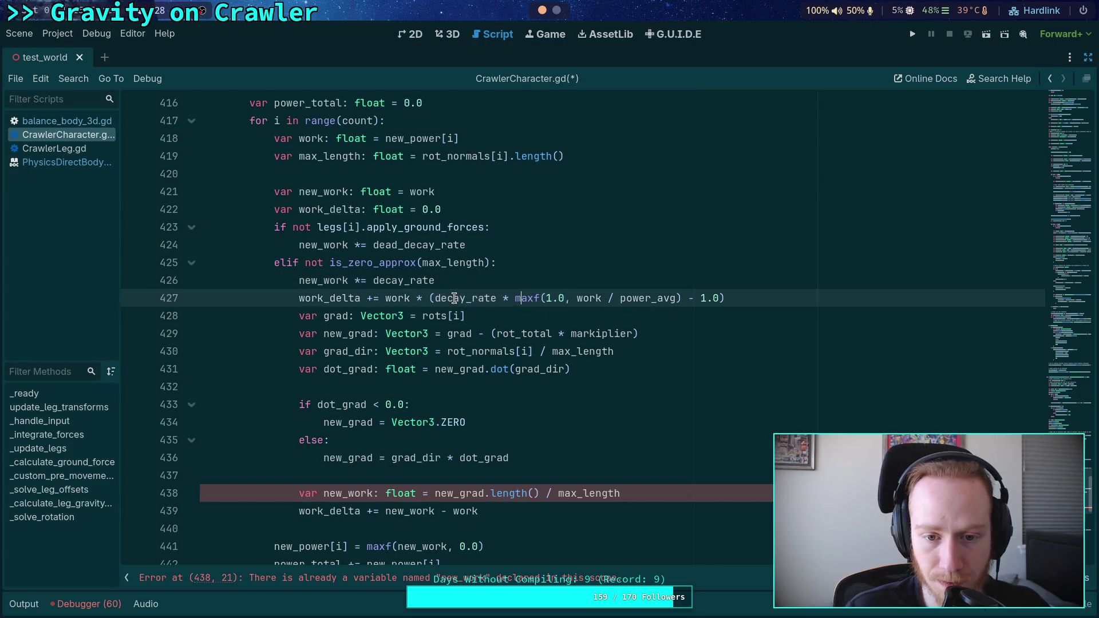
# Change line 426 to new_work *= pow(decay_rate, maxf(1.0, work / power_avg))
pyautogui.doubleClick(454, 298)
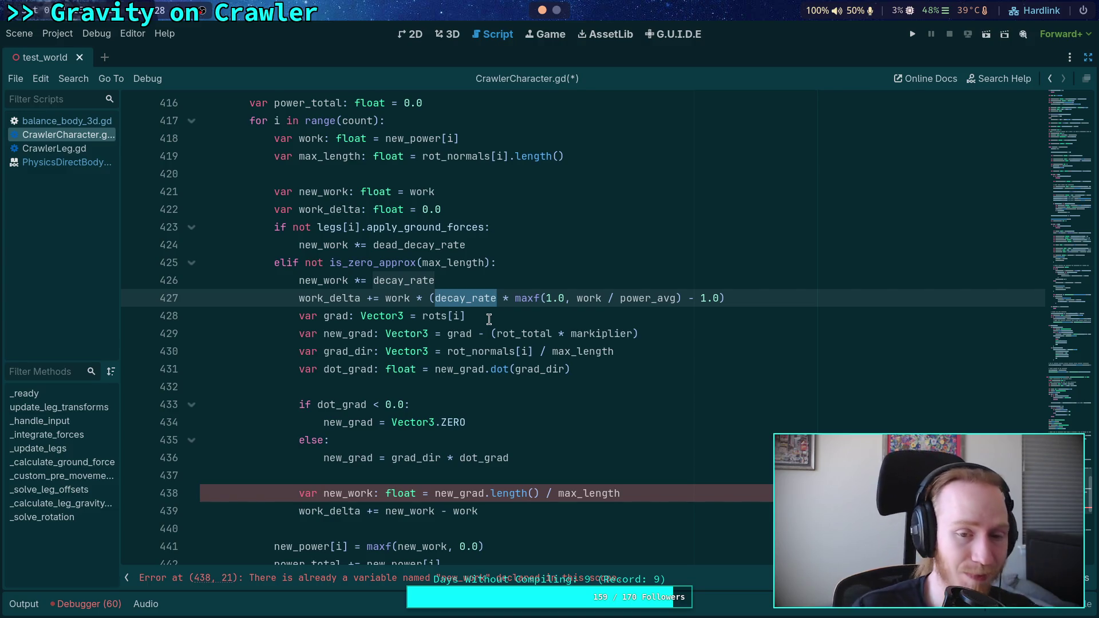
pyautogui.click(373, 283)
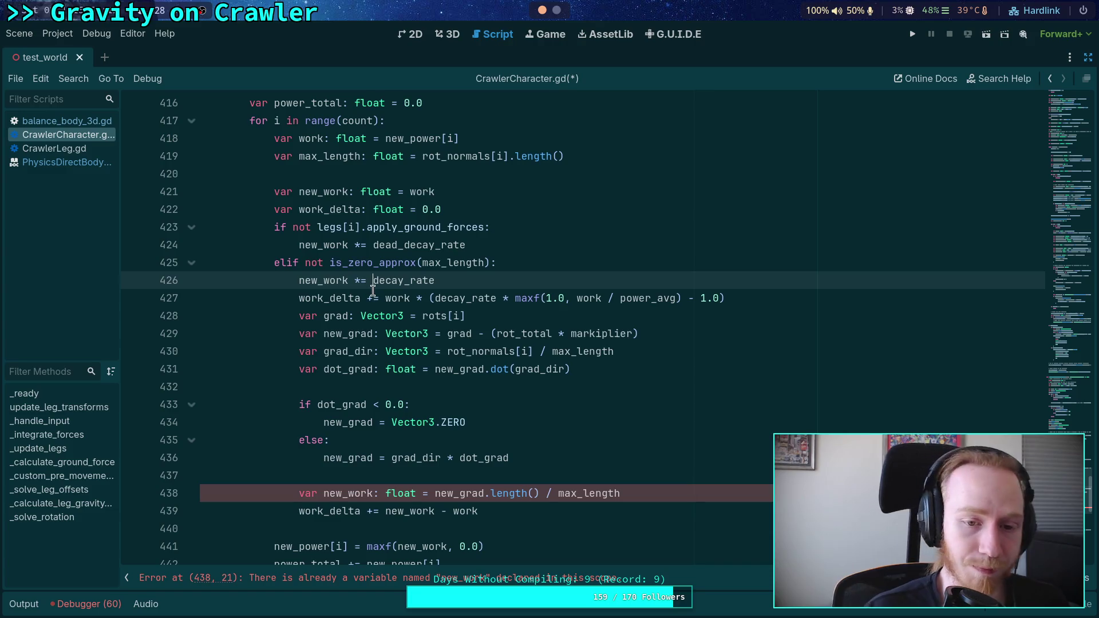
pyautogui.write('pow(')
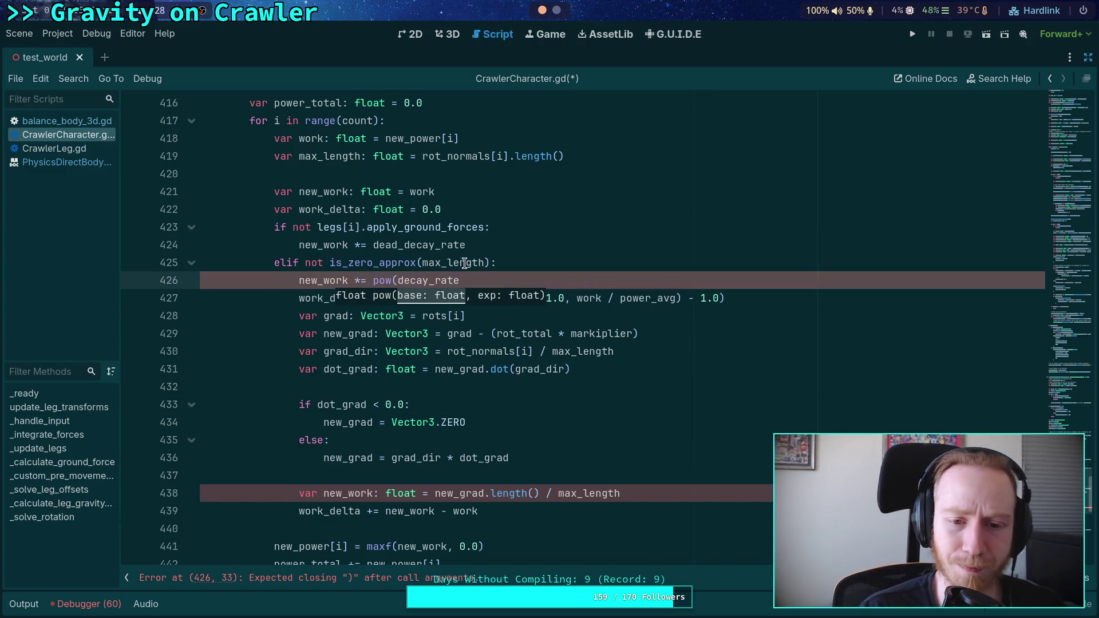
pyautogui.click(526, 278)
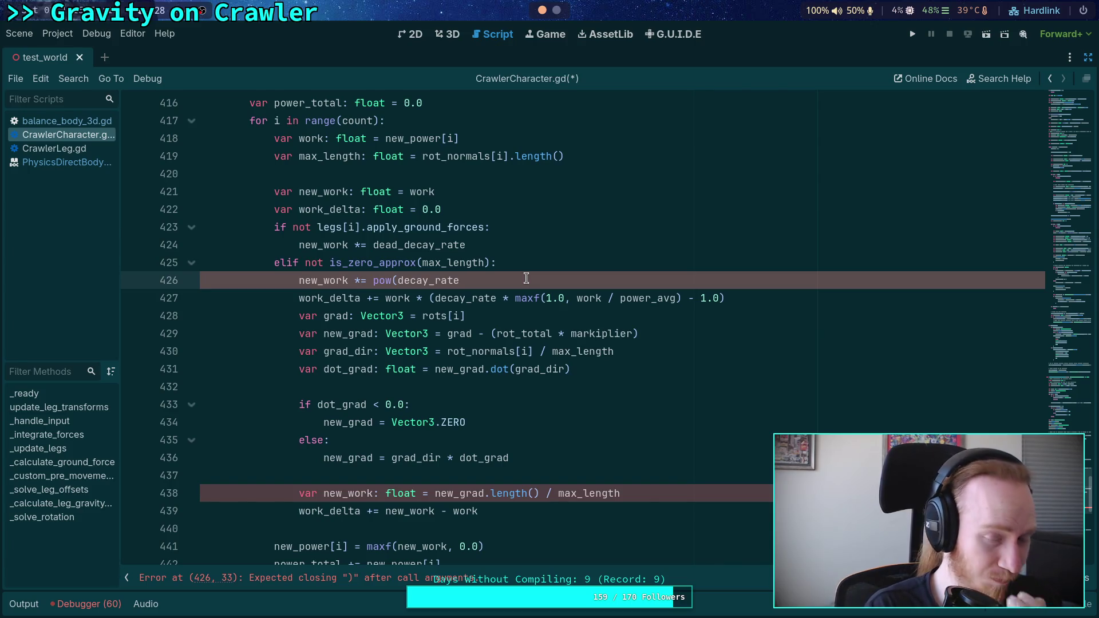
pyautogui.write(', maxf(')
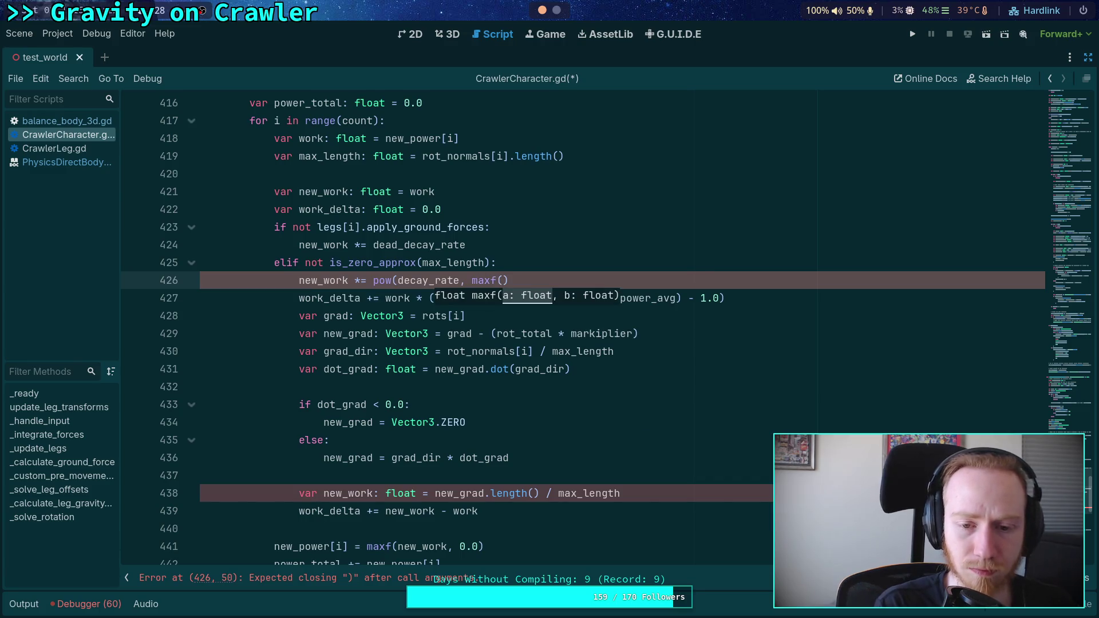
pyautogui.write('1.0, w')
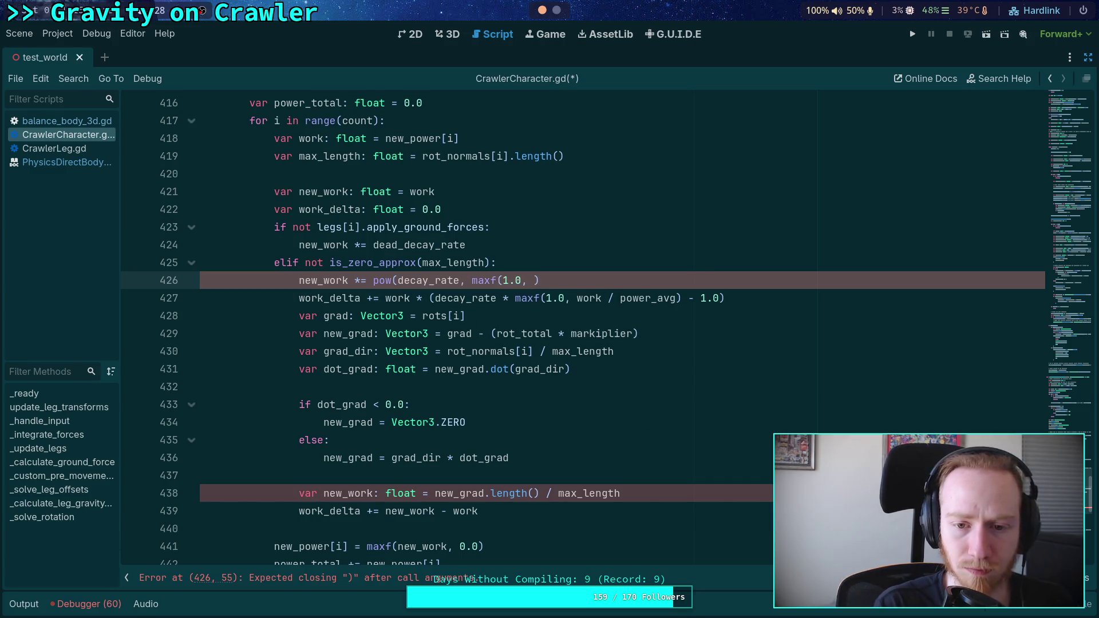
pyautogui.write('ork / power_')
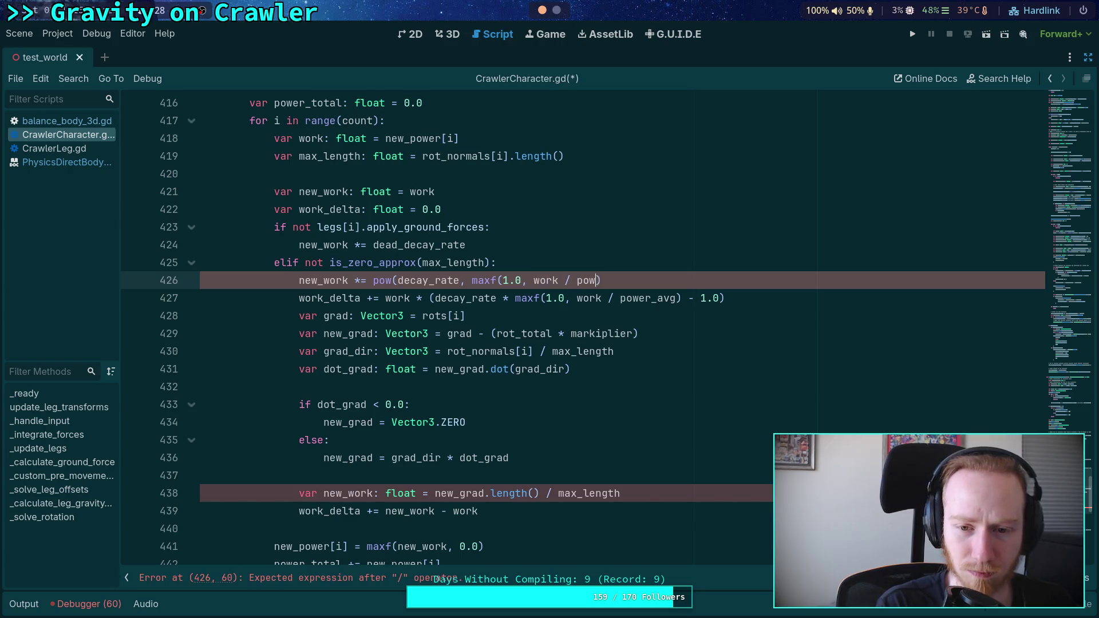
pyautogui.write('a')
pyautogui.press('Return')
pyautogui.write(')')
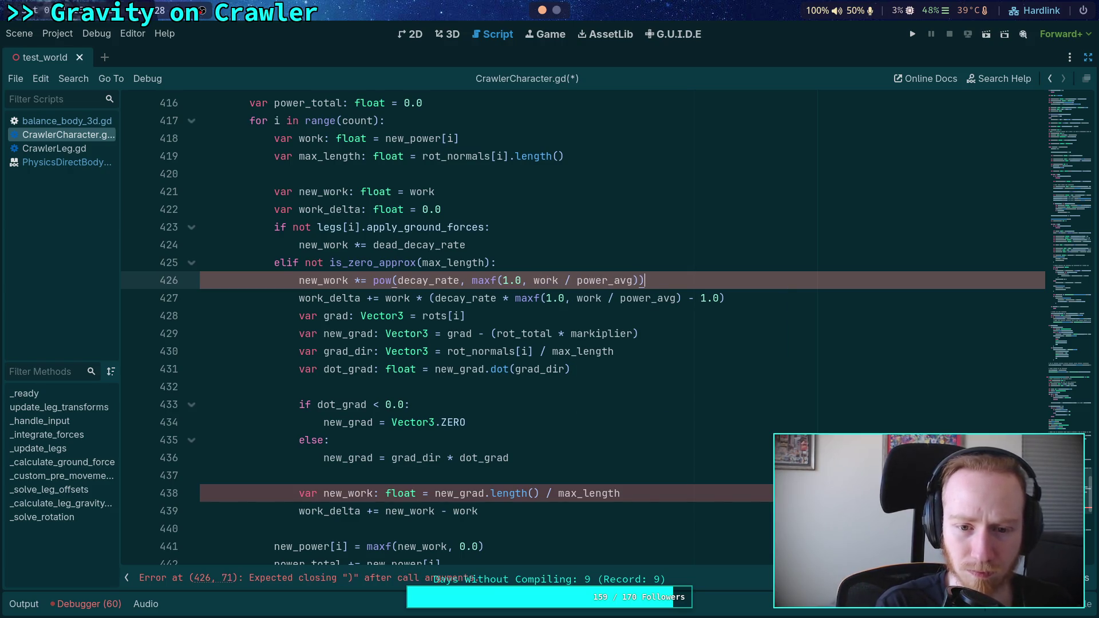
pyautogui.tripleClick(770, 294)
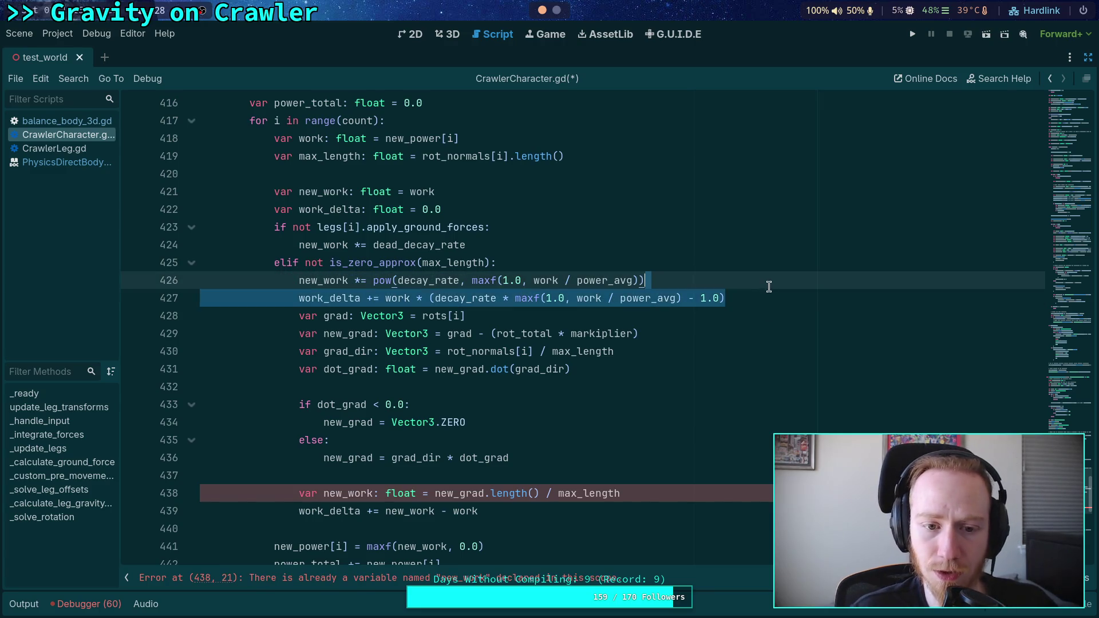
# Delete the old work_delta formula line, check uses of new_work, max_length and work, then move the pow line down
pyautogui.press('BackSpace')
pyautogui.doubleClick(318, 284)
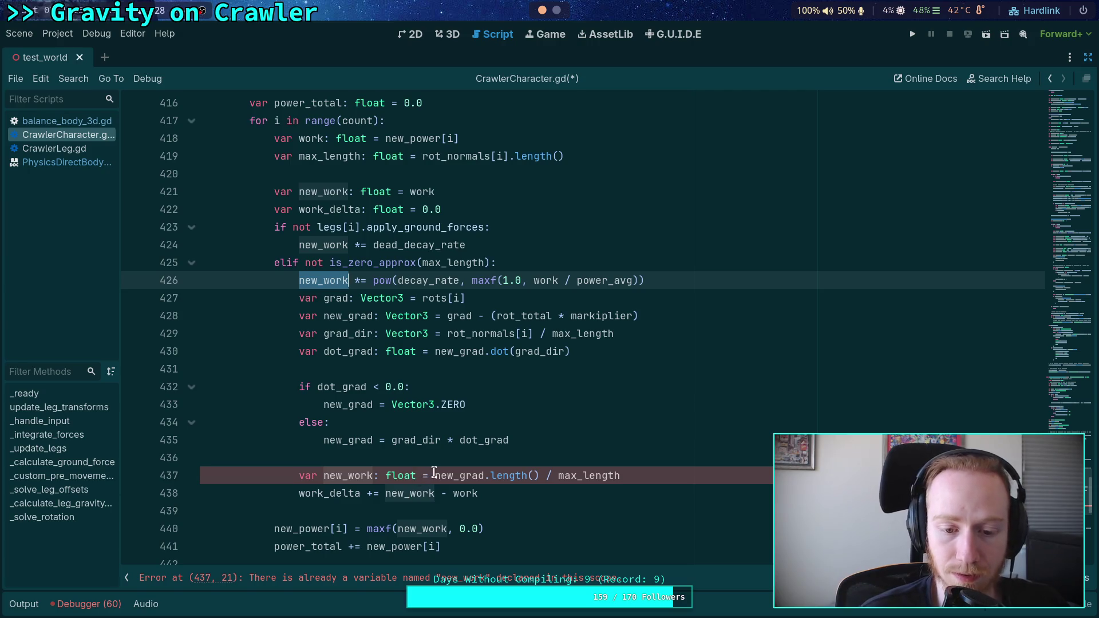
pyautogui.click(436, 476)
pyautogui.moveTo(436, 476); pyautogui.dragTo(663, 478)
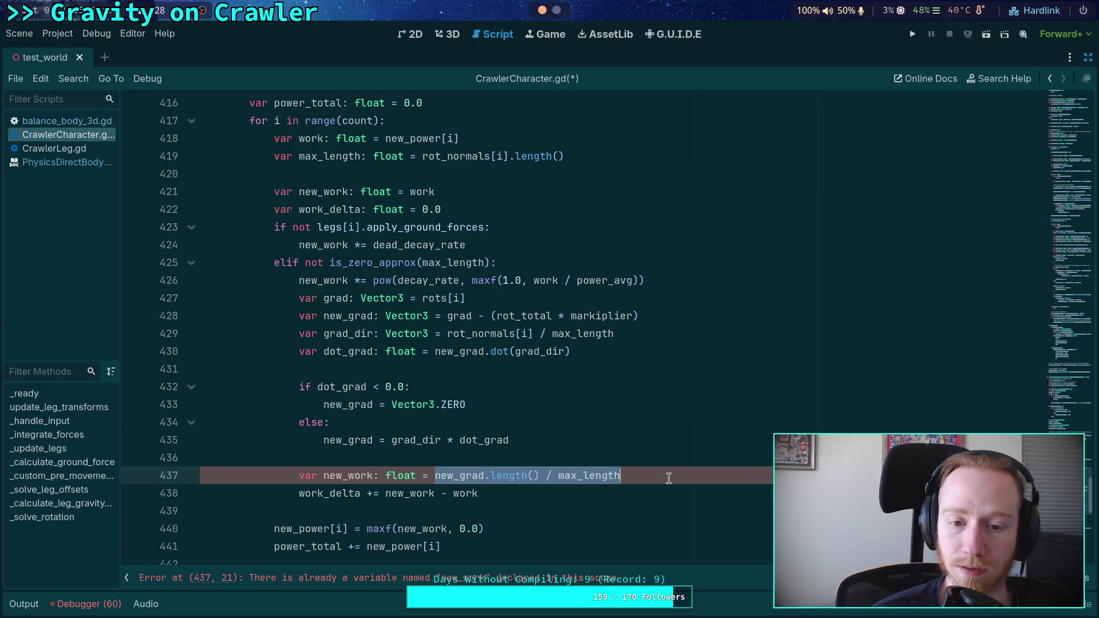
pyautogui.doubleClick(341, 281)
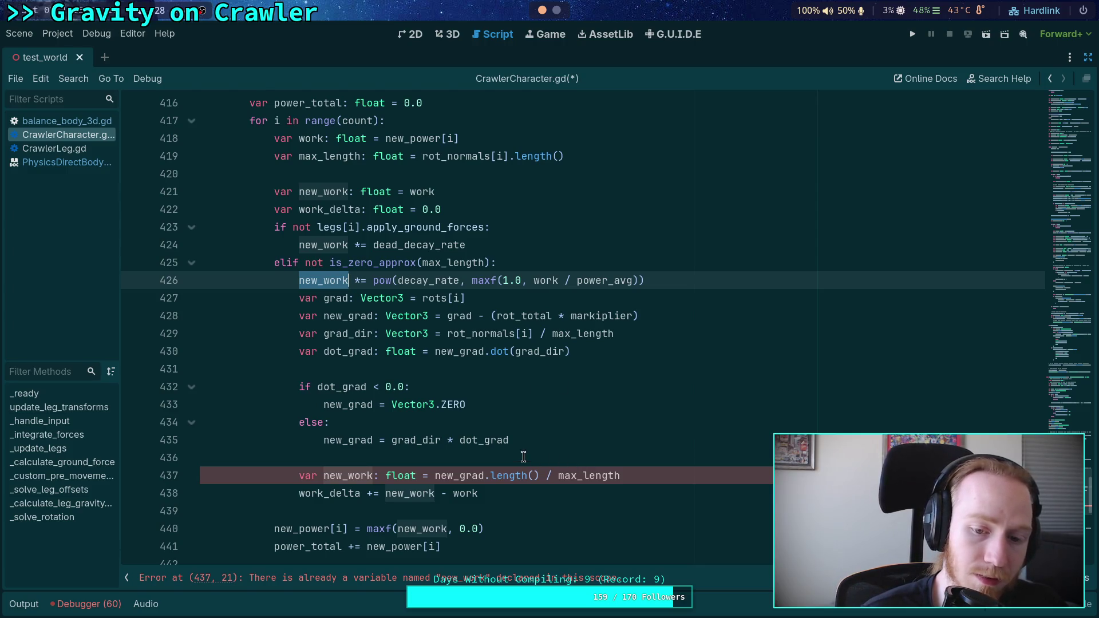
pyautogui.doubleClick(611, 477)
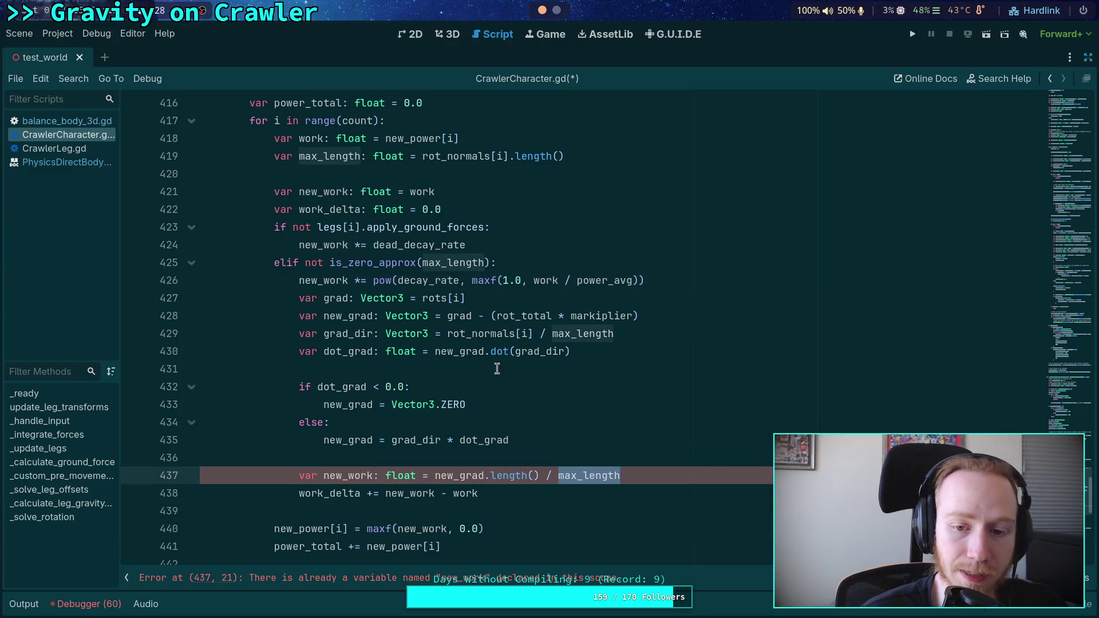
pyautogui.doubleClick(544, 274)
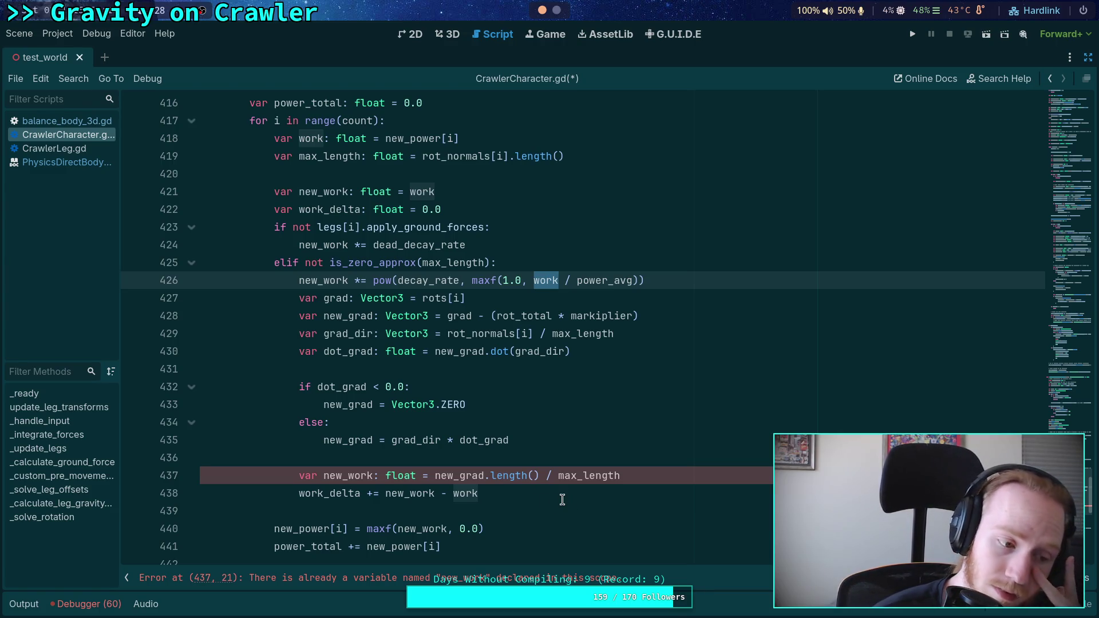
pyautogui.click(337, 281)
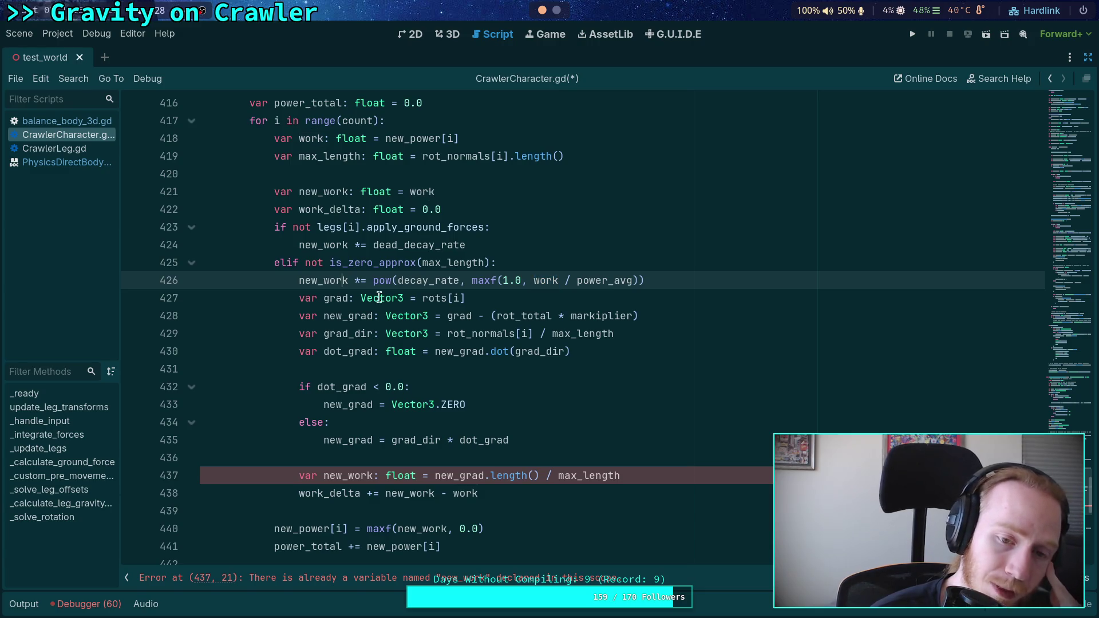
pyautogui.hotkey('alt', 'Down')
pyautogui.hotkey('alt', 'Down')
pyautogui.hotkey('alt', 'Down')
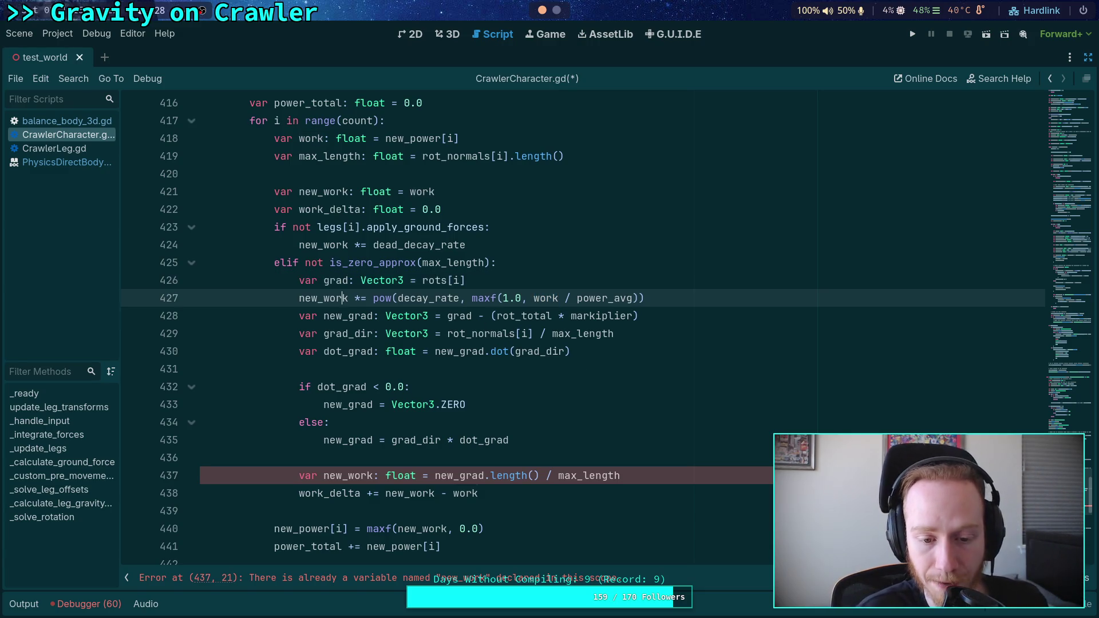
# Place the pow decay line after the new_work line and strip 'var' and ': float' from line 436
pyautogui.hotkey('alt', 'Up')
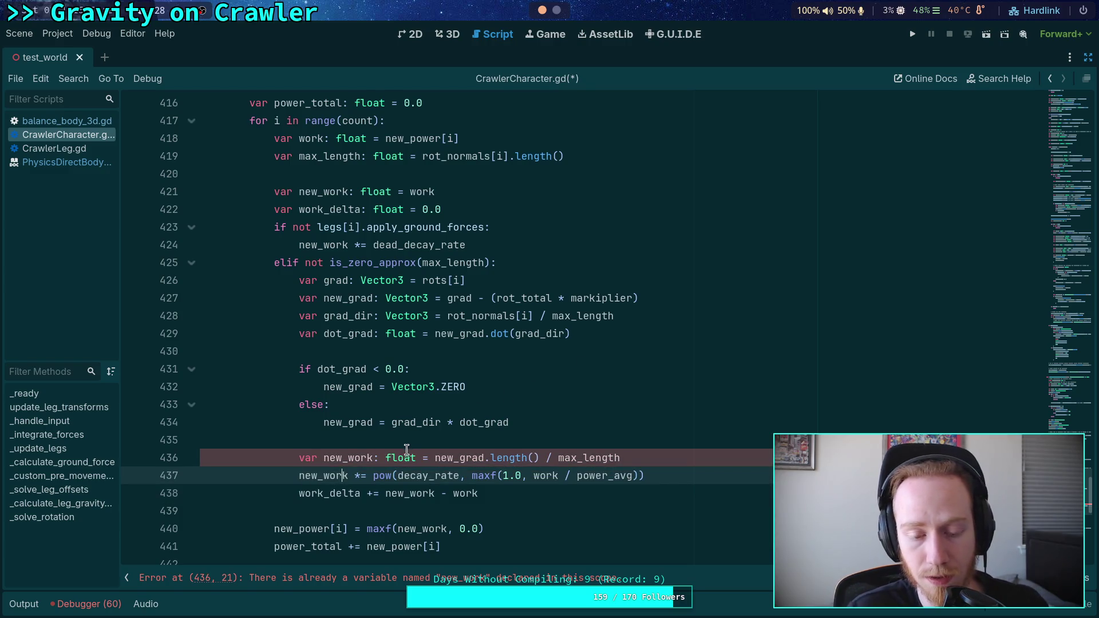
pyautogui.moveTo(325, 460); pyautogui.dragTo(301, 461)
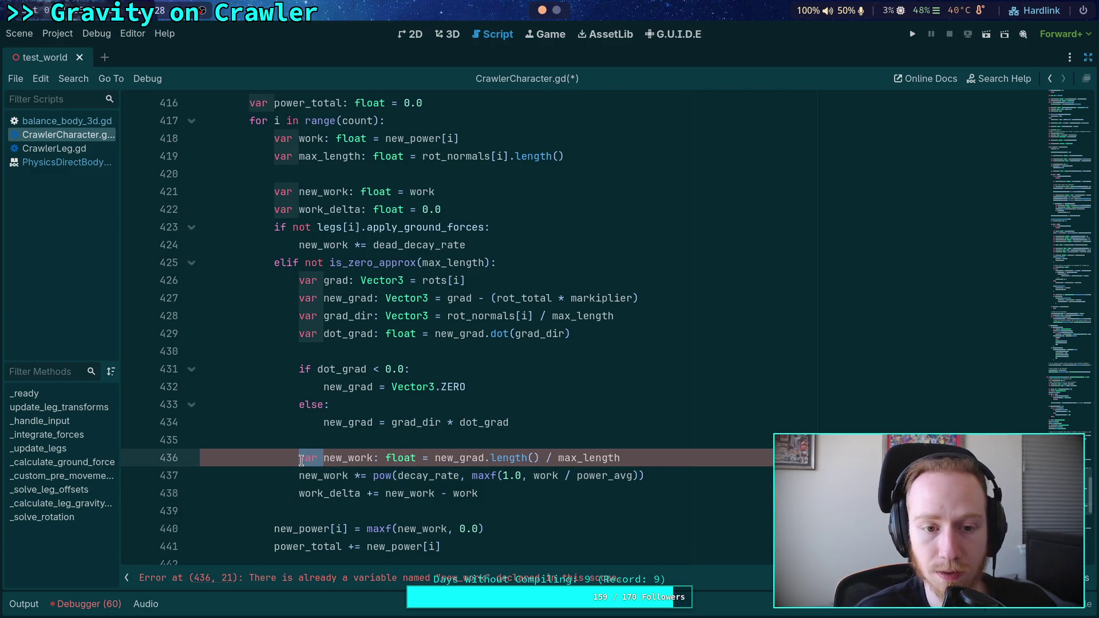
pyautogui.press('BackSpace')
pyautogui.doubleClick(376, 459)
pyautogui.press('BackSpace')
pyautogui.press('BackSpace')
pyautogui.press('BackSpace')
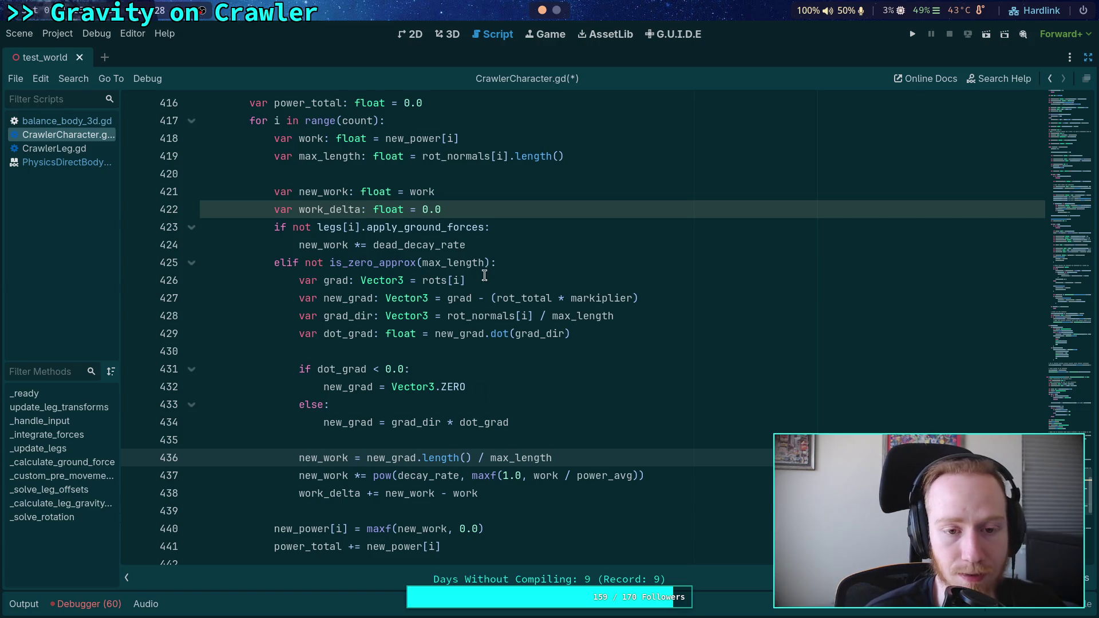
# Delete the work_delta declaration and its leftover update line, saving the script
pyautogui.moveTo(495, 209); pyautogui.dragTo(507, 196)
pyautogui.press('BackSpace')
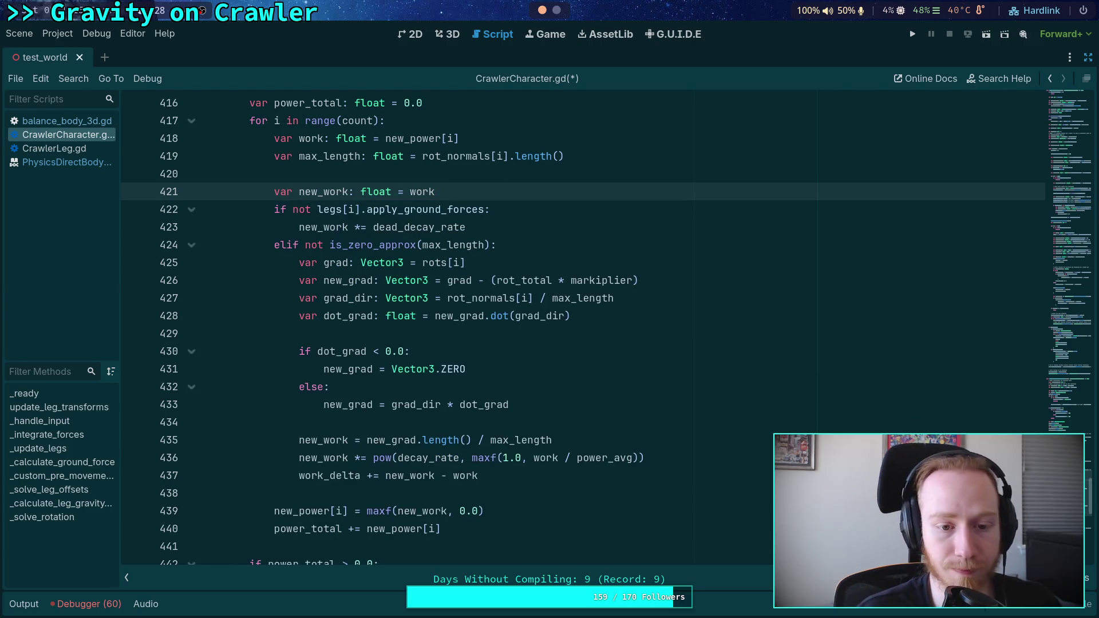
pyautogui.hotkey('ctrl', 's')
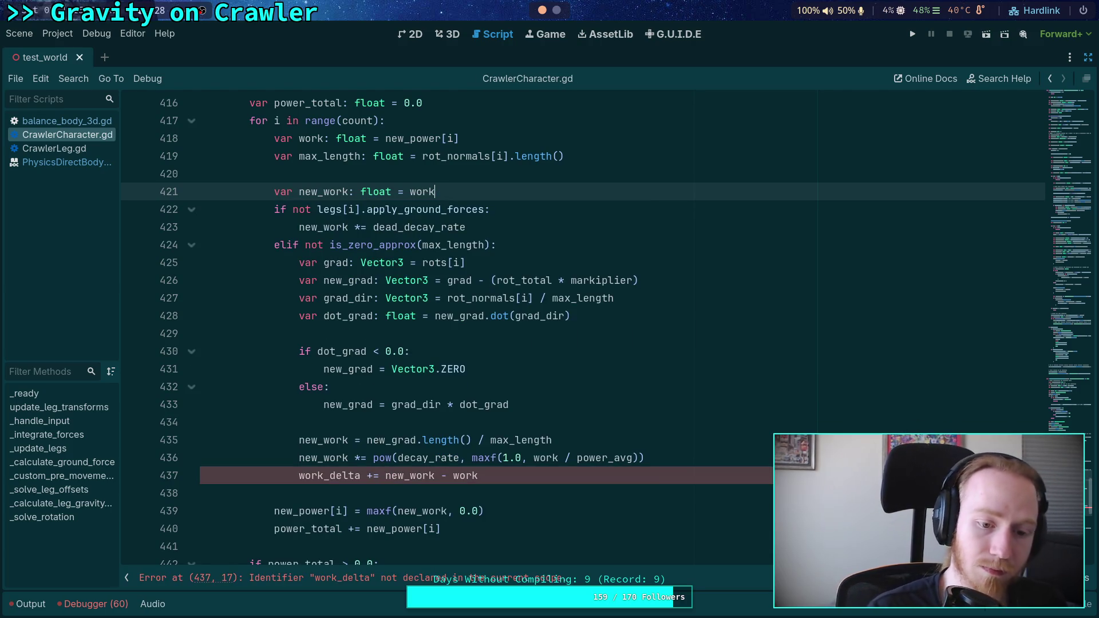
pyautogui.moveTo(478, 476); pyautogui.dragTo(644, 458)
pyautogui.press('BackSpace')
pyautogui.hotkey('ctrl', 's')
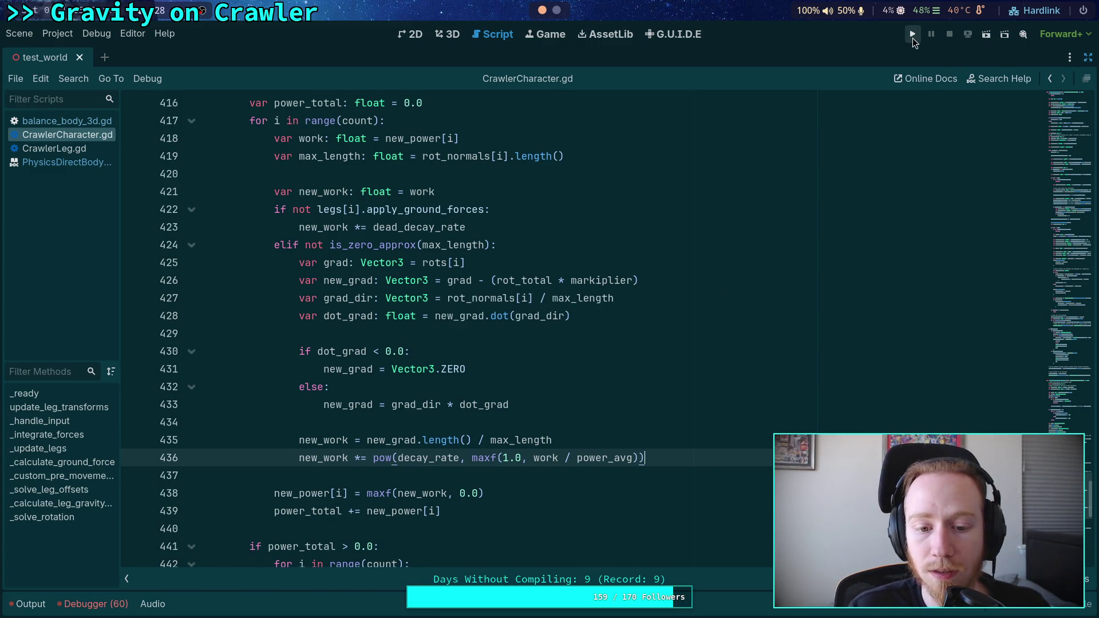
# Use new_work instead of work in the pow exponent, then launch the game
pyautogui.click(538, 458)
pyautogui.press('Left')
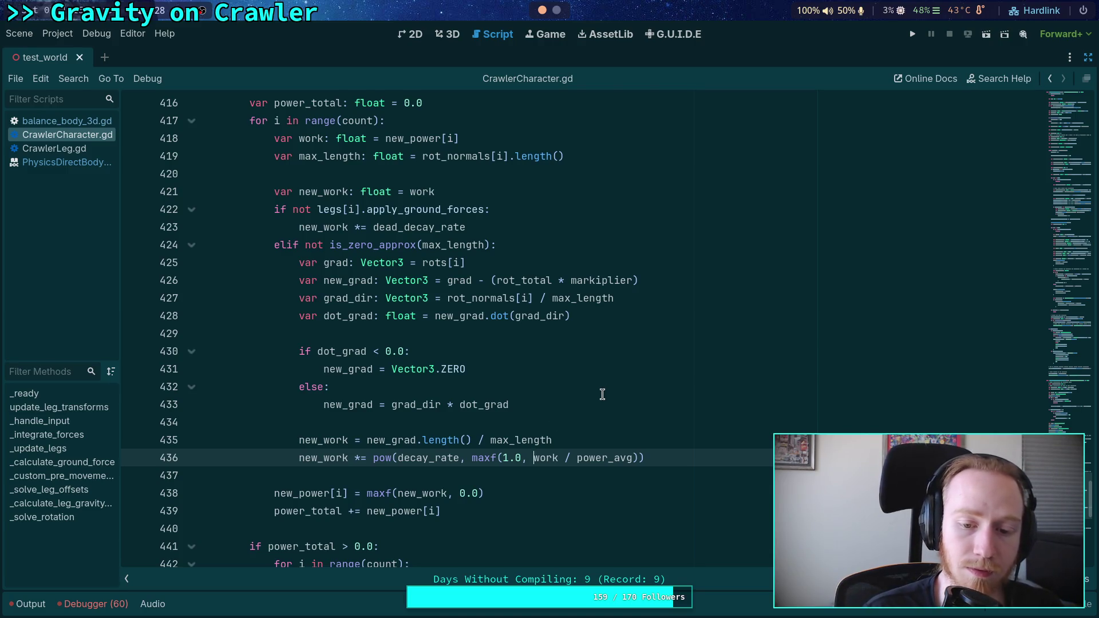
pyautogui.doubleClick(546, 458)
pyautogui.write('new_work')
pyautogui.click(569, 408)
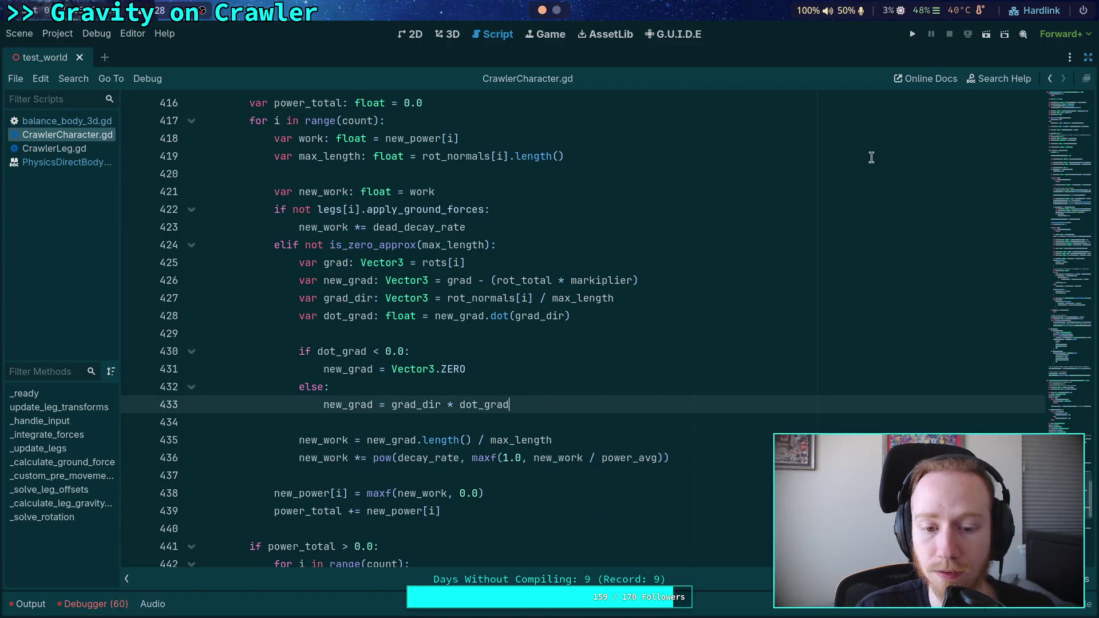
pyautogui.click(912, 34)
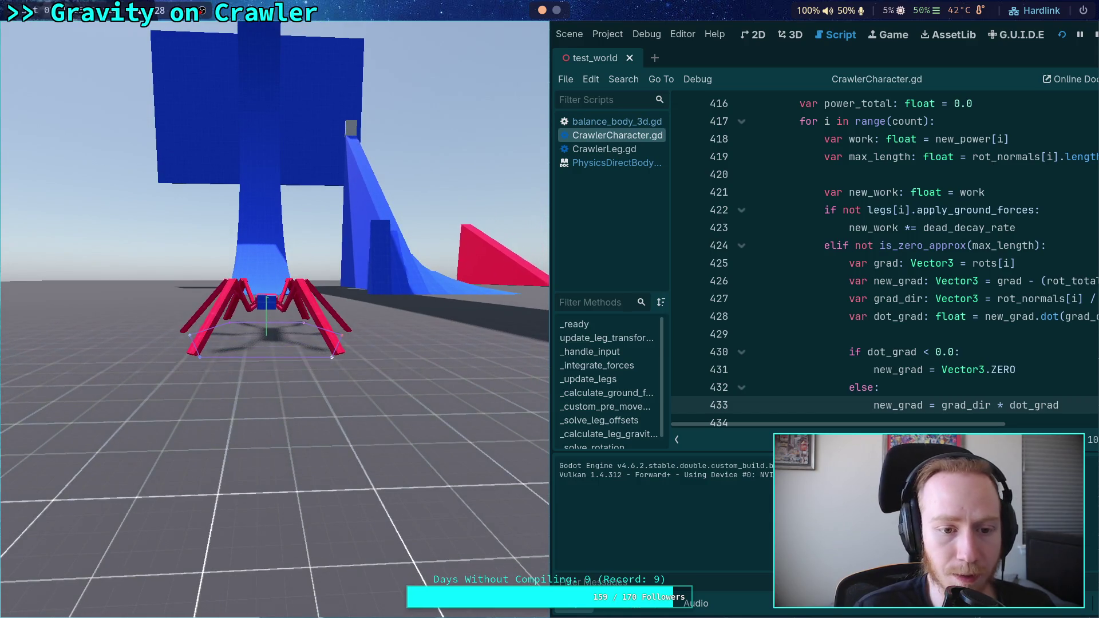
# Step the crawler simulation four physics ticks, then float and hide the game window
pyautogui.press('.')
pyautogui.press('.')
pyautogui.press('.')
pyautogui.press('.')
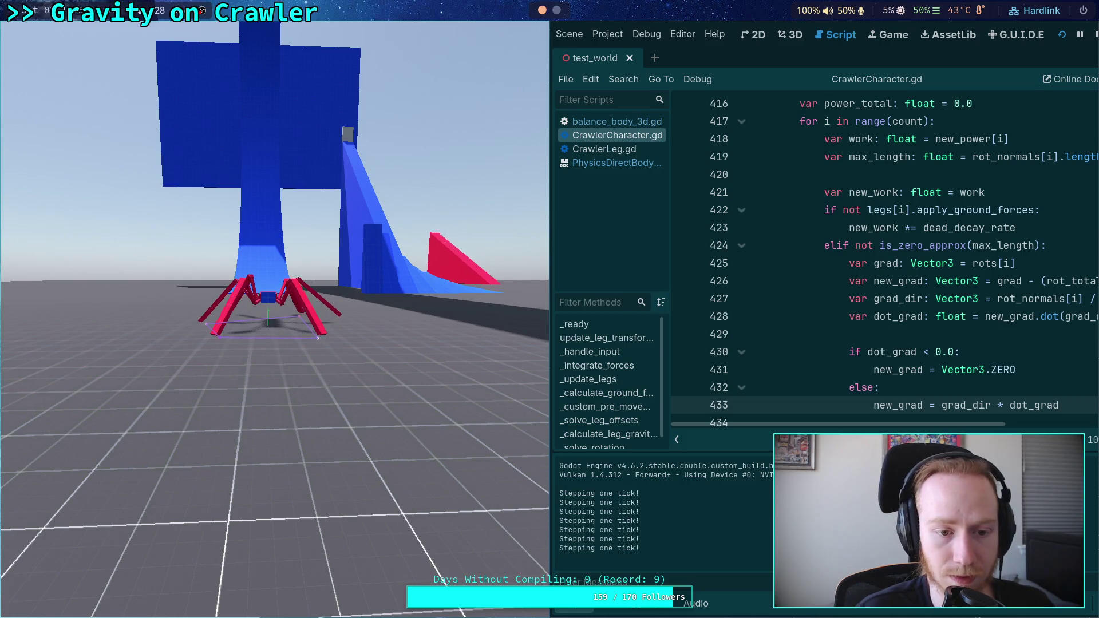
pyautogui.press('.')
pyautogui.press('.')
pyautogui.press('.')
pyautogui.press('.')
pyautogui.press('.')
pyautogui.press('.')
pyautogui.press('.')
pyautogui.press('.')
pyautogui.press('.')
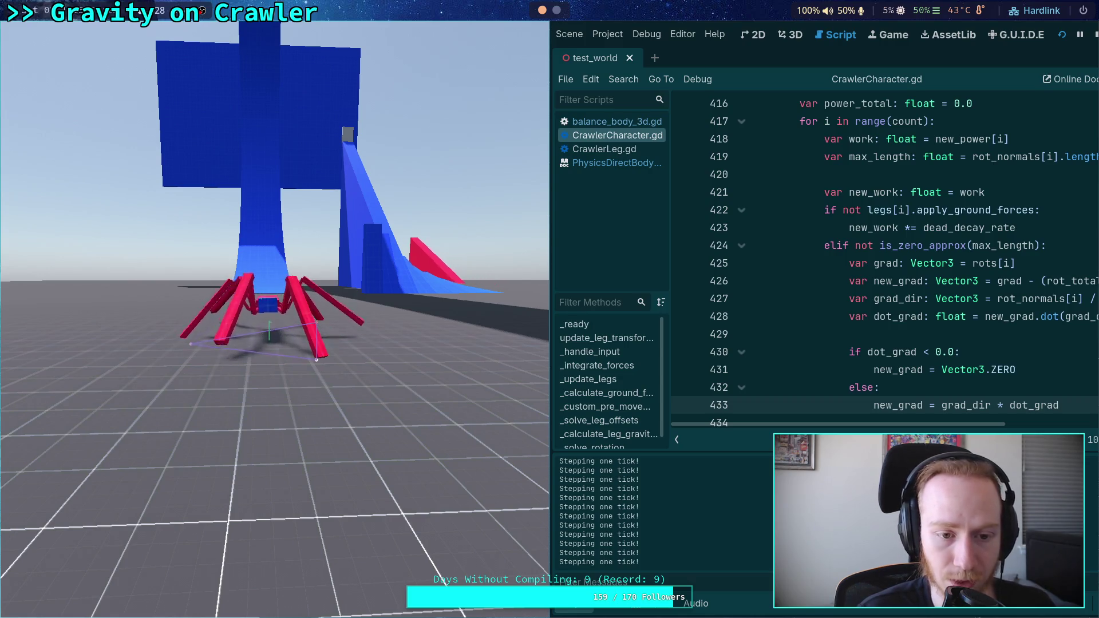
pyautogui.press('.')
pyautogui.press('.')
pyautogui.press('.')
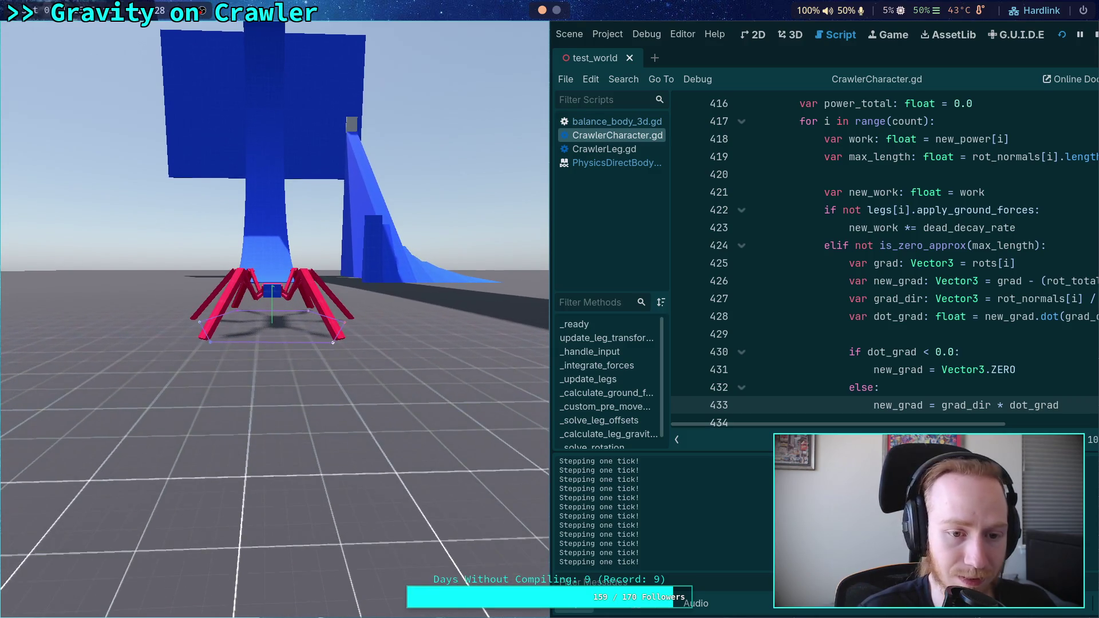
pyautogui.press('.')
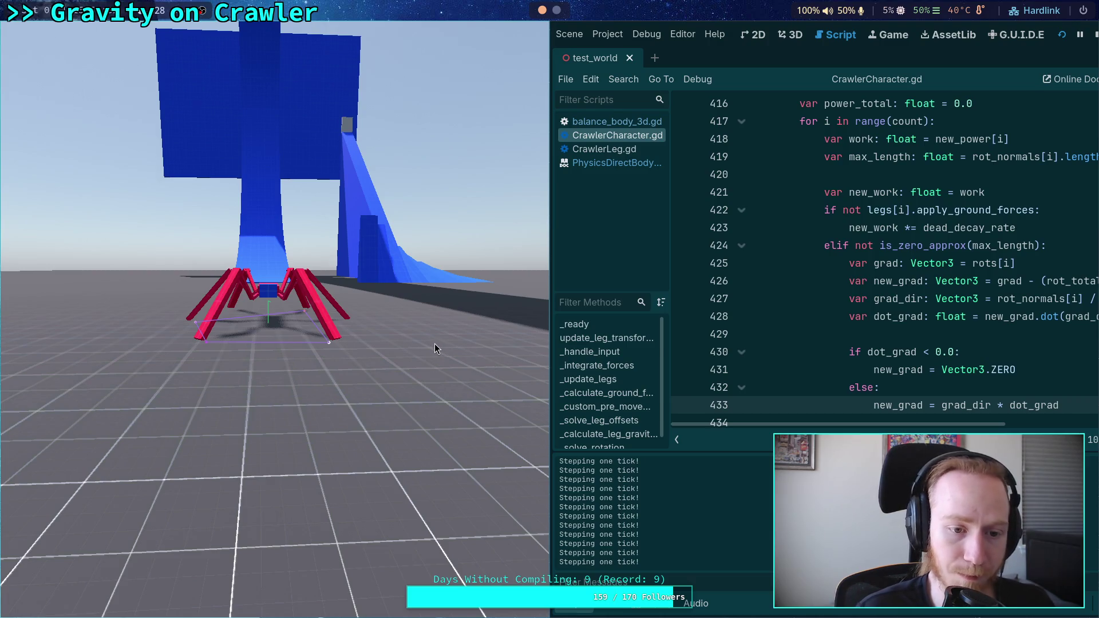
pyautogui.press('super+v')
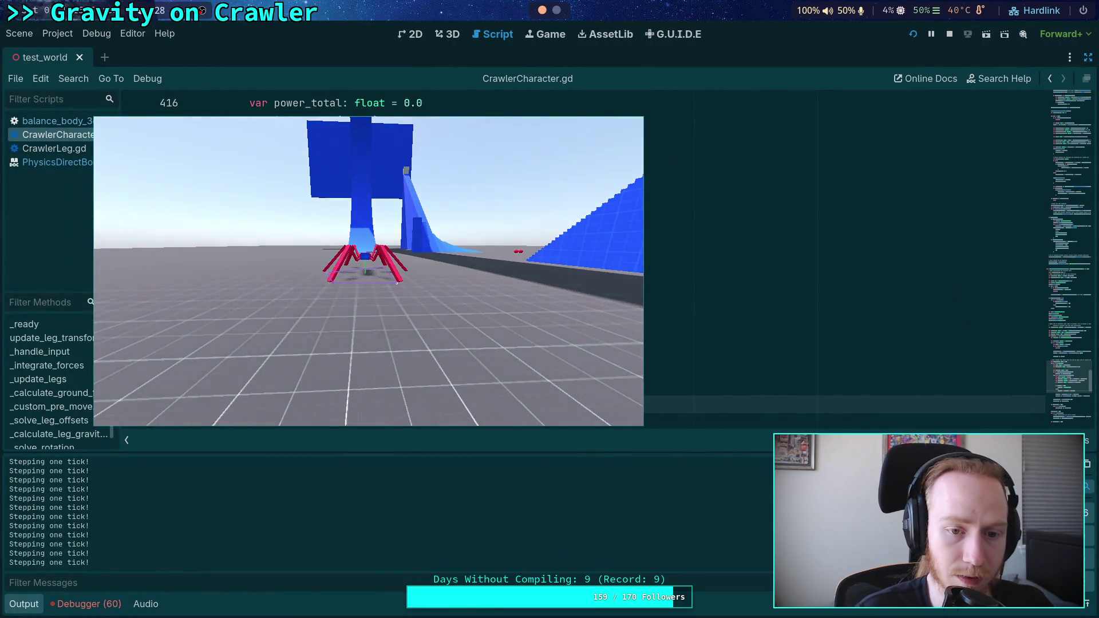
pyautogui.hotkey('alt', 'Tab')
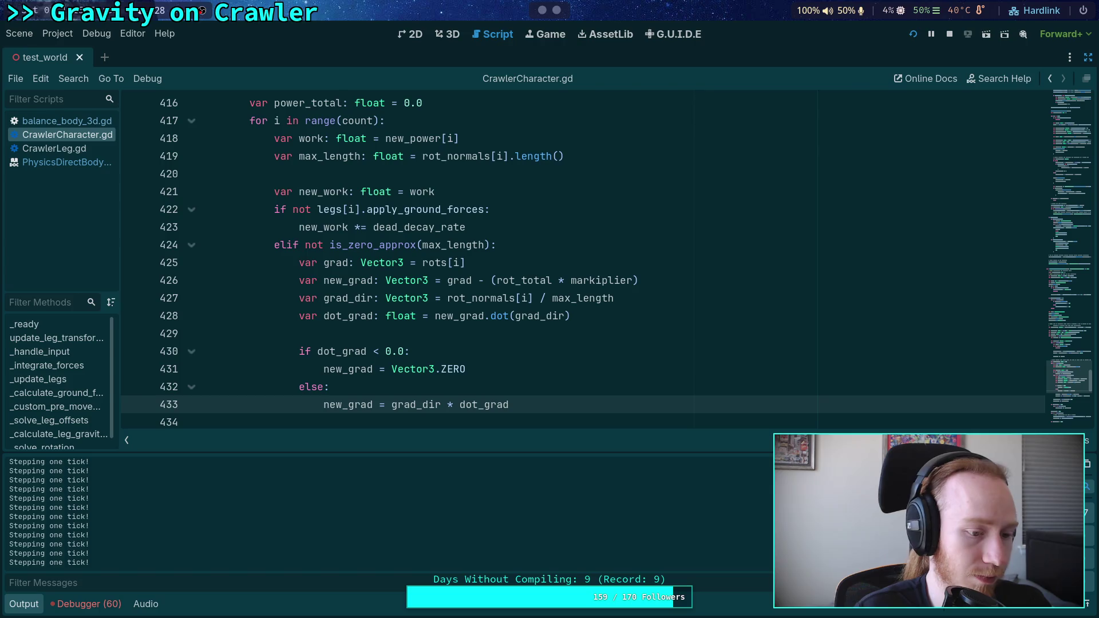
# Collapse the Output panel and scroll through solver loop lines 395–436
pyautogui.click(28, 604)
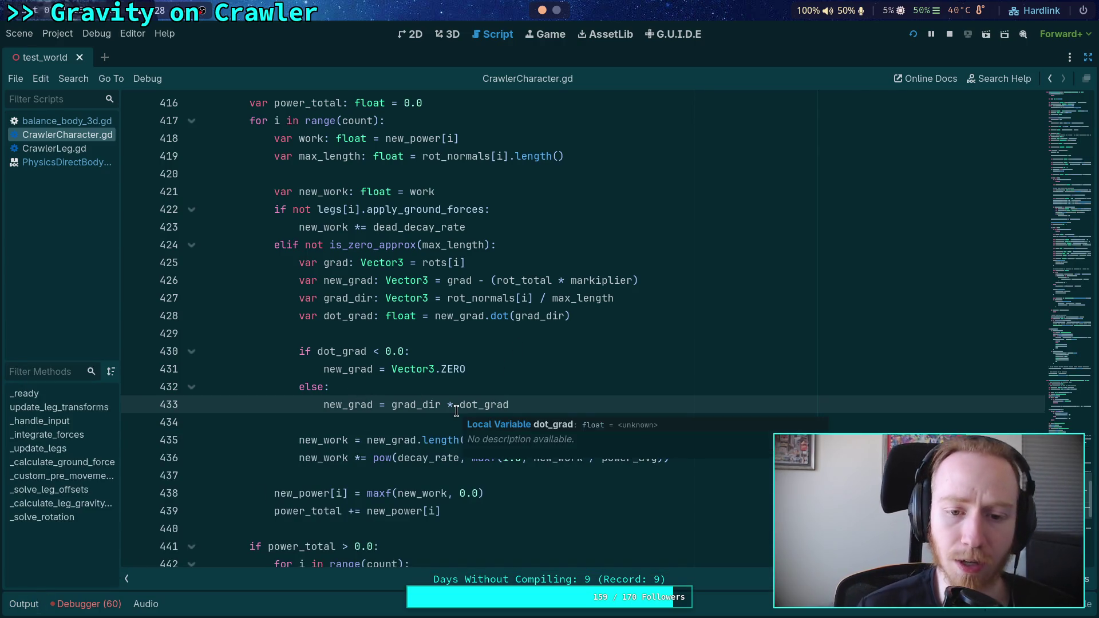
pyautogui.scroll(7, 364, 424)
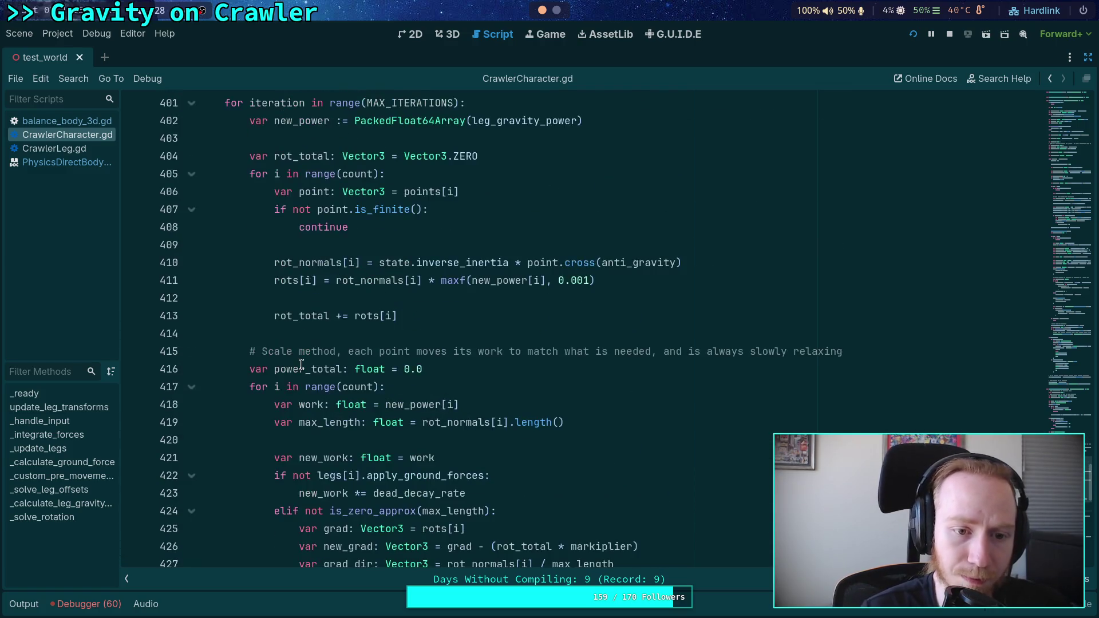
pyautogui.scroll(-3, 301, 365)
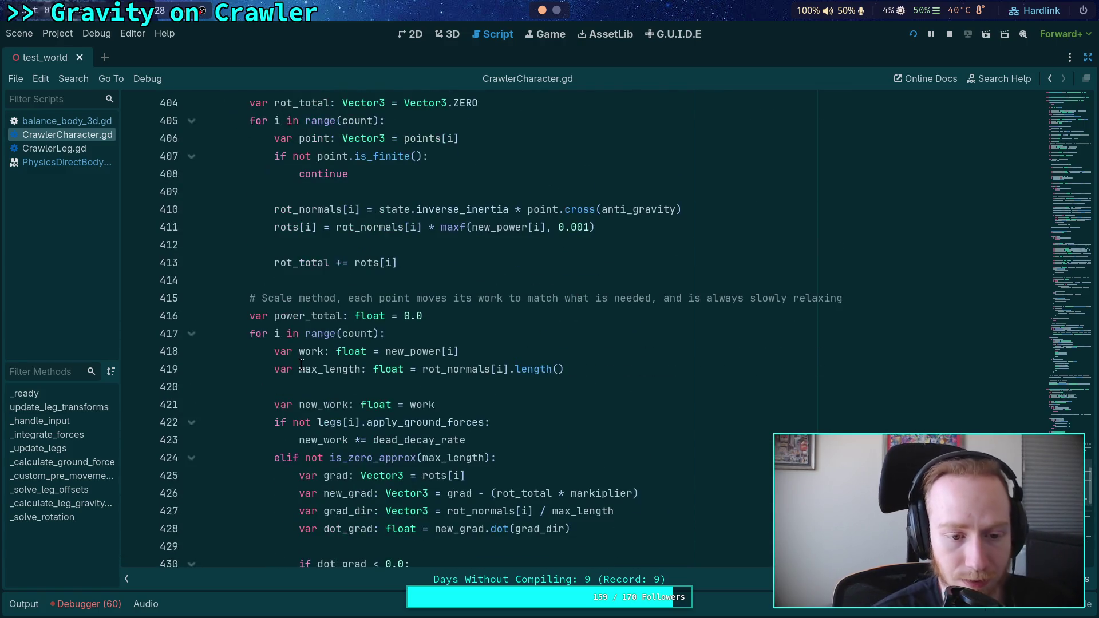
pyautogui.scroll(-2, 301, 364)
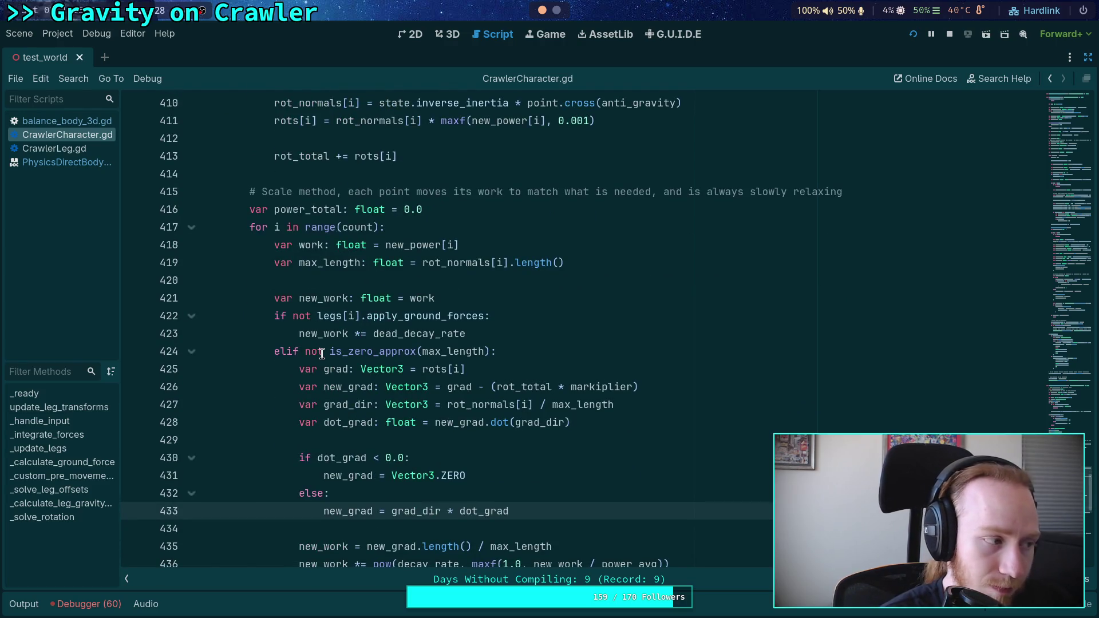
# Set a breakpoint on line 416 (power_total) and step through the loop to line 421
pyautogui.click(133, 210)
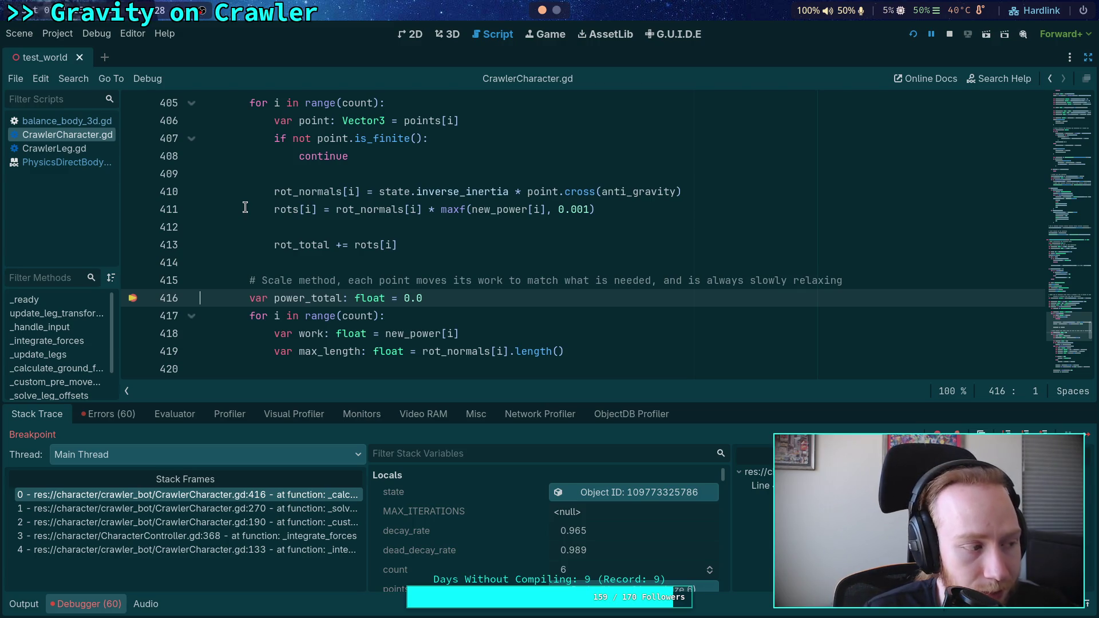
pyautogui.scroll(4, 245, 207)
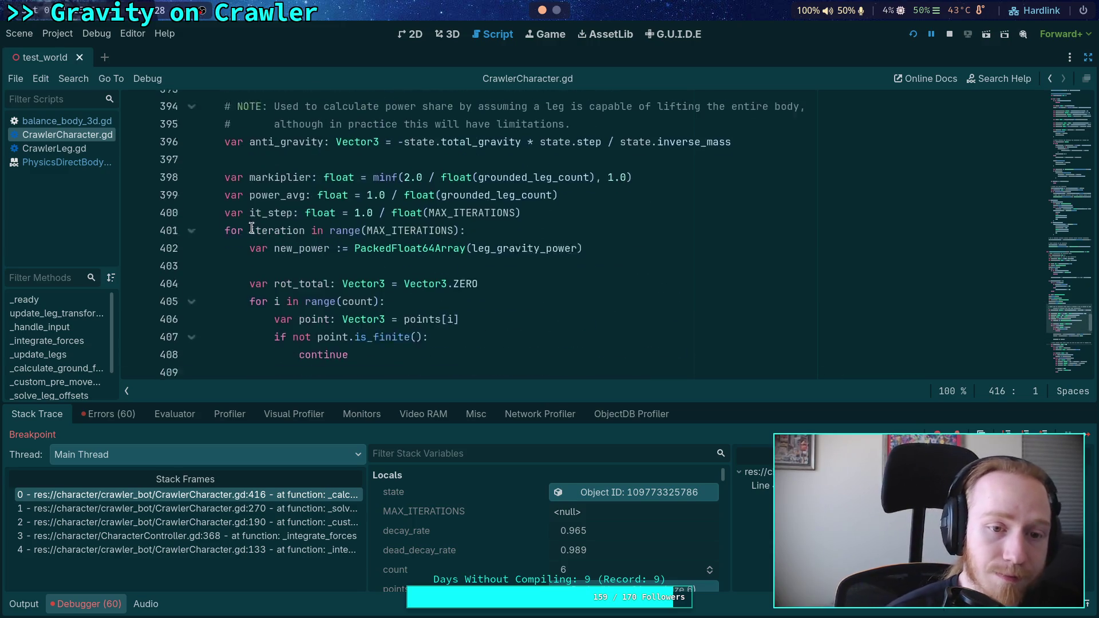
pyautogui.moveTo(526, 265)
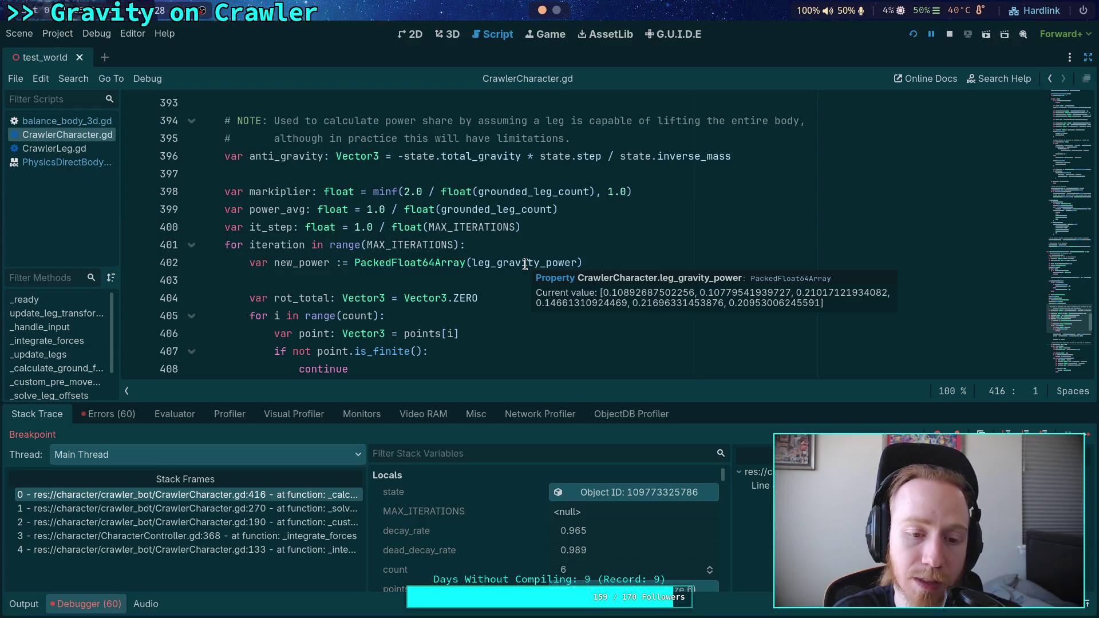
pyautogui.scroll(-2, 394, 262)
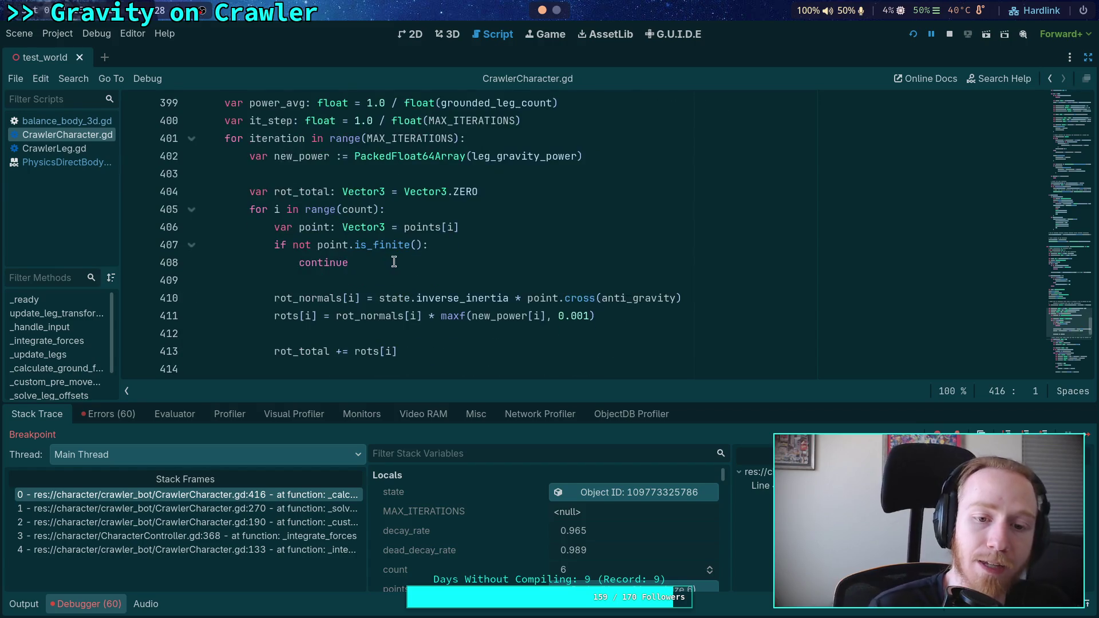
pyautogui.scroll(-3, 401, 268)
pyautogui.scroll(-2, 412, 272)
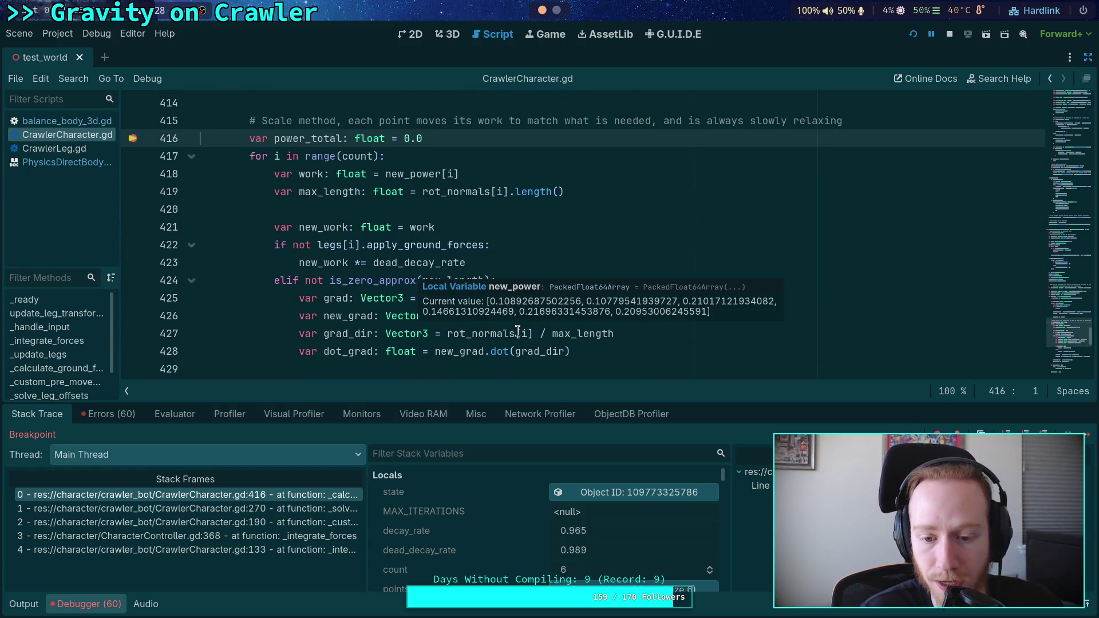
pyautogui.press('F10')
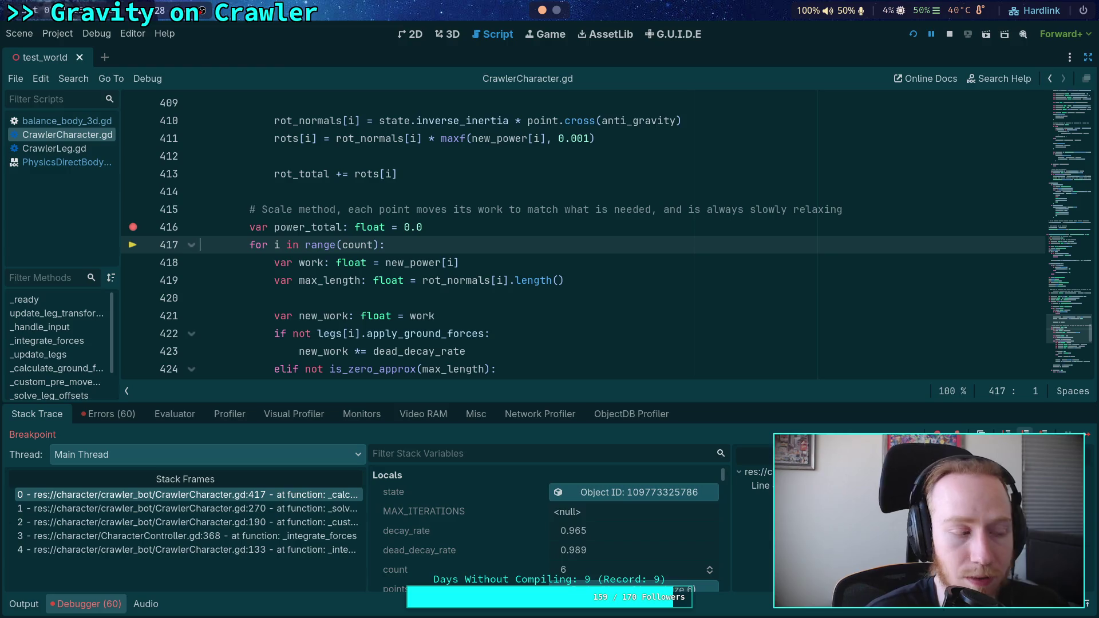
pyautogui.press('F10')
pyautogui.press('F10')
pyautogui.press('F10')
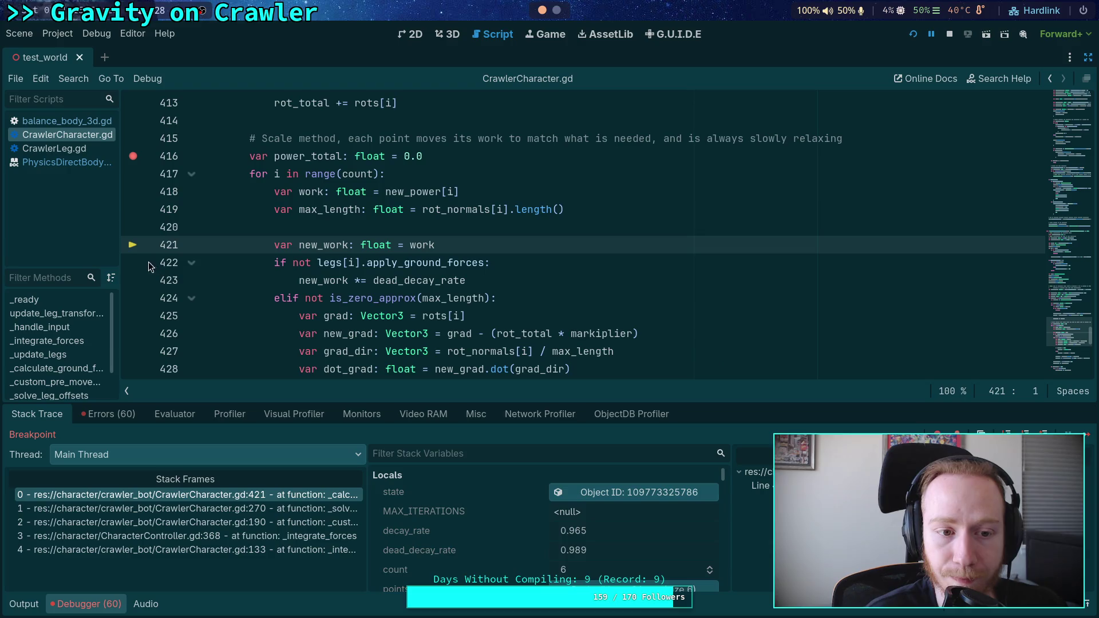
# Fold the branches at lines 422 and 424, and add a line 418 breakpoint. Continue to it twice, then step to line 419
pyautogui.click(191, 262)
pyautogui.click(191, 280)
pyautogui.click(133, 192)
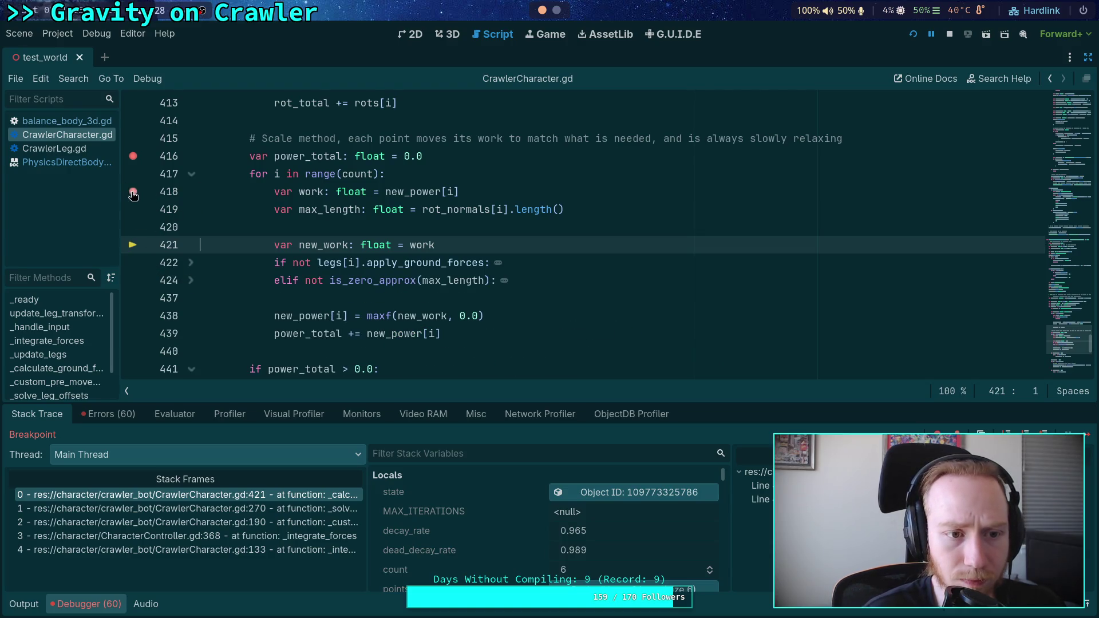
pyautogui.click(1086, 437)
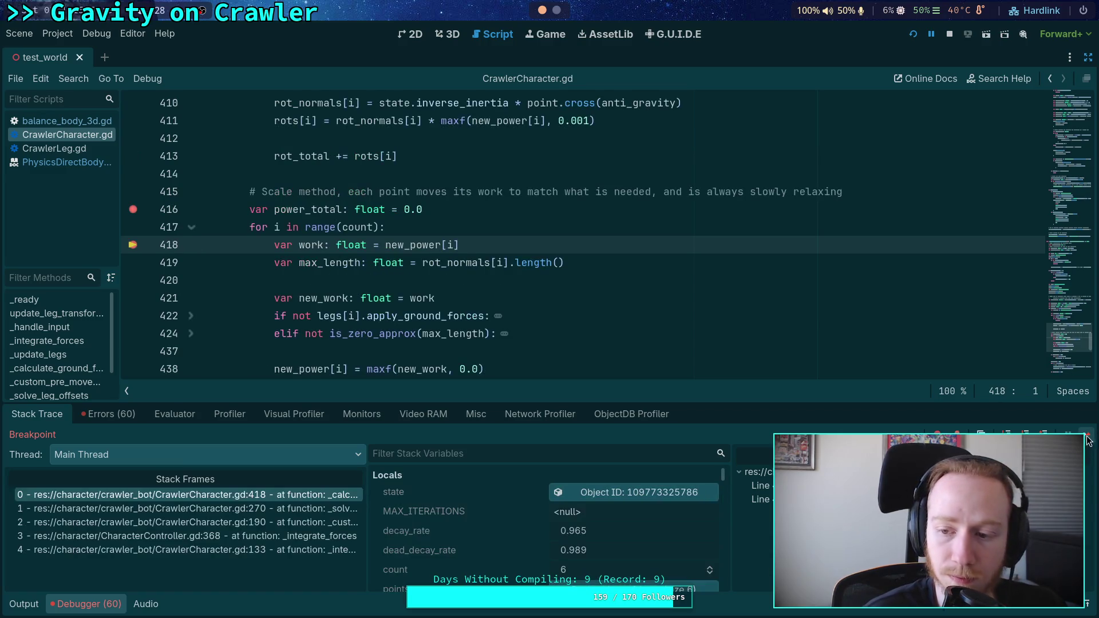
pyautogui.click(1088, 437)
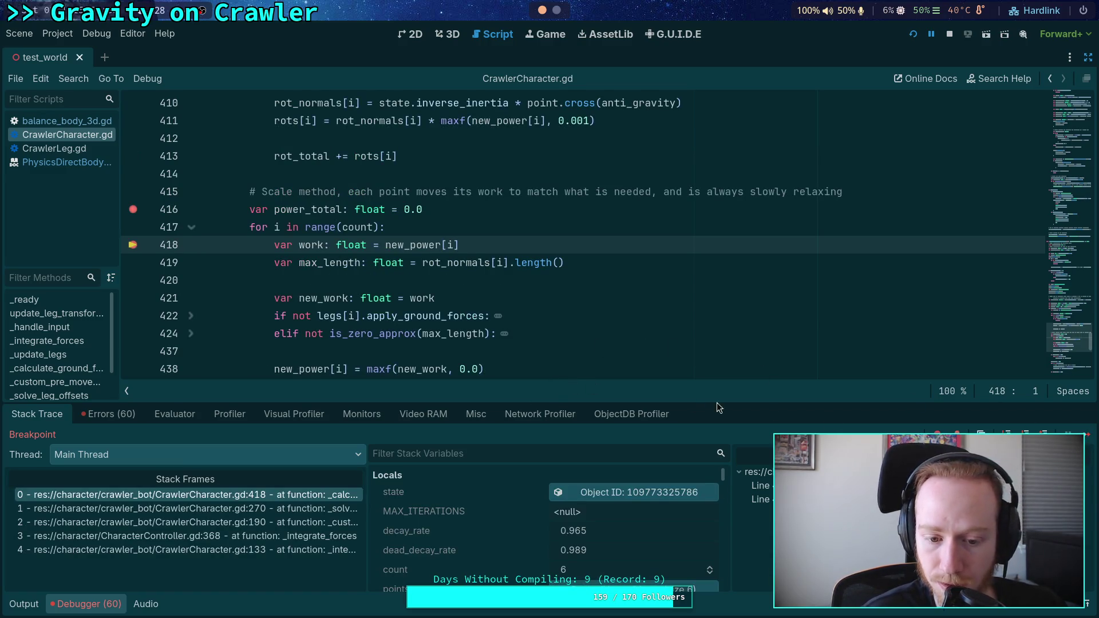
pyautogui.click(1026, 434)
pyautogui.moveTo(320, 229)
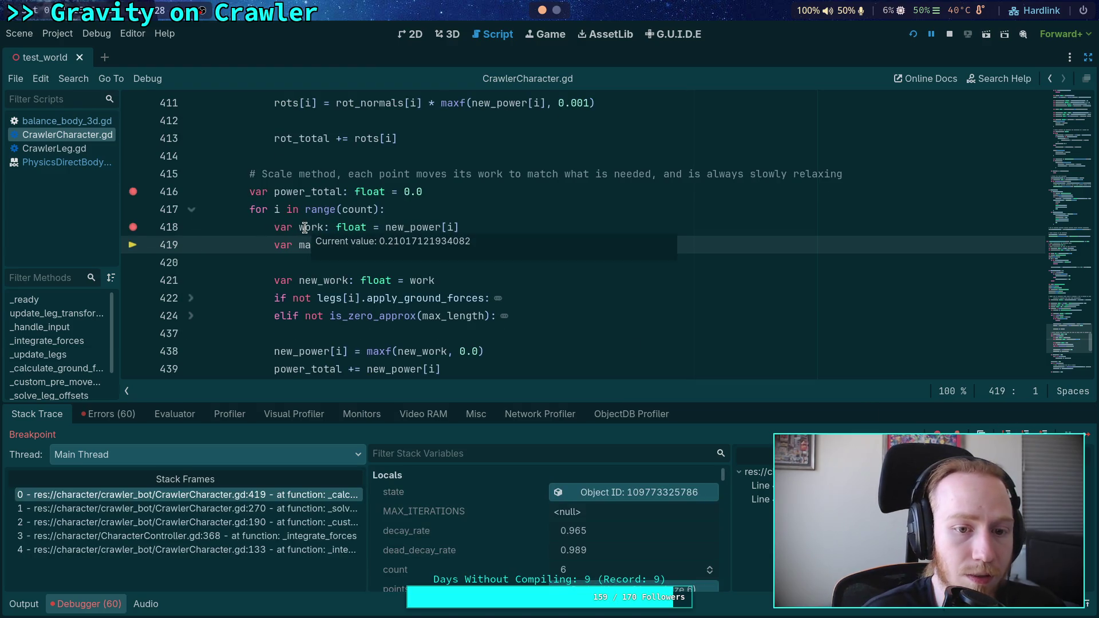
pyautogui.moveTo(404, 228)
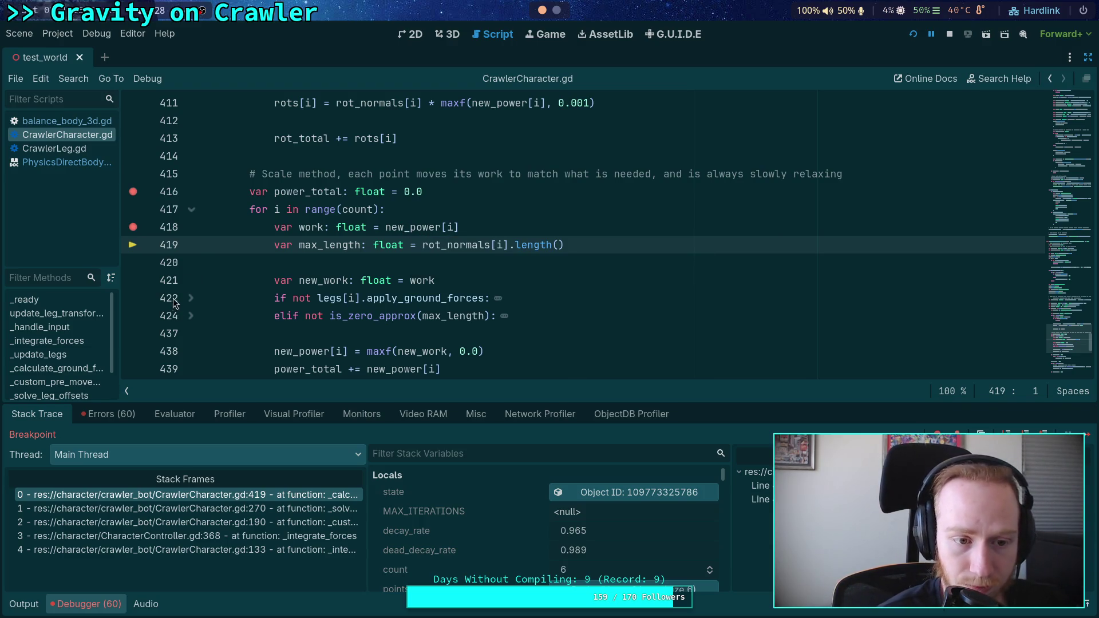
# Unfold line 422, step to line 423 where dead_decay_rate reads 0.989, then stop debugging
pyautogui.tripleClick(319, 298)
pyautogui.click(193, 299)
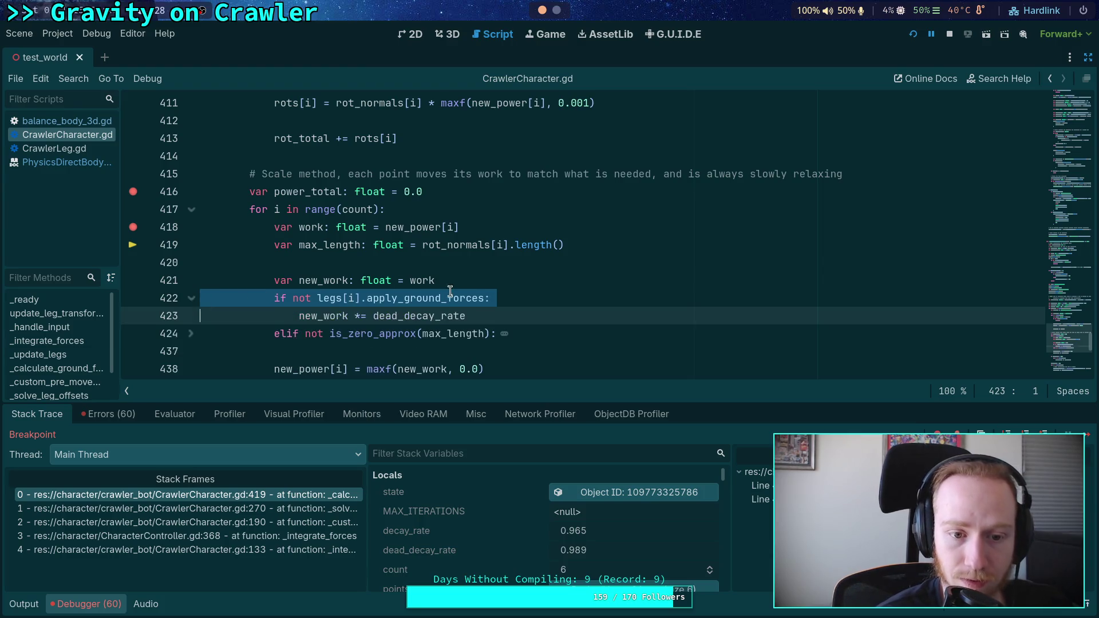
pyautogui.scroll(-1, 450, 292)
pyautogui.press('F10')
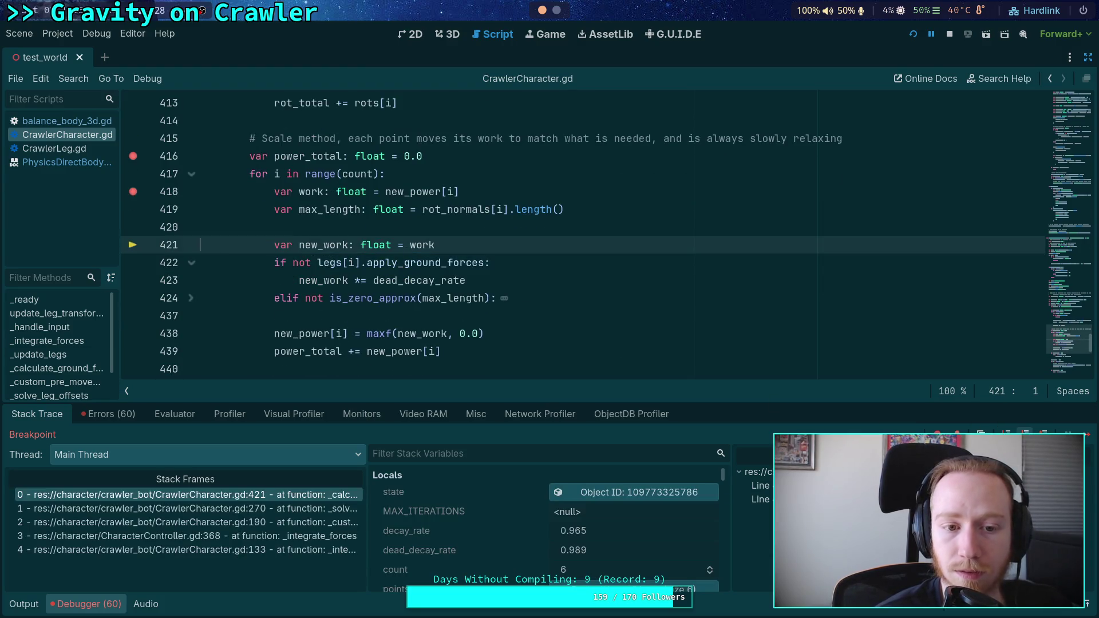
pyautogui.press('F10')
pyautogui.press('F10')
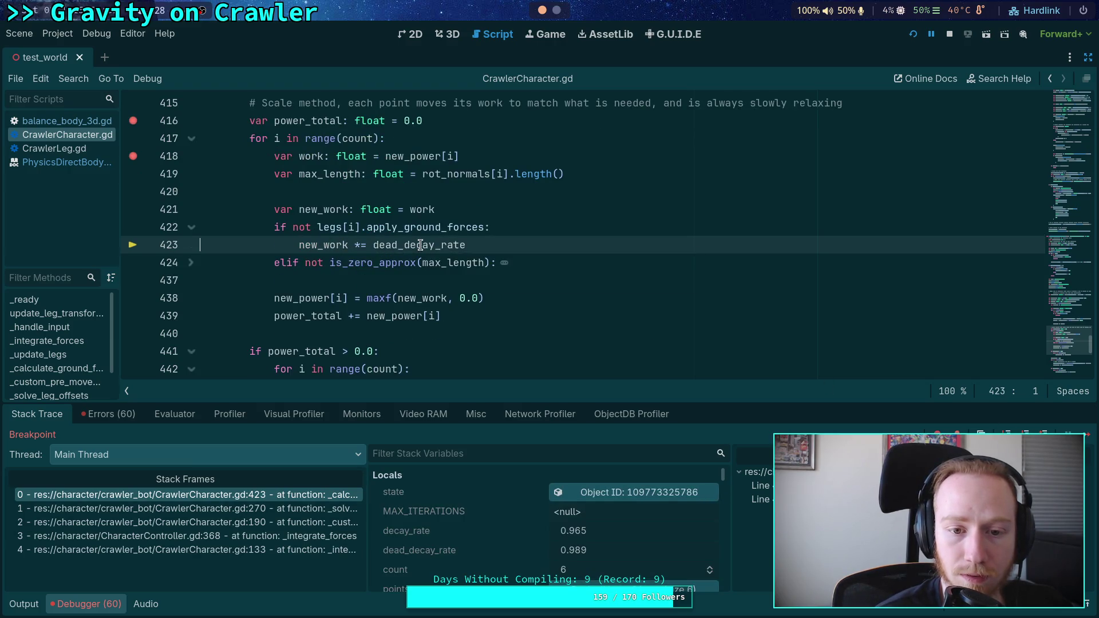
pyautogui.moveTo(421, 245)
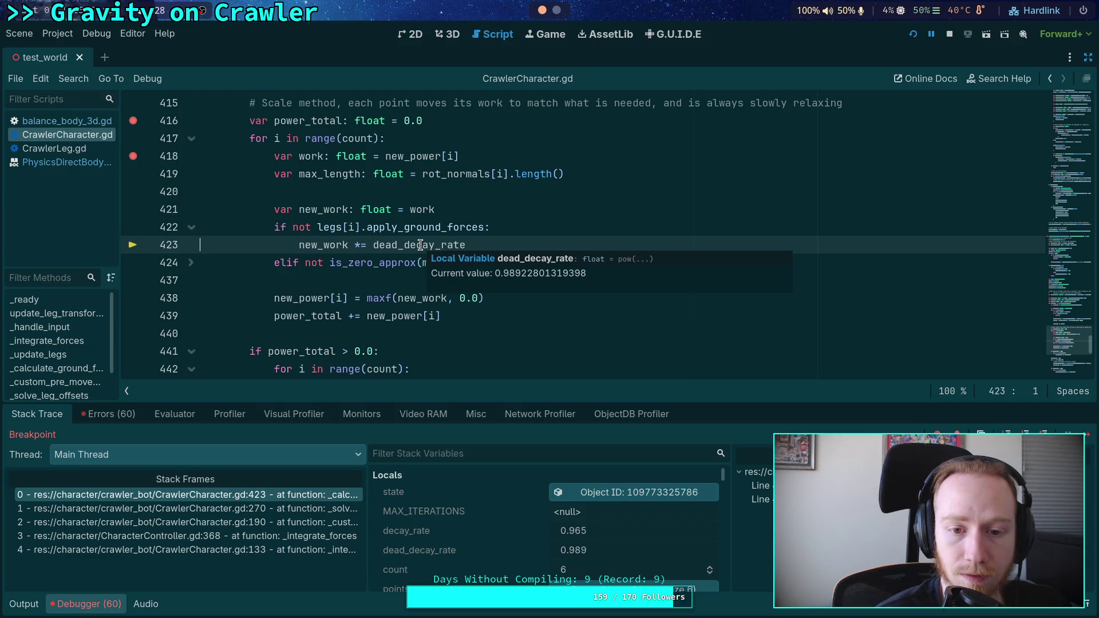
pyautogui.scroll(15, 424, 252)
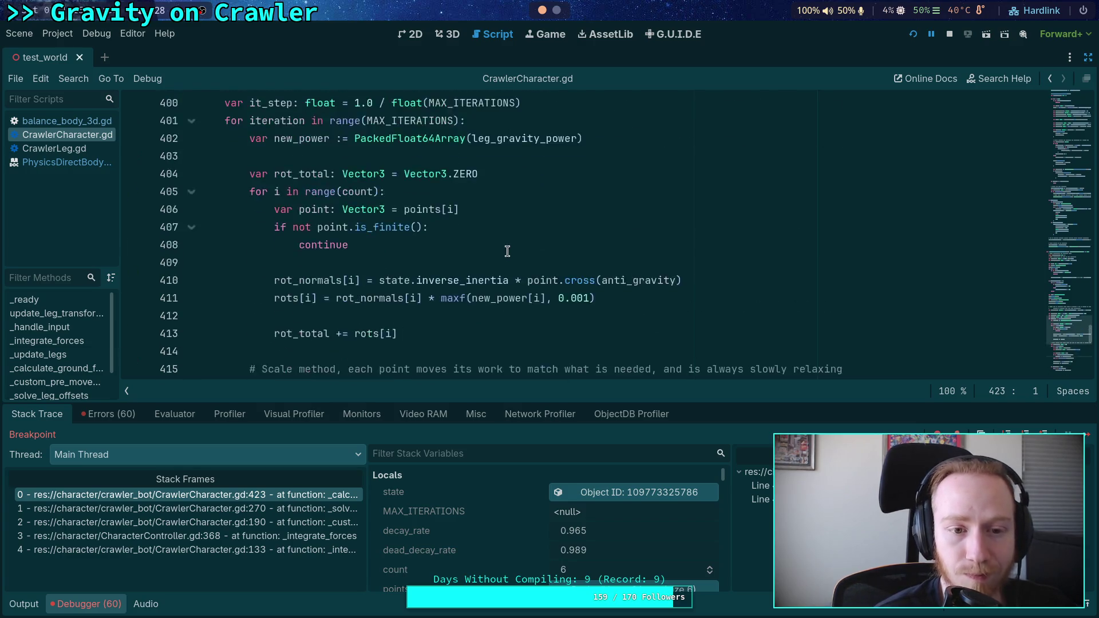
pyautogui.scroll(2, 432, 270)
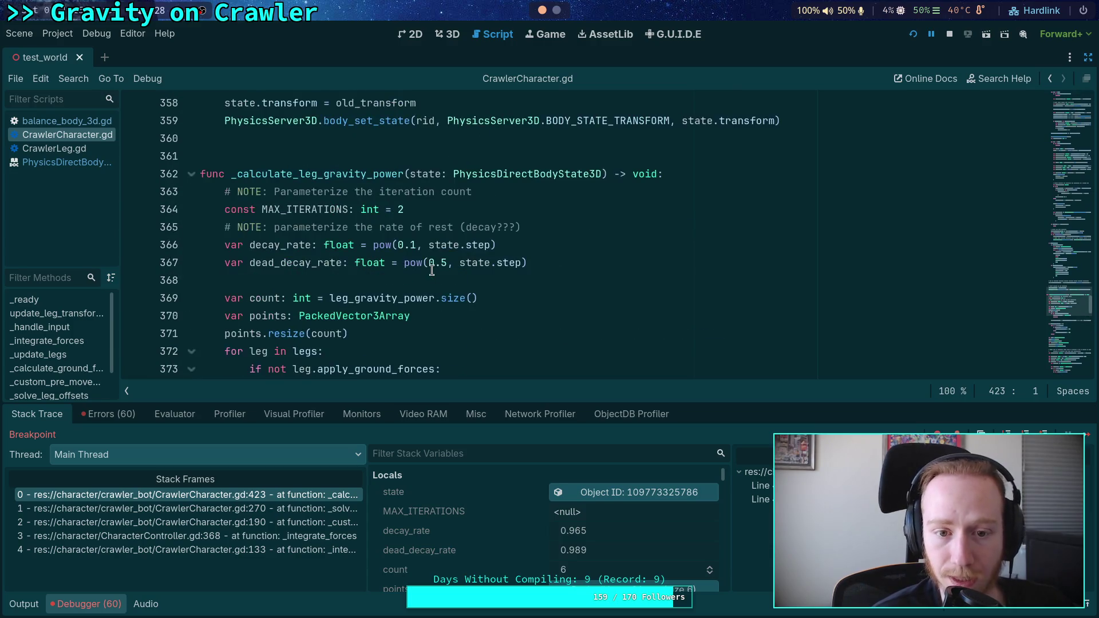
pyautogui.click(950, 34)
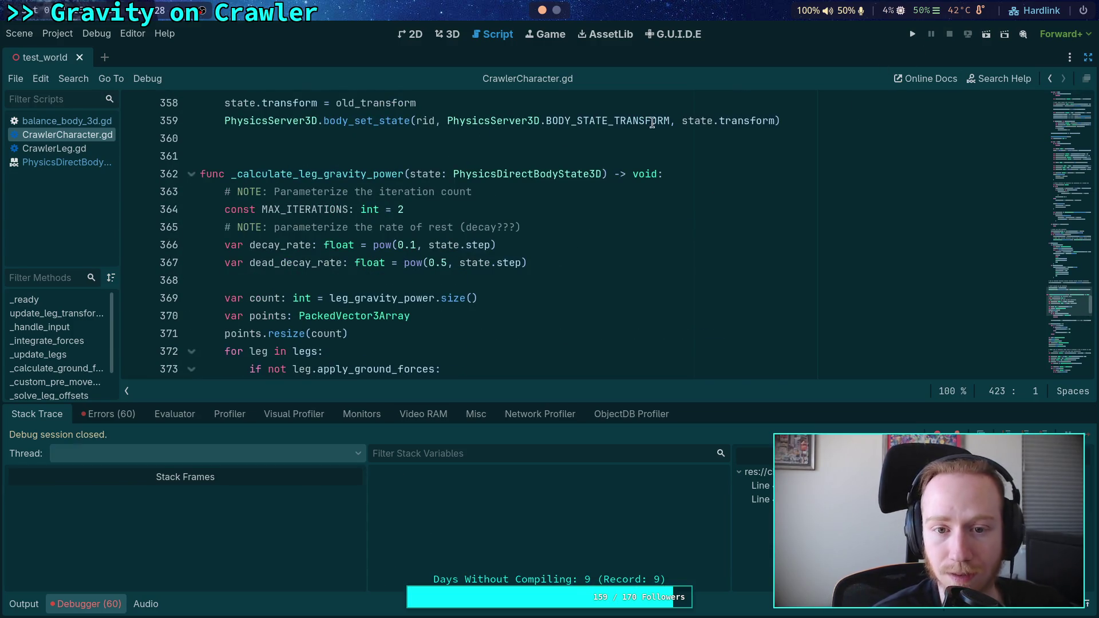
# Put the caret at the 0.5 decay base on line 367 and switch to the Python REPL
pyautogui.click(443, 263)
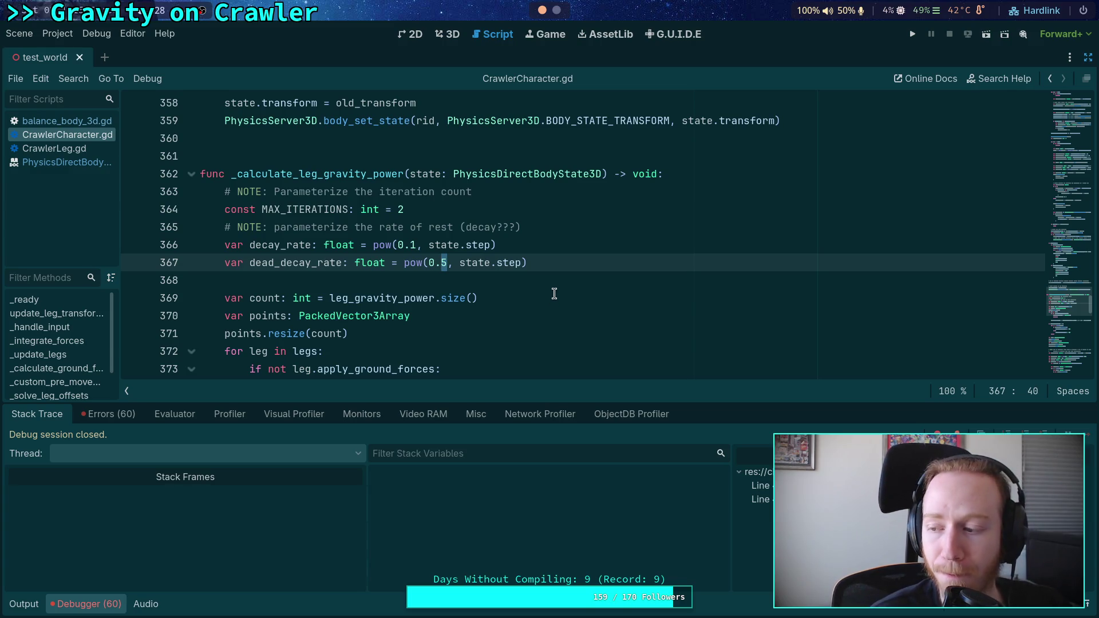
pyautogui.press('super+4')
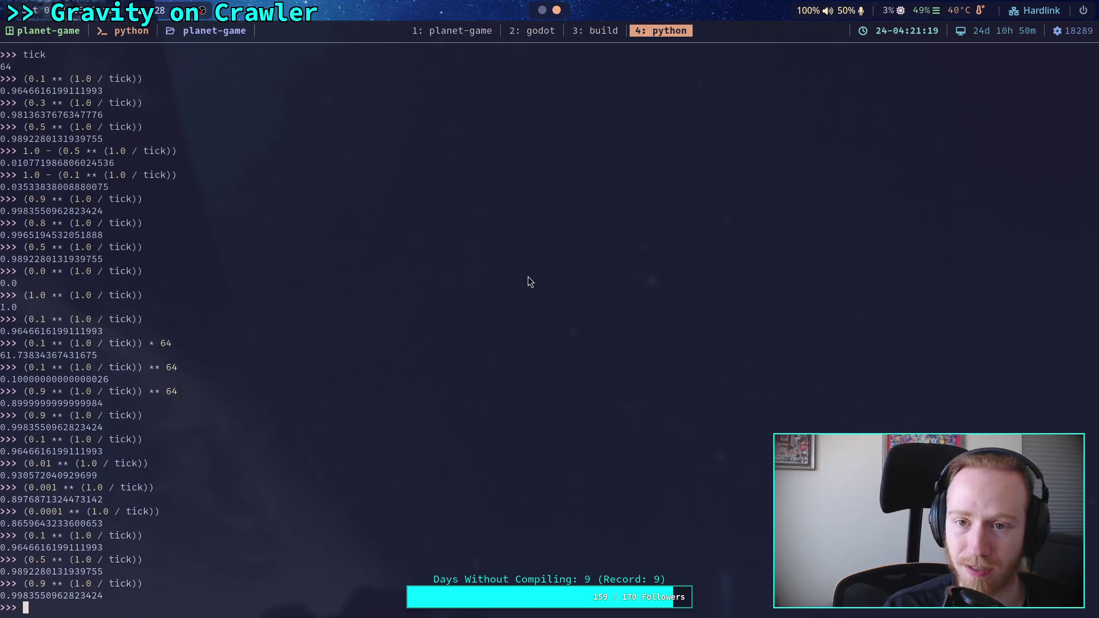
# In the REPL, rerun the decay expression with base 0.1: 0.1 ** (1.0 / tick) ≈ 0.9647
pyautogui.press('super+2')
pyautogui.write('9, state.step)')
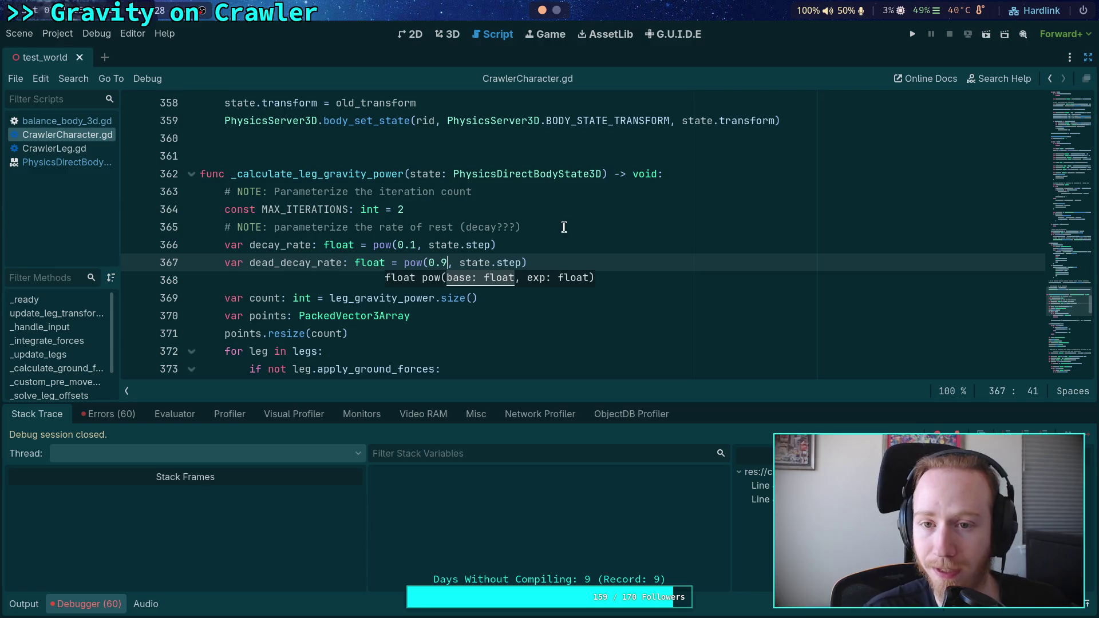
pyautogui.click(559, 9)
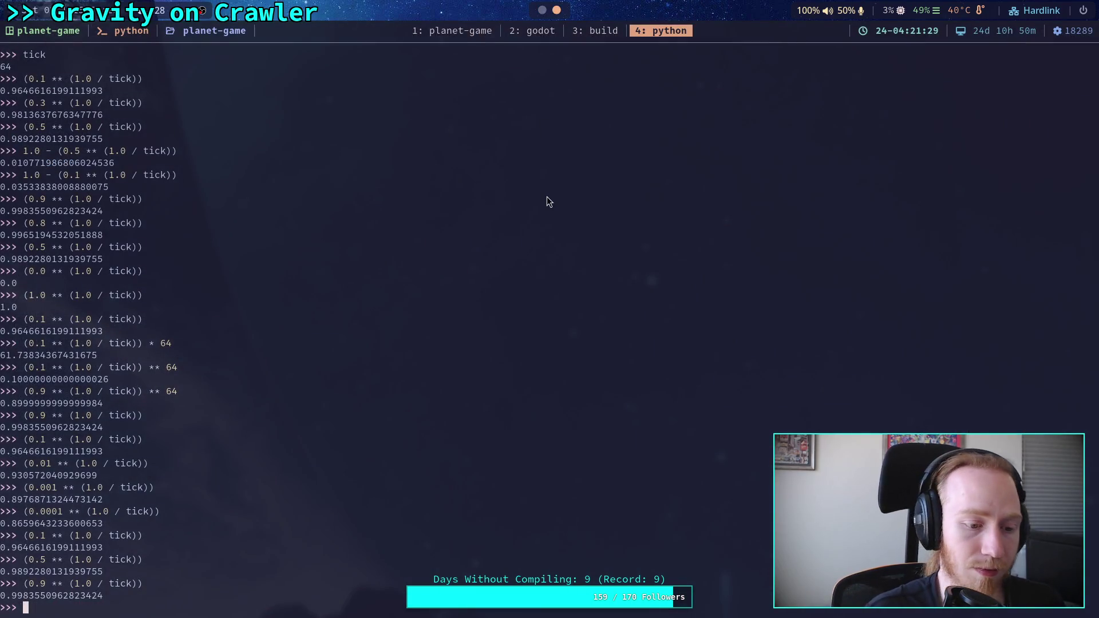
pyautogui.press('Up')
pyautogui.hotkey('ctrl', 'Left')
pyautogui.hotkey('ctrl', 'Left')
pyautogui.hotkey('ctrl', 'Left')
pyautogui.press('BackSpace')
pyautogui.write('1')
pyautogui.press('Return')
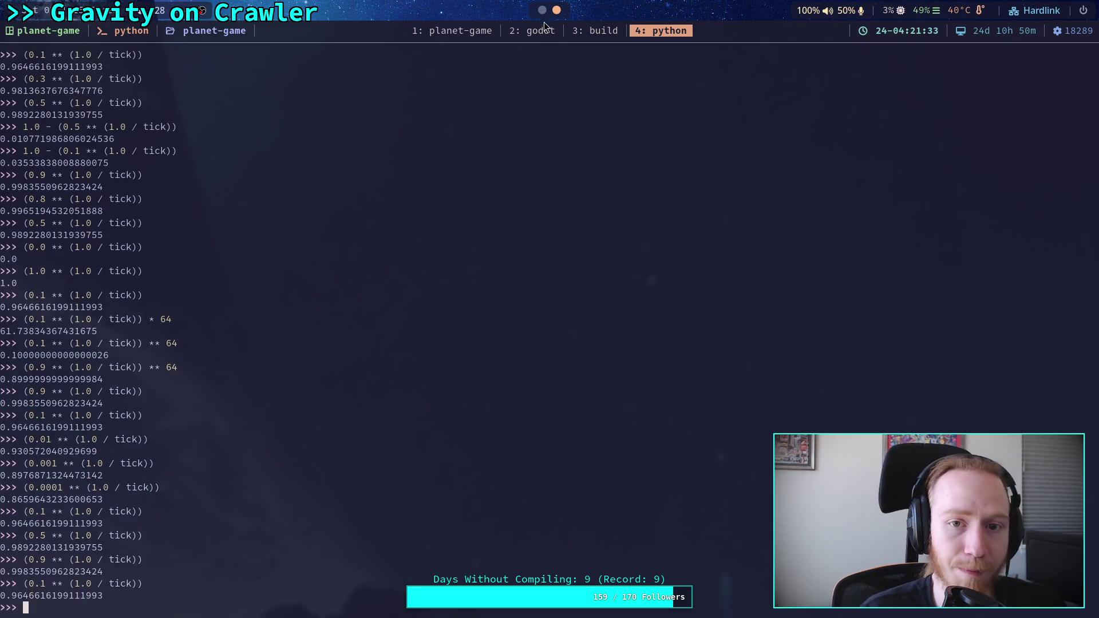
# Back in Godot, change decay_rate's pow base on line 366 to 0.9
pyautogui.click(543, 27)
pyautogui.click(411, 235)
pyautogui.press('Delete')
pyautogui.write('9')
pyautogui.click(448, 262)
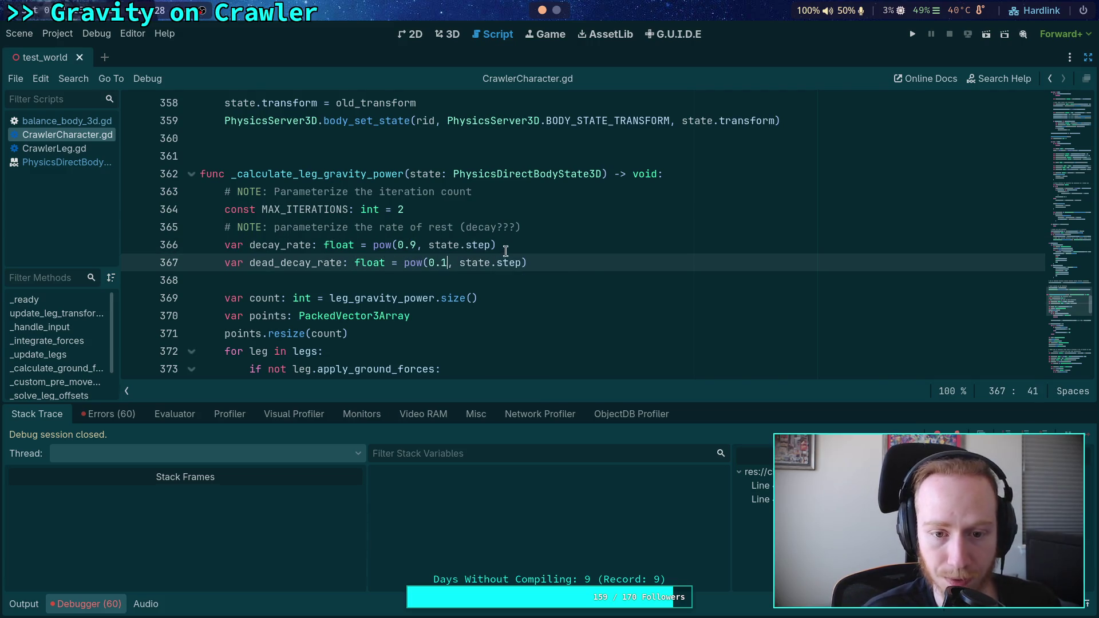
# Save CrawlerCharacter.gd, then select the 0.9 base of decay_rate on line 366
pyautogui.hotkey('ctrl', 's')
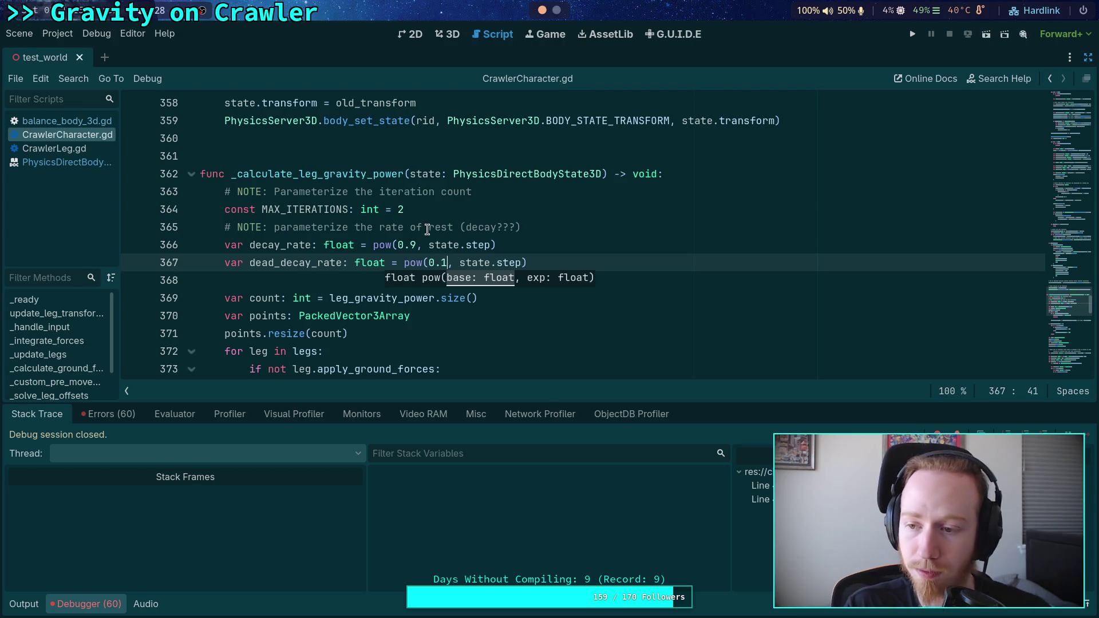
pyautogui.click(398, 245)
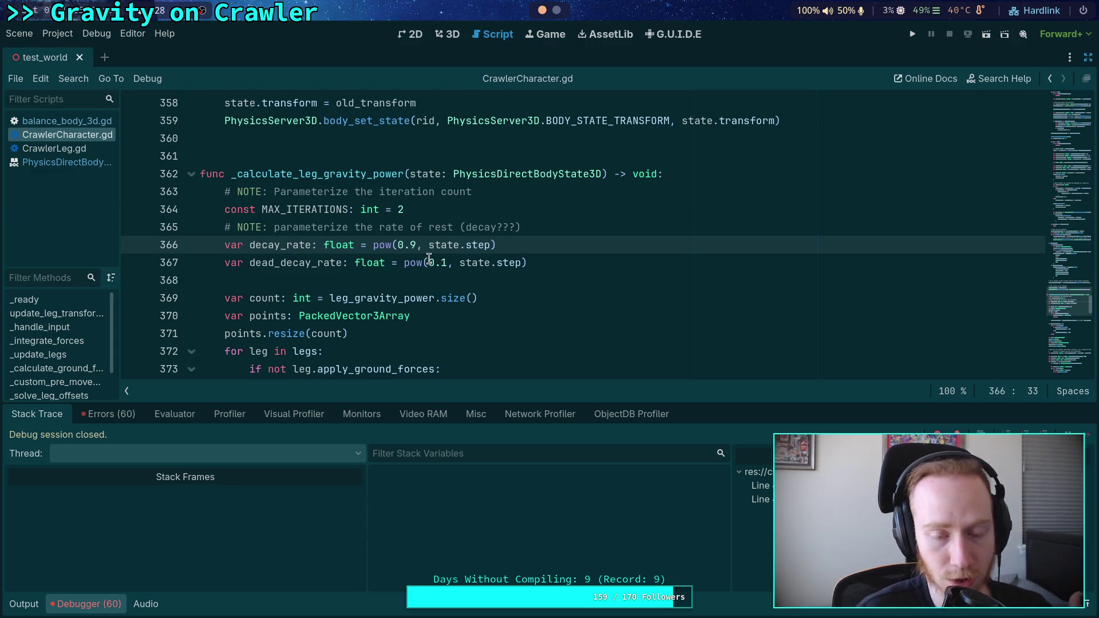
pyautogui.moveTo(399, 245); pyautogui.dragTo(418, 245)
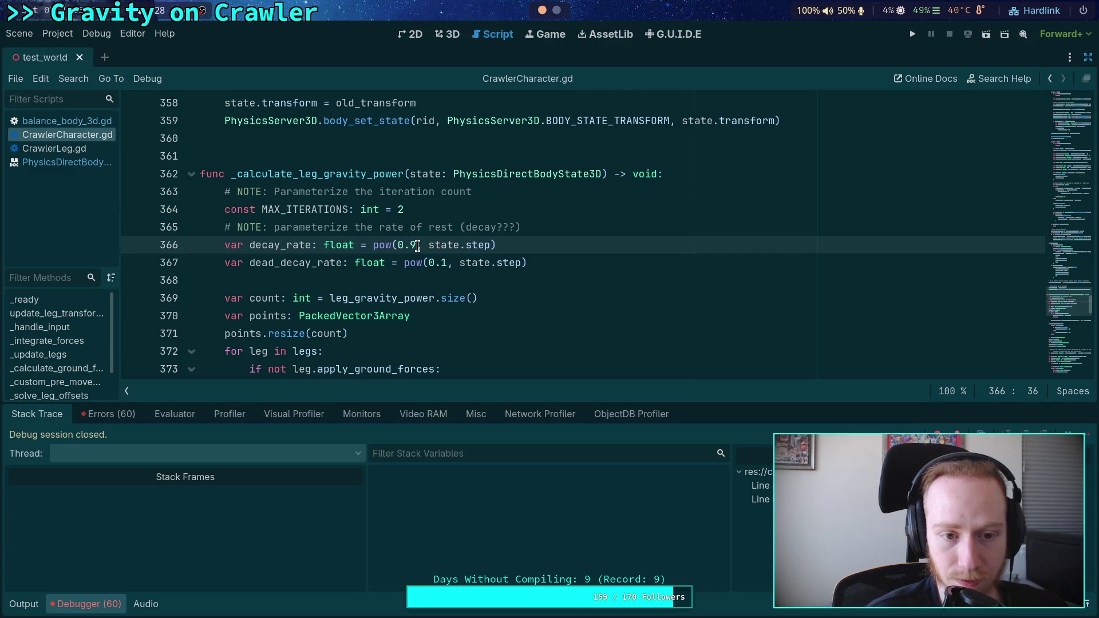
pyautogui.moveTo(417, 245)
pyautogui.mouseDown()
pyautogui.moveTo(393, 245)
pyautogui.moveTo(448, 263)
pyautogui.mouseUp()
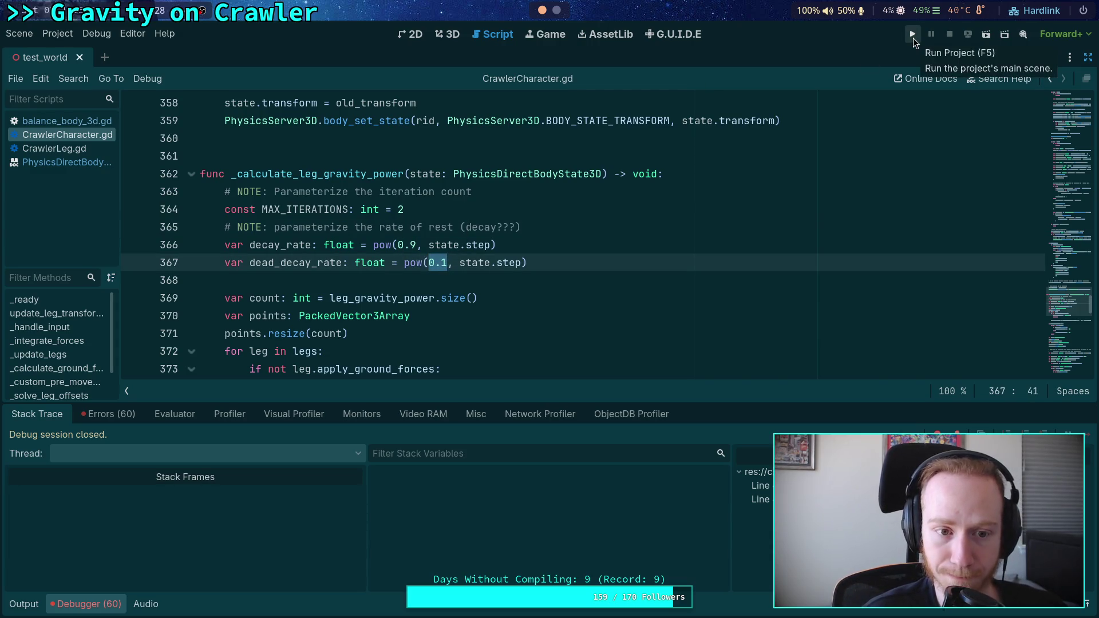
# Launch the crawler scene and advance the simulation seven ticks to watch the legs settle
pyautogui.click(760, 486)
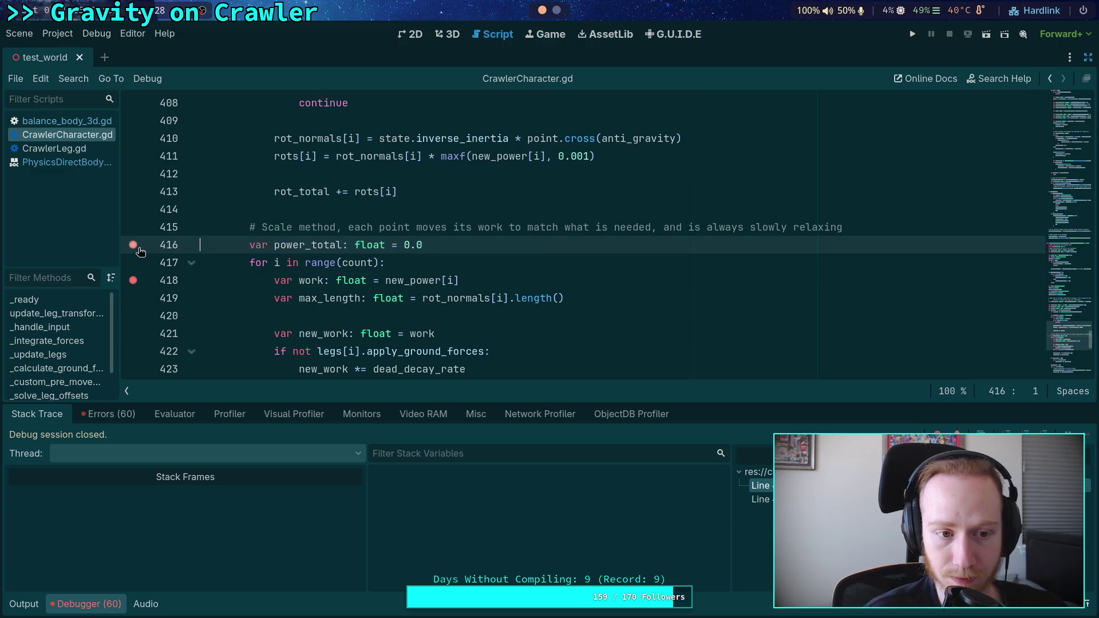
pyautogui.click(914, 36)
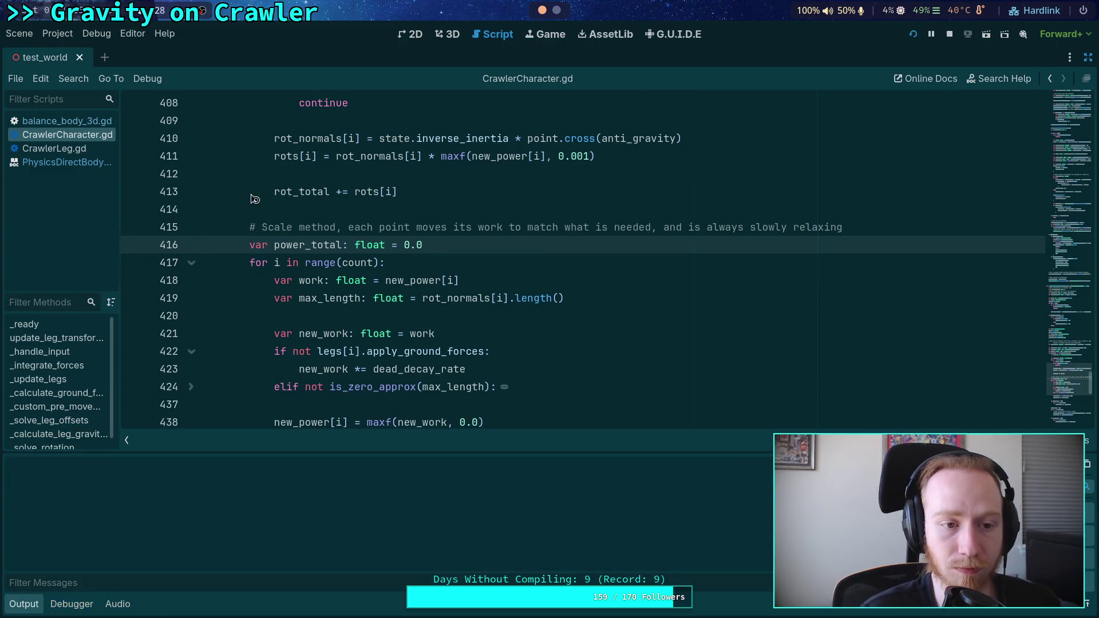
pyautogui.press('.')
pyautogui.press('.')
pyautogui.press('.')
pyautogui.press('.')
pyautogui.press('.')
pyautogui.press('.')
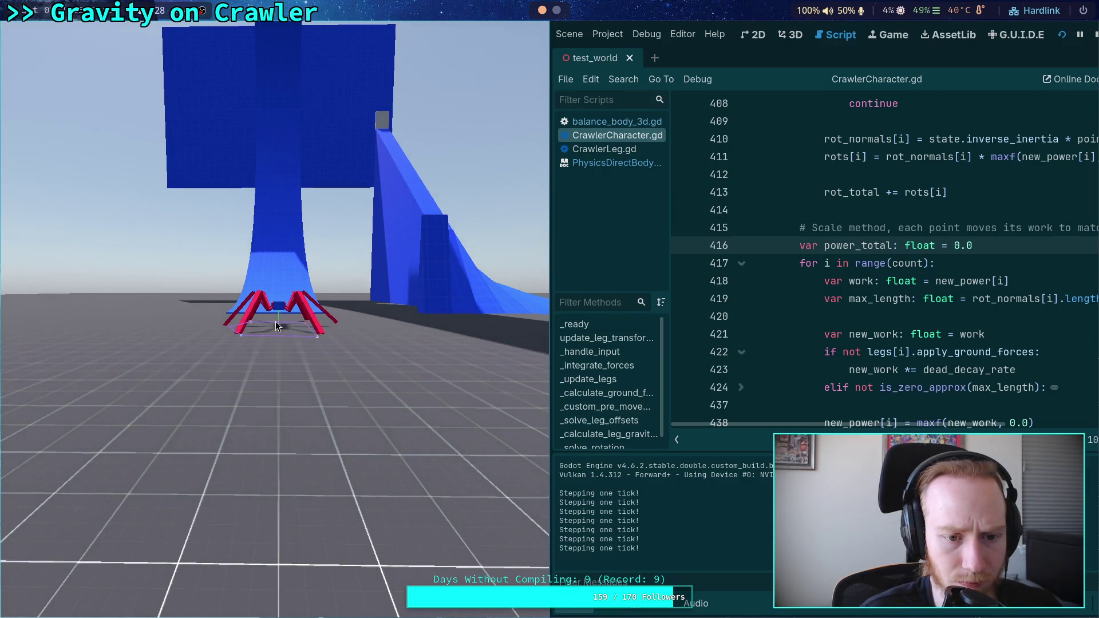
pyautogui.press('.')
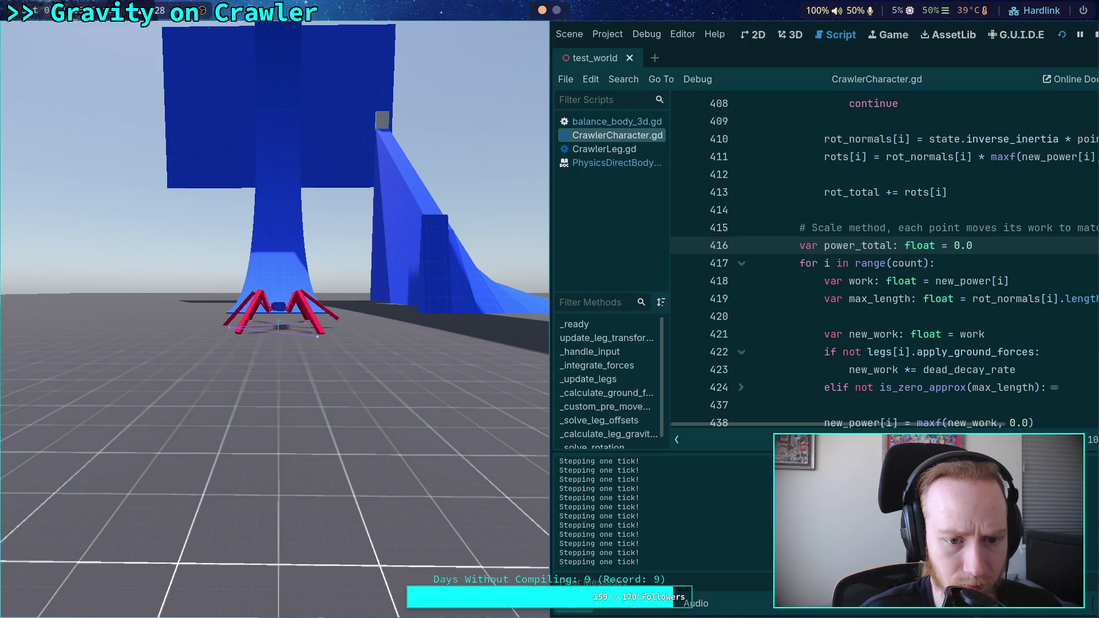
pyautogui.press('.')
pyautogui.press('.')
pyautogui.press('.')
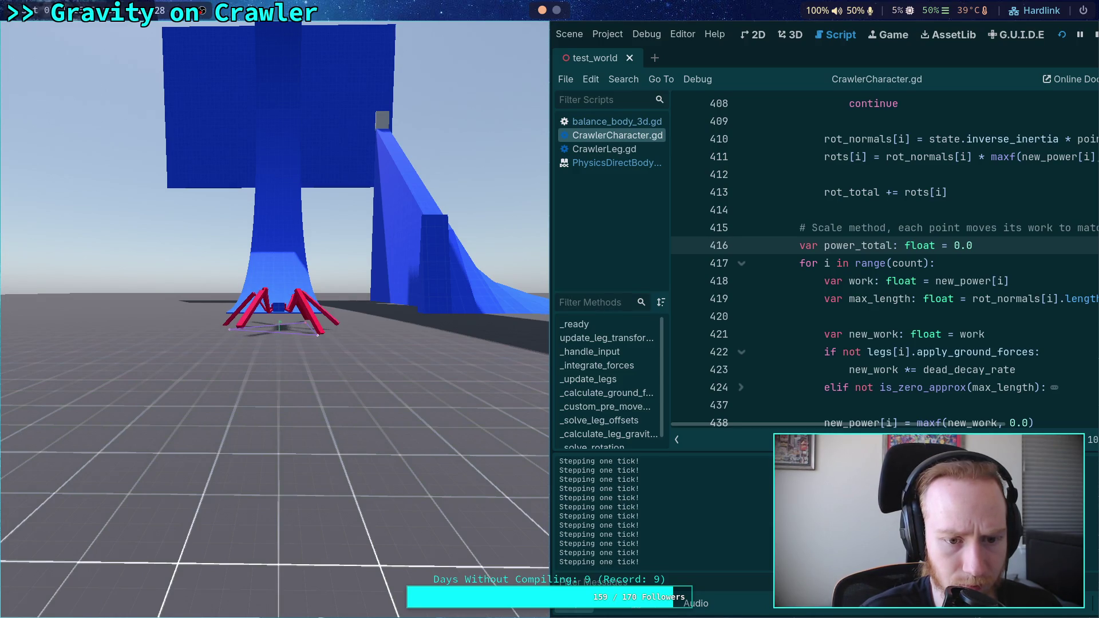
pyautogui.press('.')
pyautogui.press('.')
pyautogui.press('.')
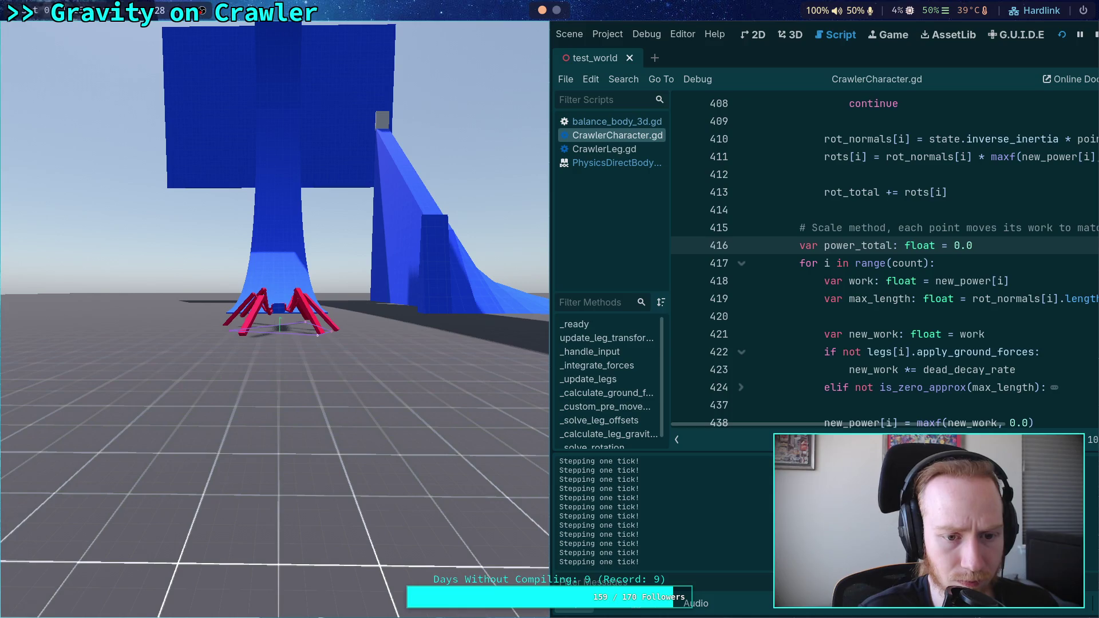
pyautogui.press('.')
pyautogui.press('.')
pyautogui.press('.')
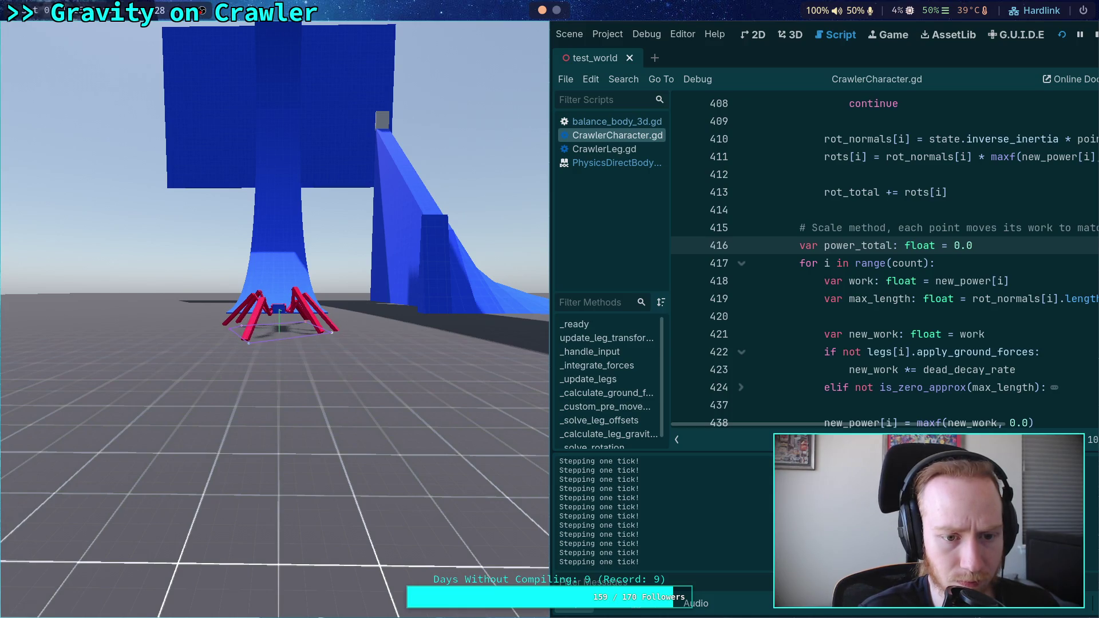
pyautogui.press('.')
pyautogui.press('.')
pyautogui.press('.')
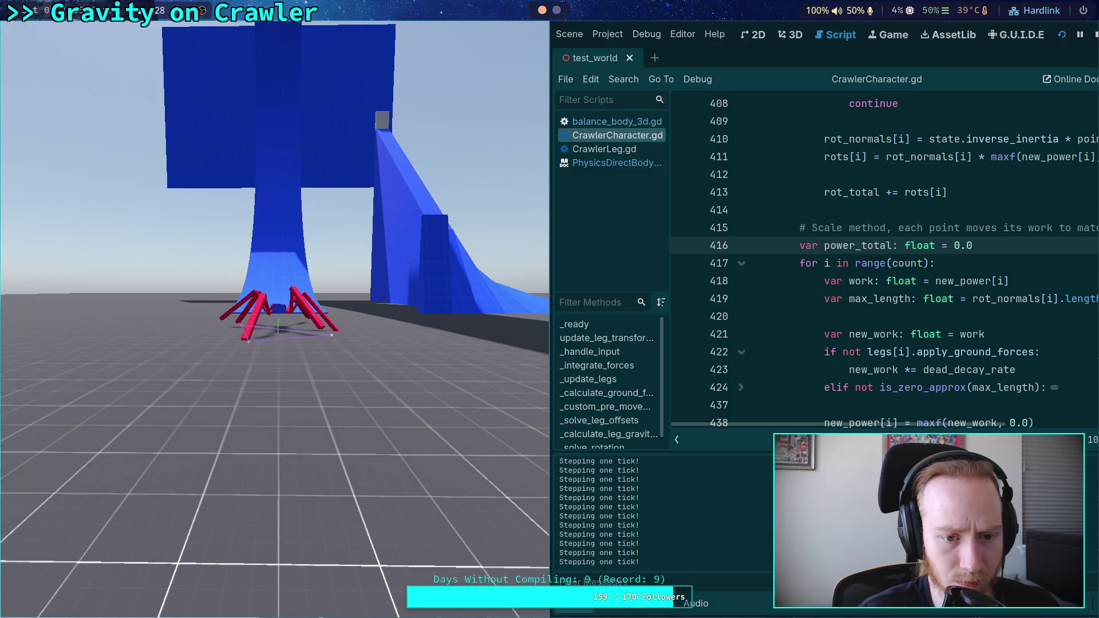
pyautogui.press('.')
pyautogui.press('.')
pyautogui.press('.')
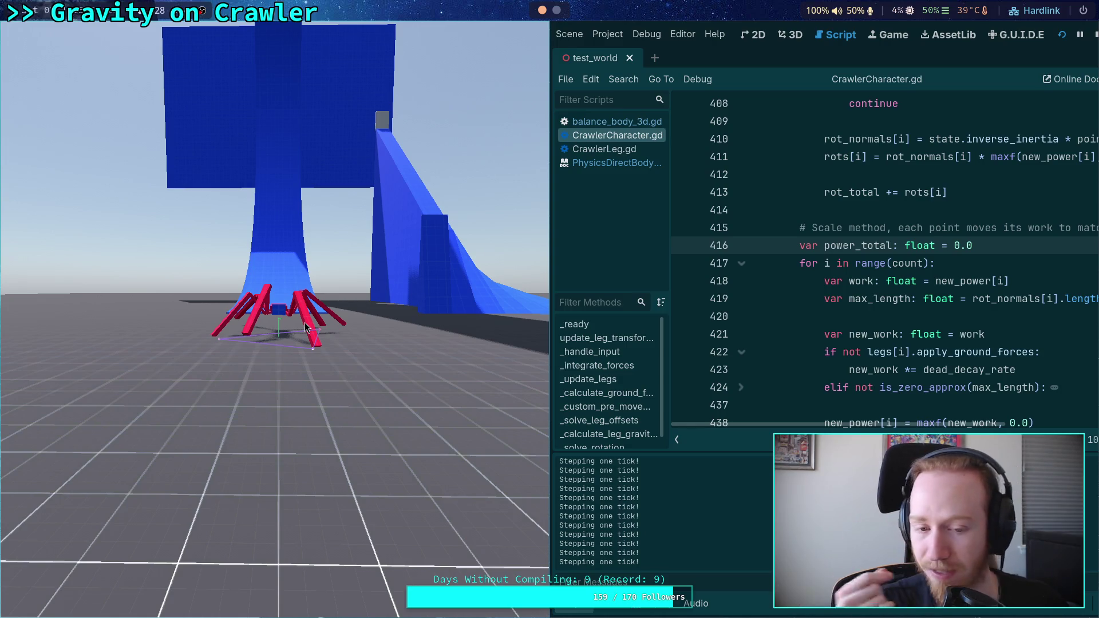
# Float and close the game window, then set a breakpoint on line 418 in the leg loop
pyautogui.press('super+v')
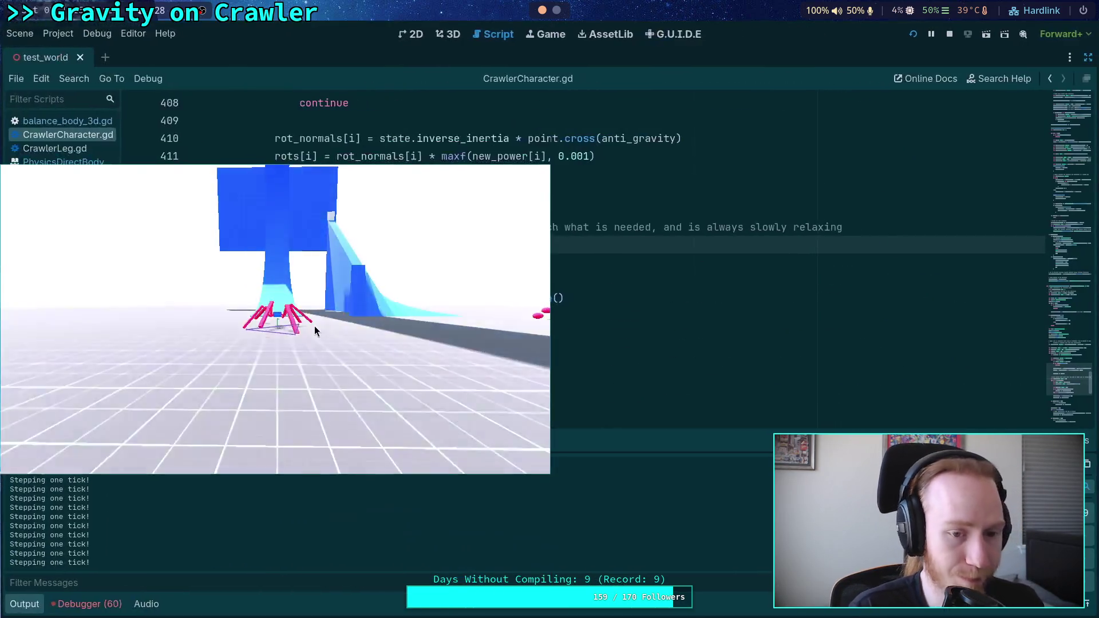
pyautogui.press('F8')
pyautogui.click(132, 282)
pyautogui.click(131, 286)
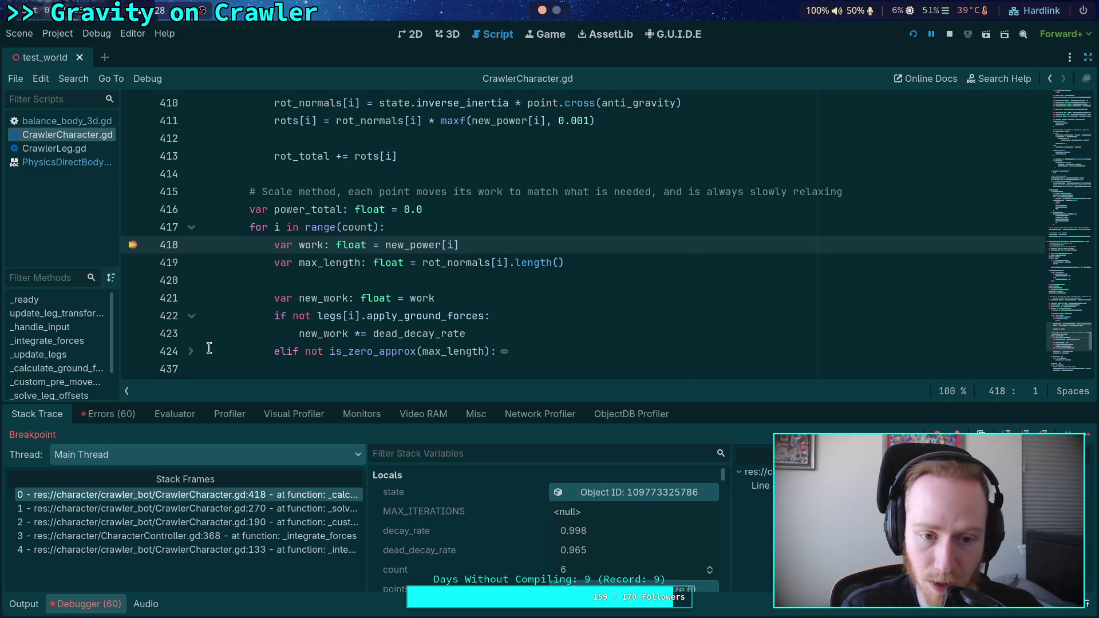
pyautogui.scroll(4, 460, 257)
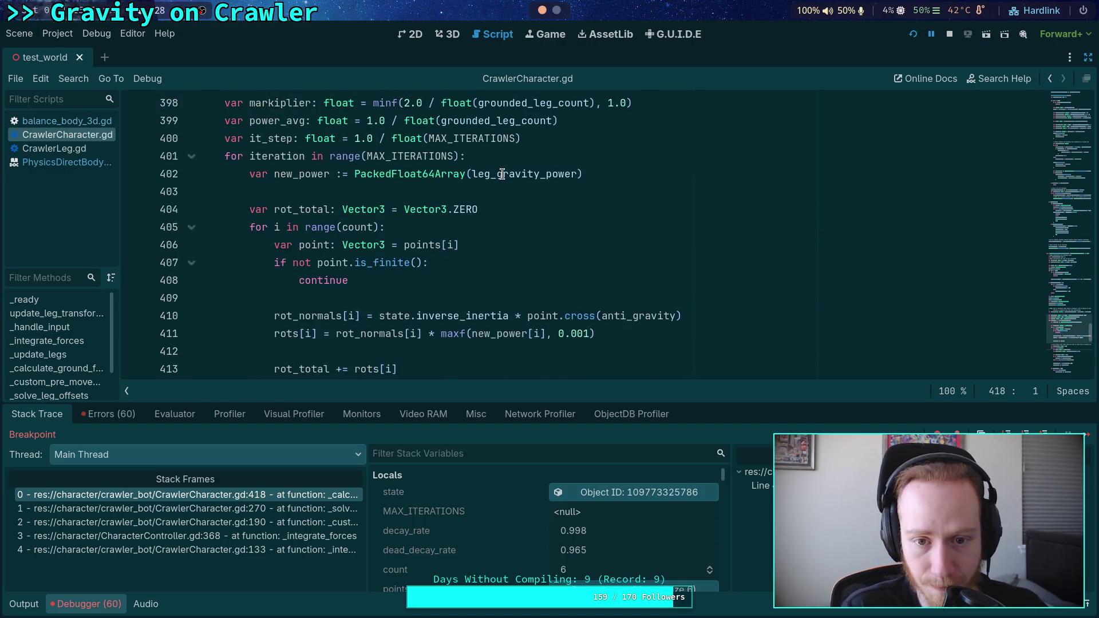
pyautogui.moveTo(502, 174)
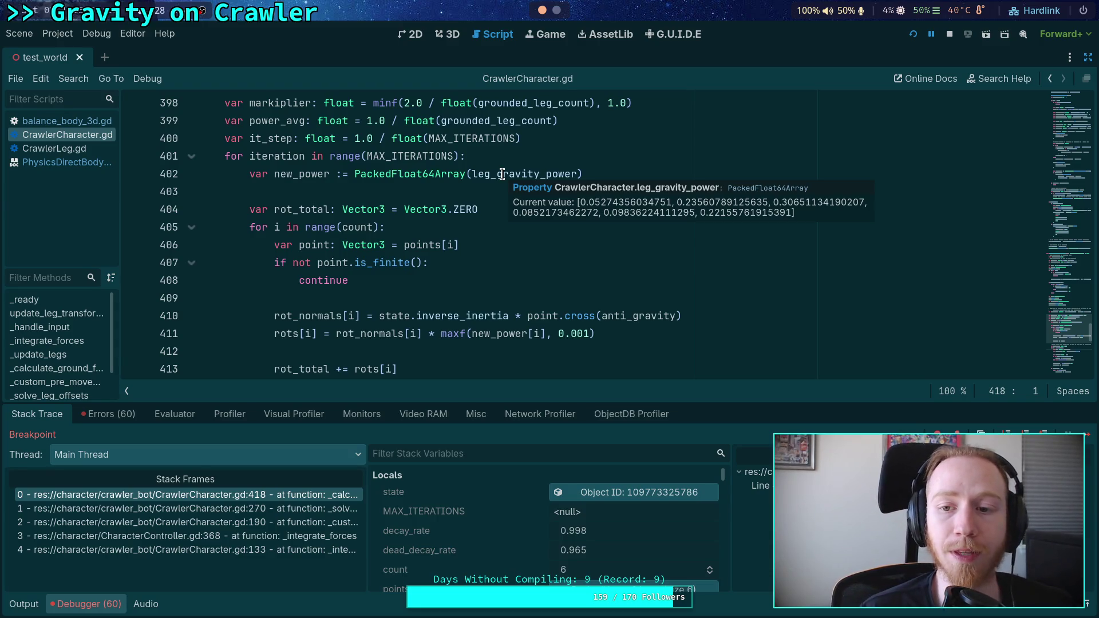
pyautogui.scroll(-4, 502, 174)
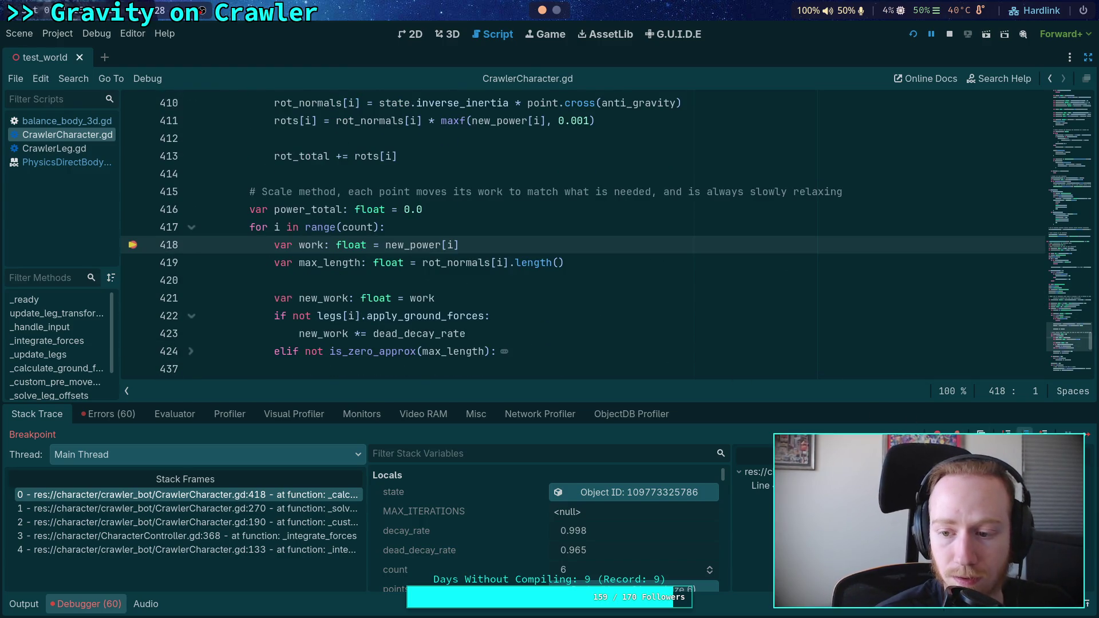
pyautogui.press('F10')
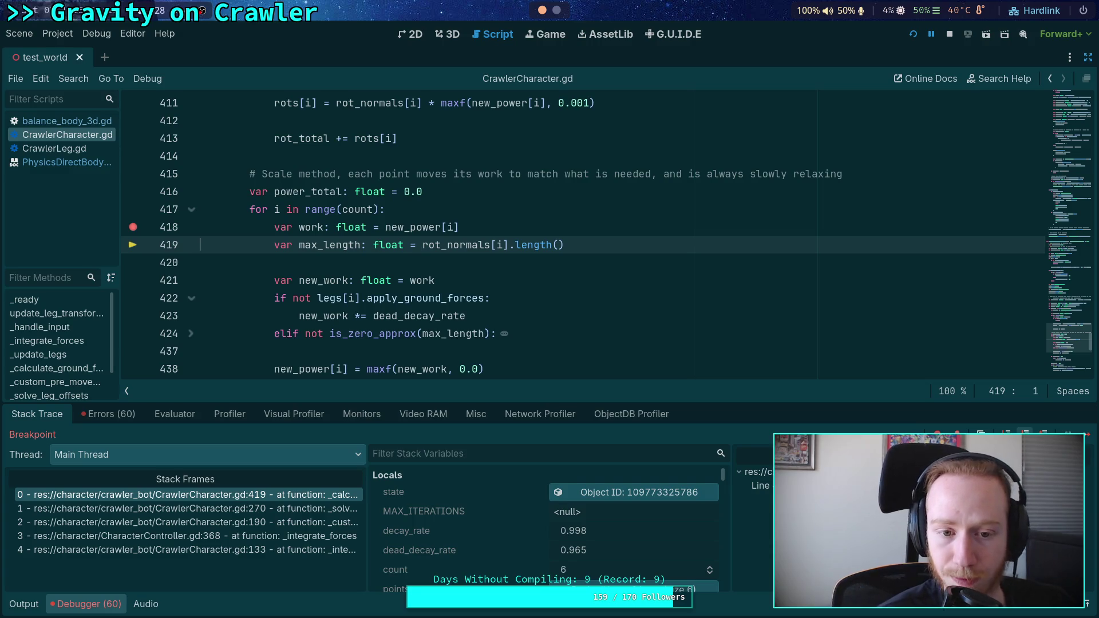
pyautogui.press('F10')
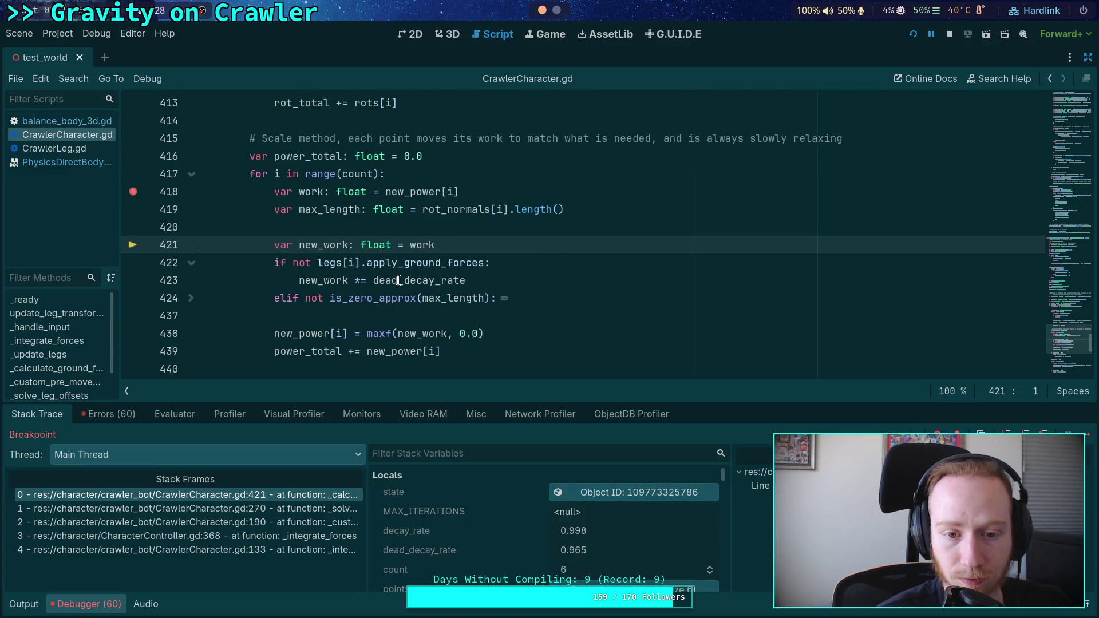
pyautogui.moveTo(398, 281)
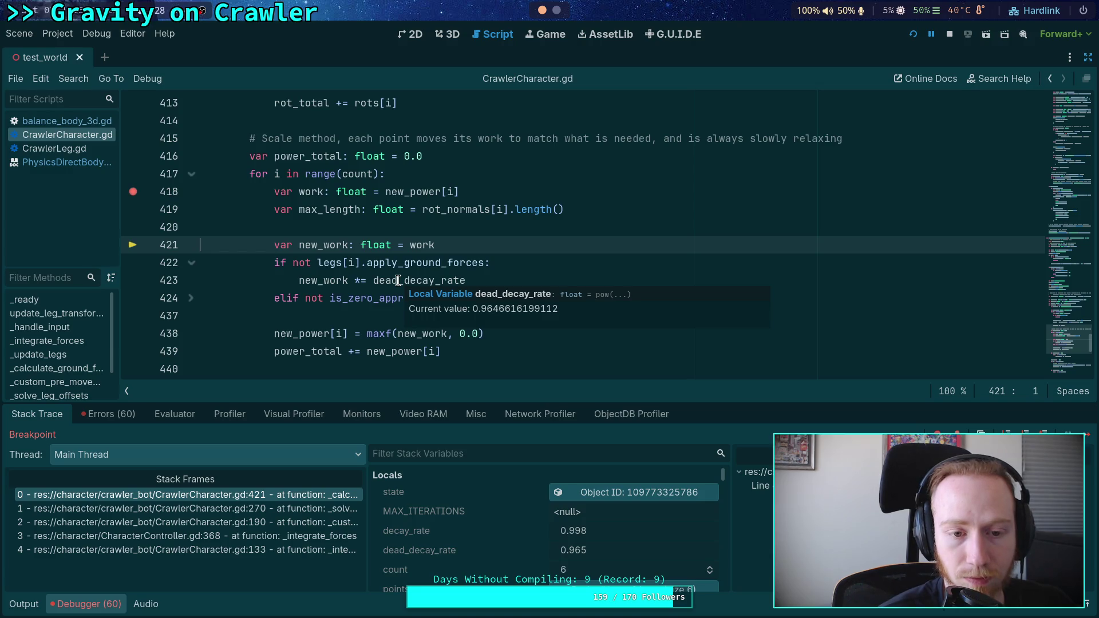
pyautogui.click(191, 298)
pyautogui.scroll(-1, 281, 302)
pyautogui.scroll(-4, 358, 283)
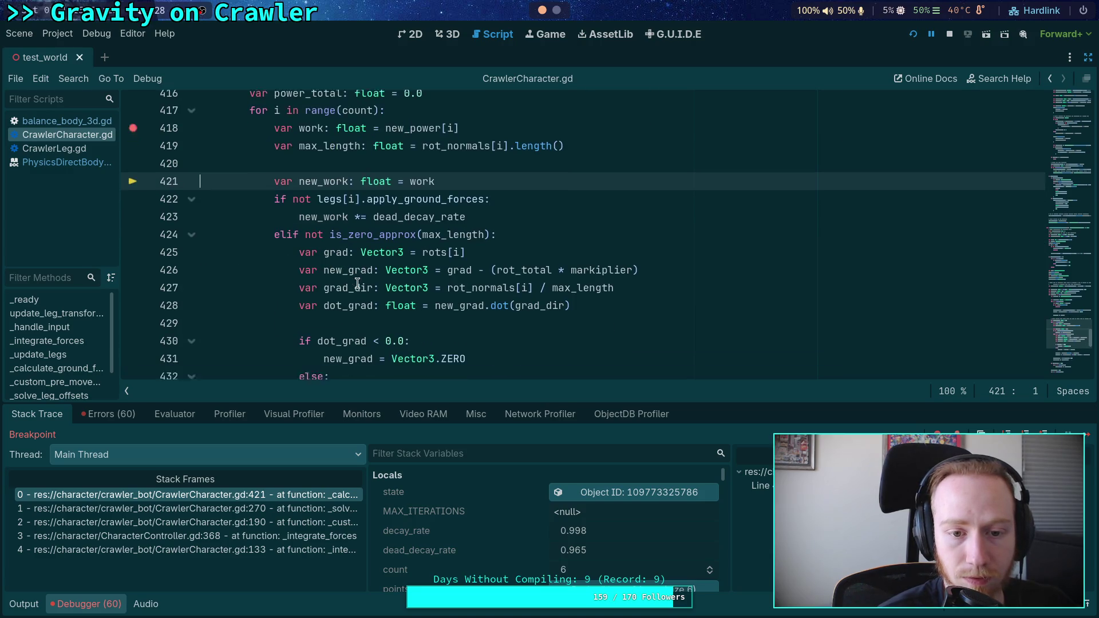
pyautogui.scroll(1, 395, 286)
pyautogui.moveTo(429, 295)
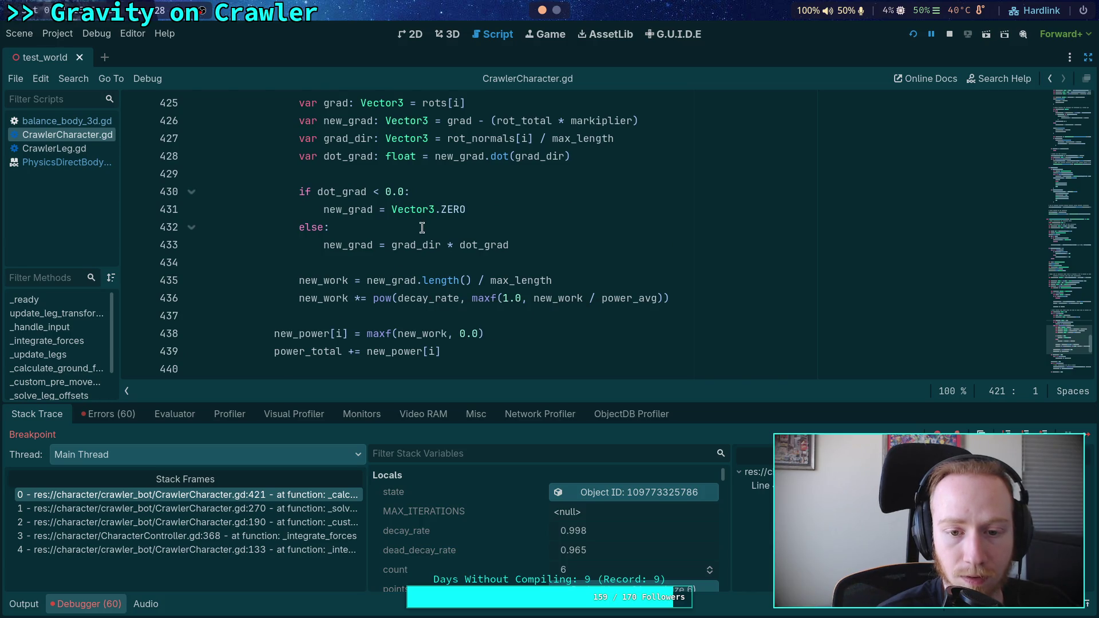
pyautogui.scroll(1, 566, 294)
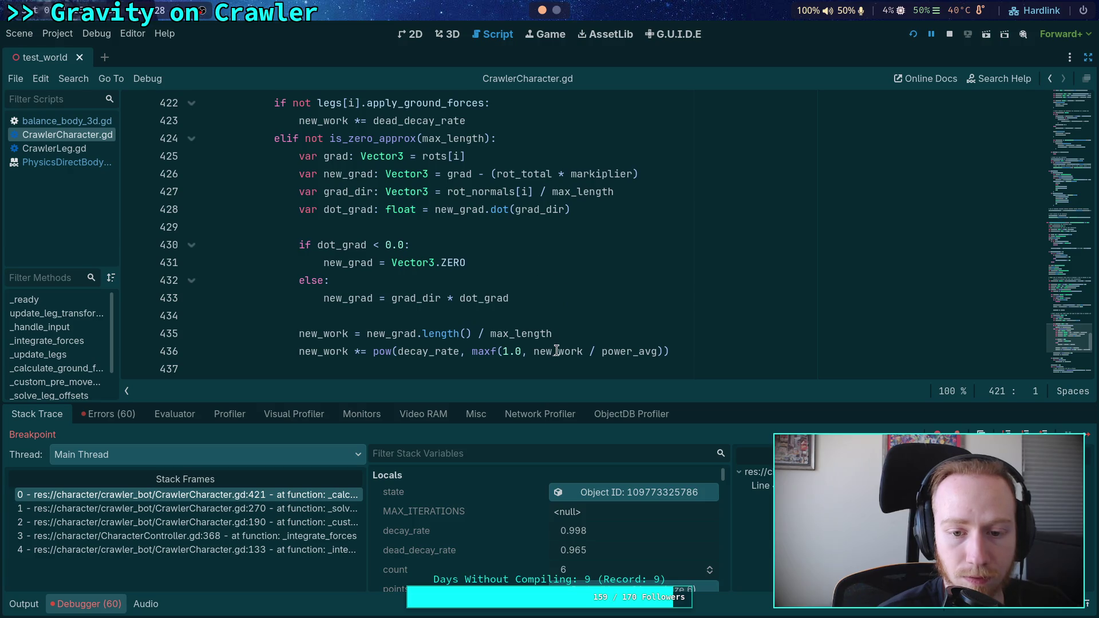
pyautogui.moveTo(557, 350)
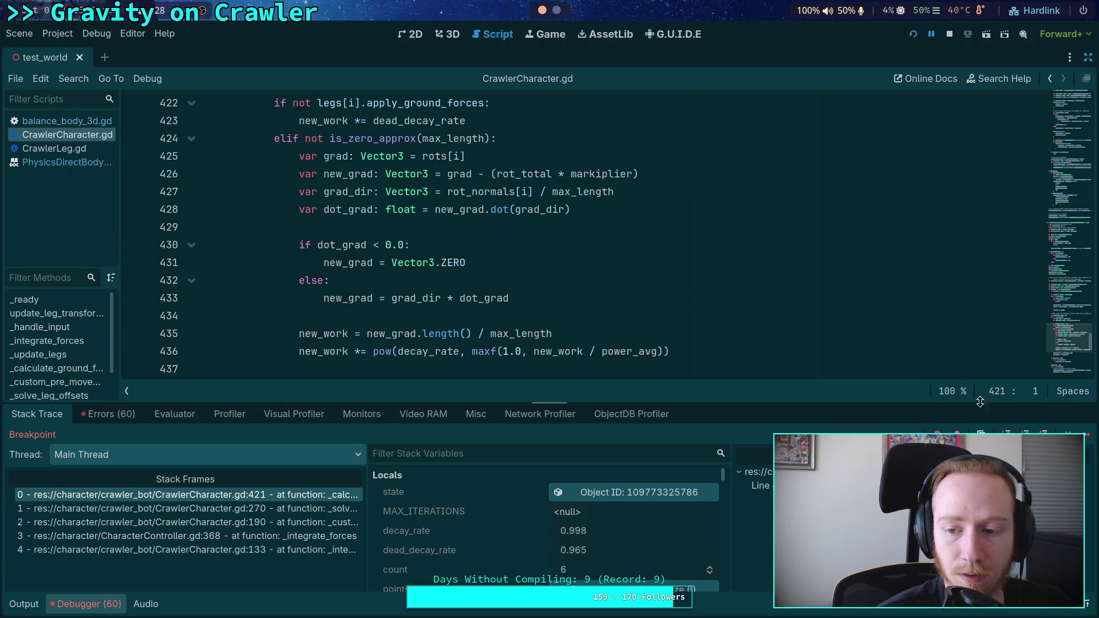
pyautogui.click(1025, 430)
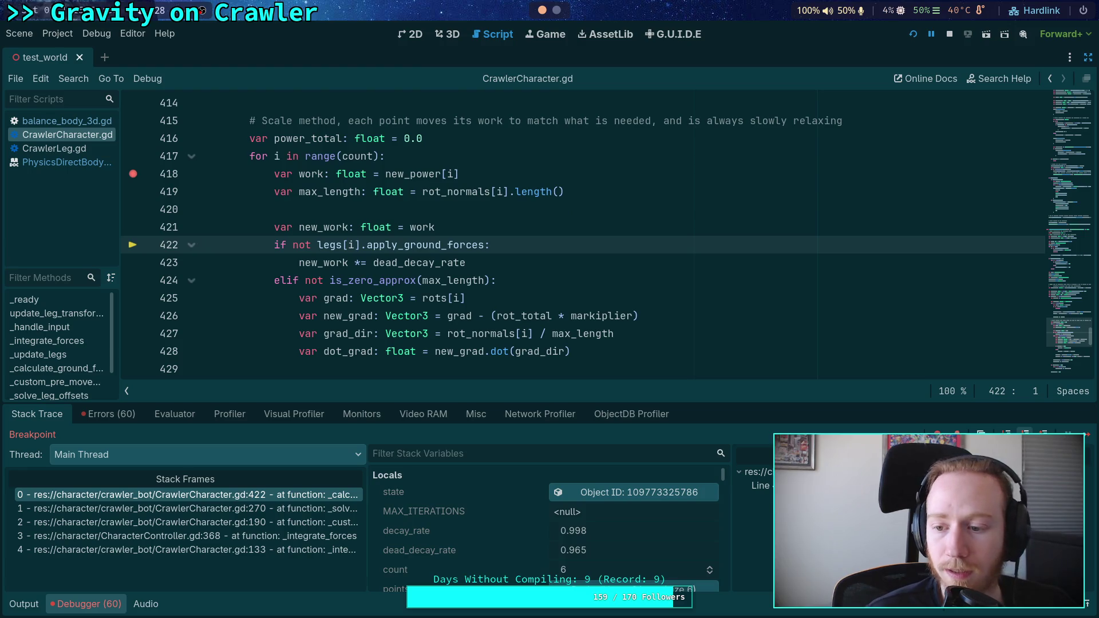
pyautogui.scroll(-5, 627, 233)
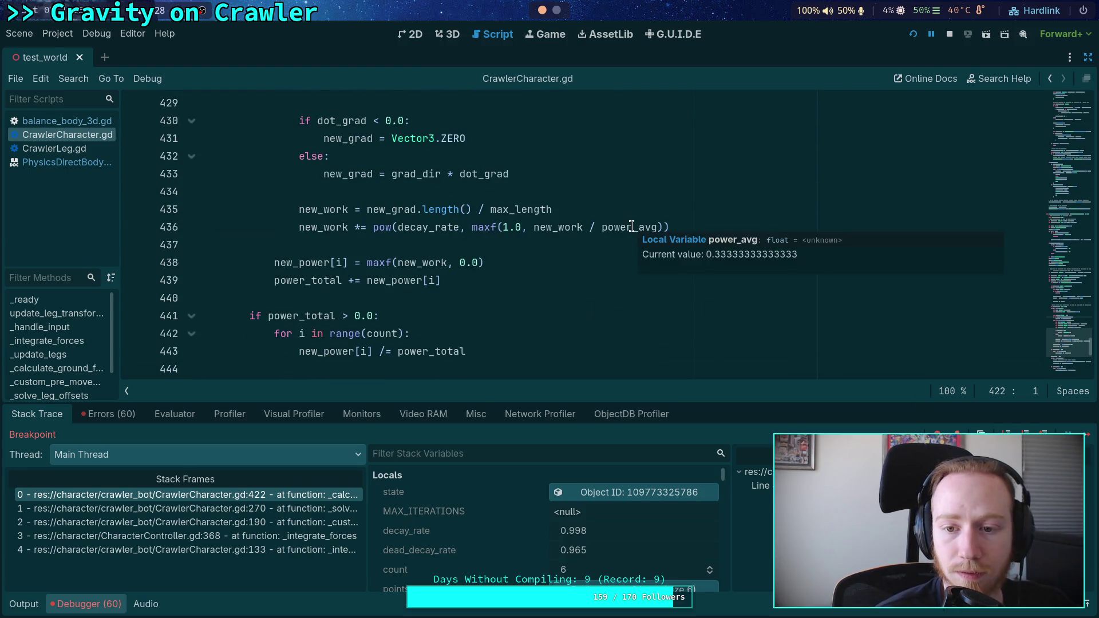
pyautogui.scroll(4, 629, 235)
pyautogui.scroll(-4, 663, 282)
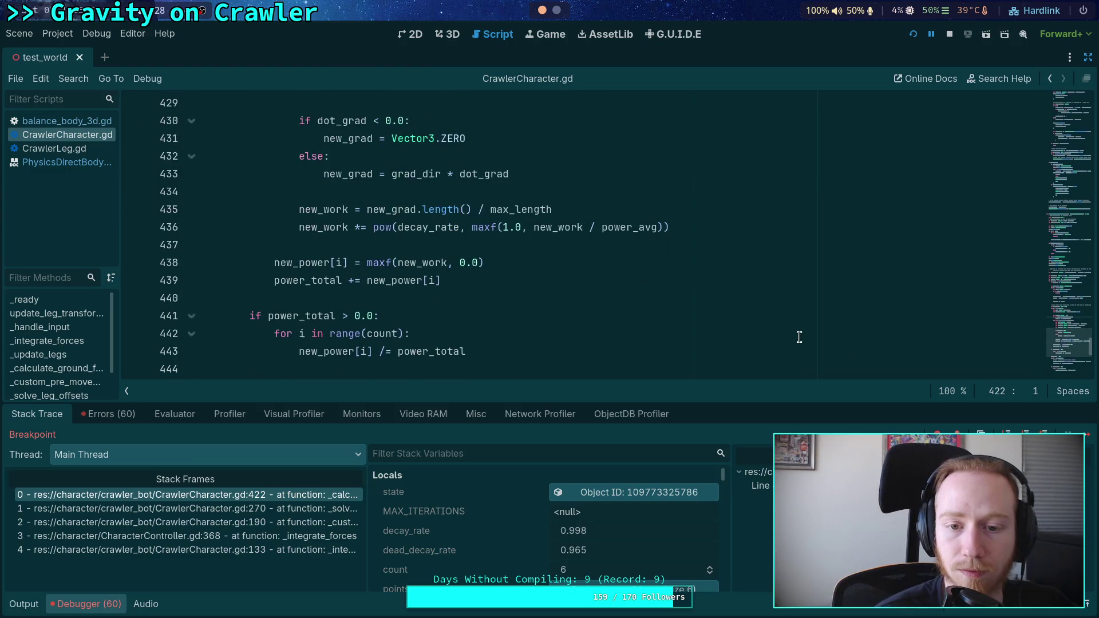
pyautogui.scroll(2, 727, 302)
pyautogui.scroll(2, 726, 302)
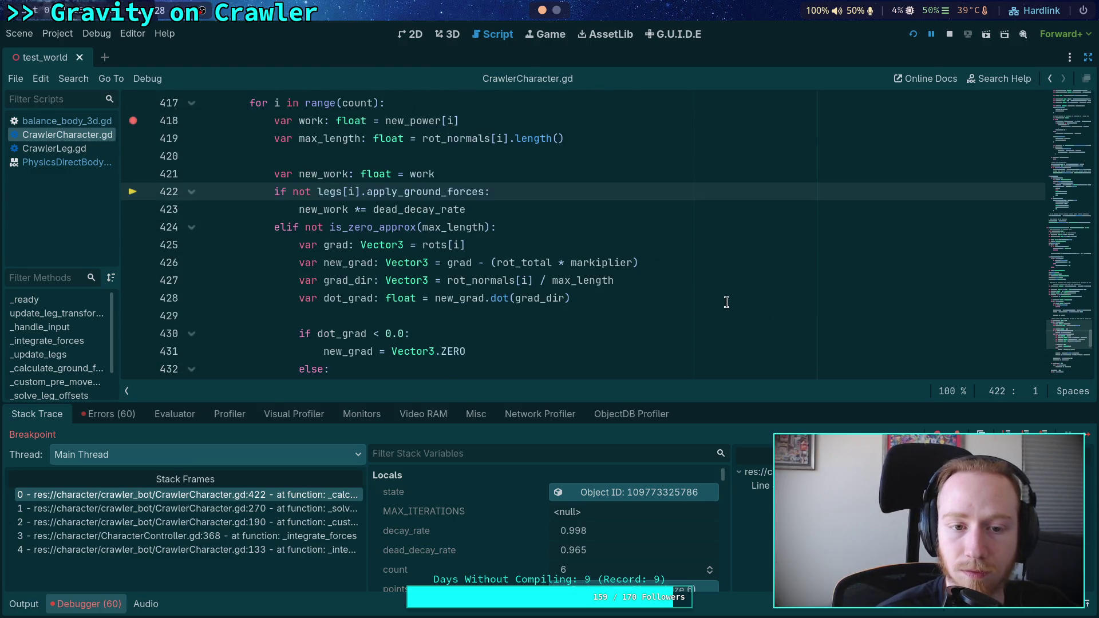
pyautogui.scroll(-3, 543, 285)
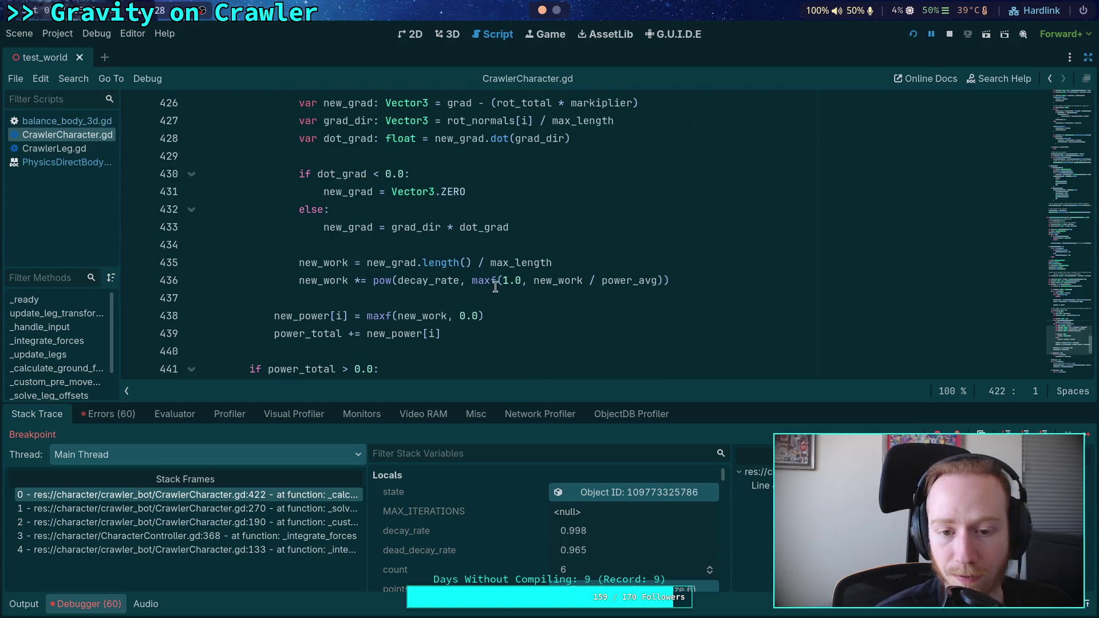
pyautogui.moveTo(529, 282)
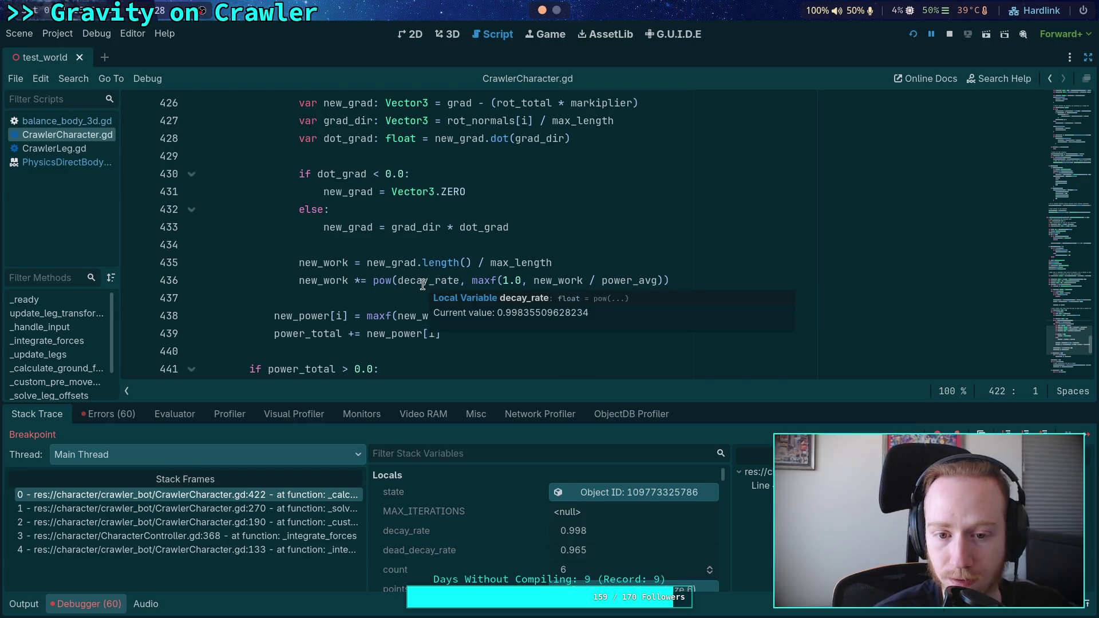
pyautogui.scroll(1, 472, 262)
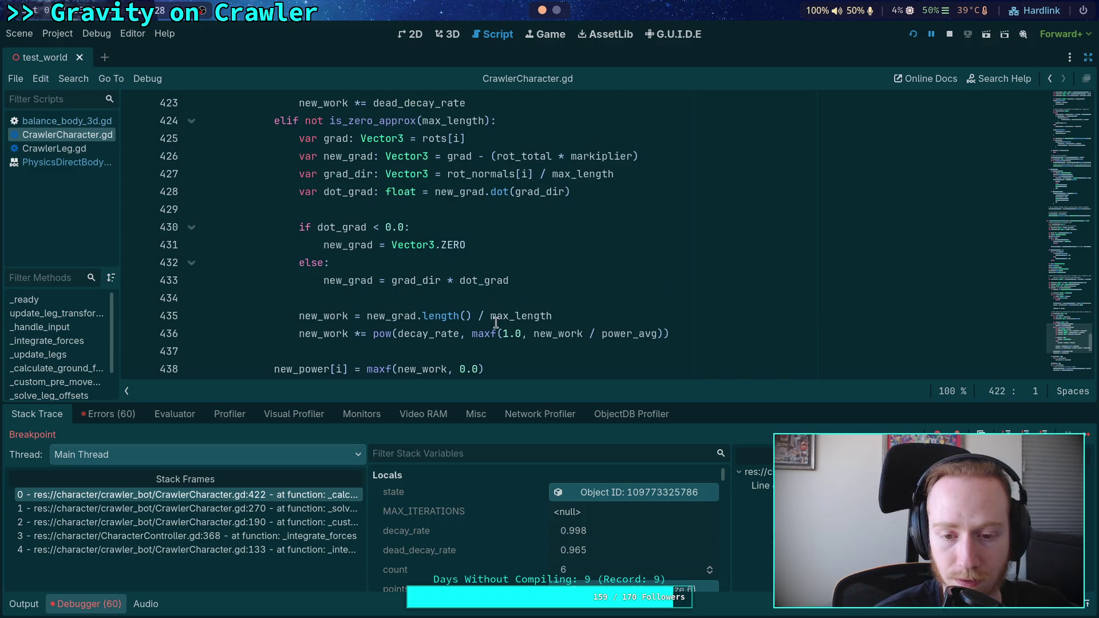
# Remove the maxf(1.0, …) clamp and its extra parenthesis from the exponent on line 436
pyautogui.moveTo(472, 334); pyautogui.dragTo(530, 327)
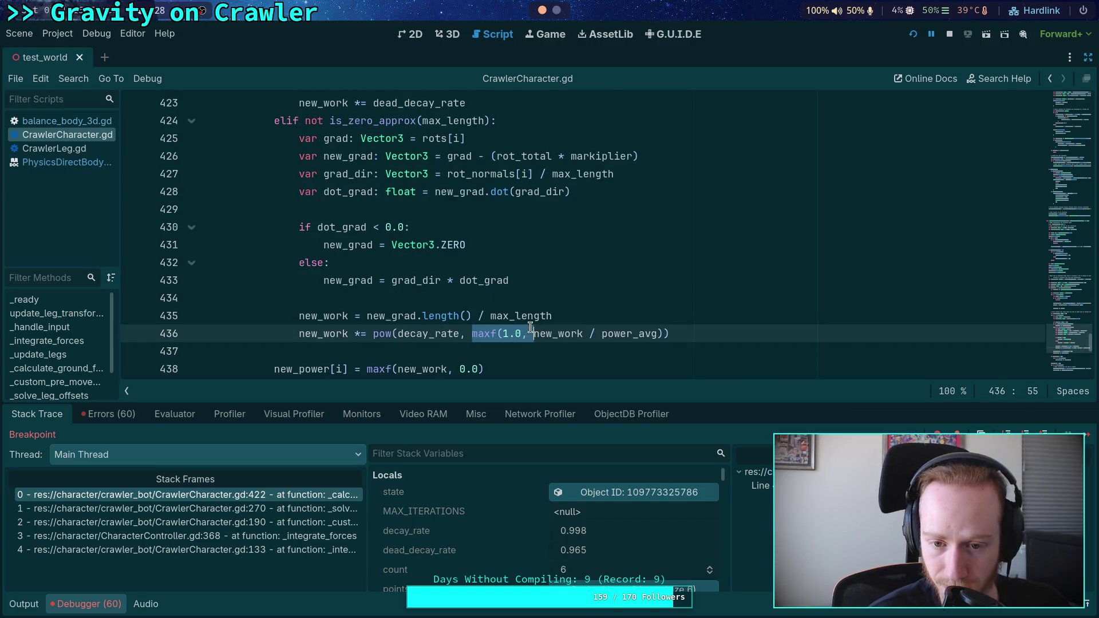
pyautogui.press('BackSpace')
pyautogui.press('End')
pyautogui.press('BackSpace')
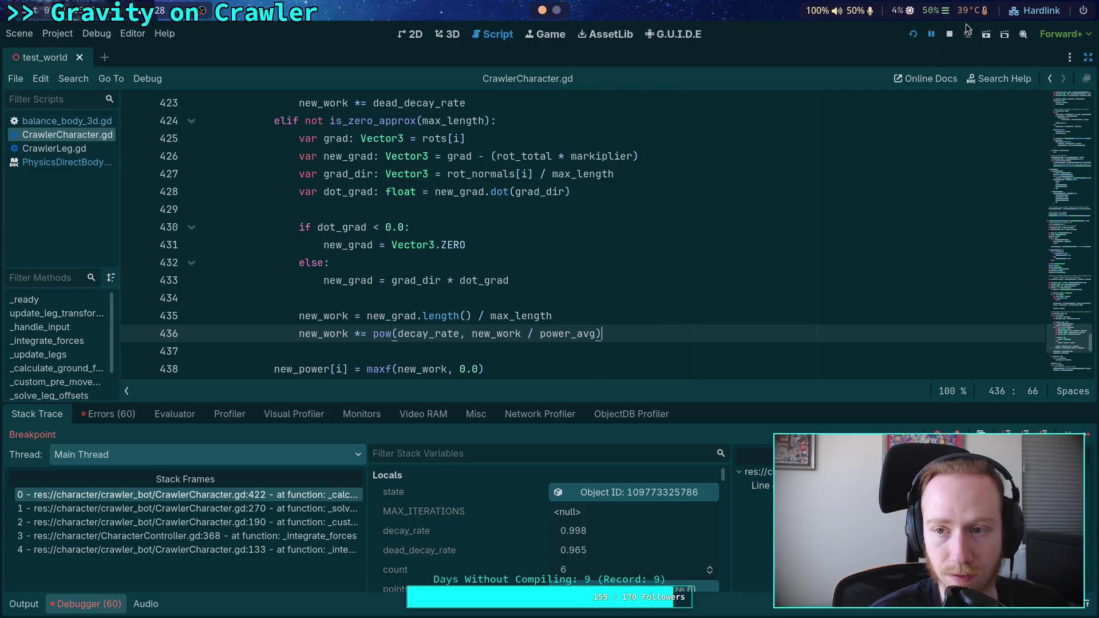
# Stop the paused debug session and relaunch the project with the edited code
pyautogui.click(950, 35)
pyautogui.click(912, 35)
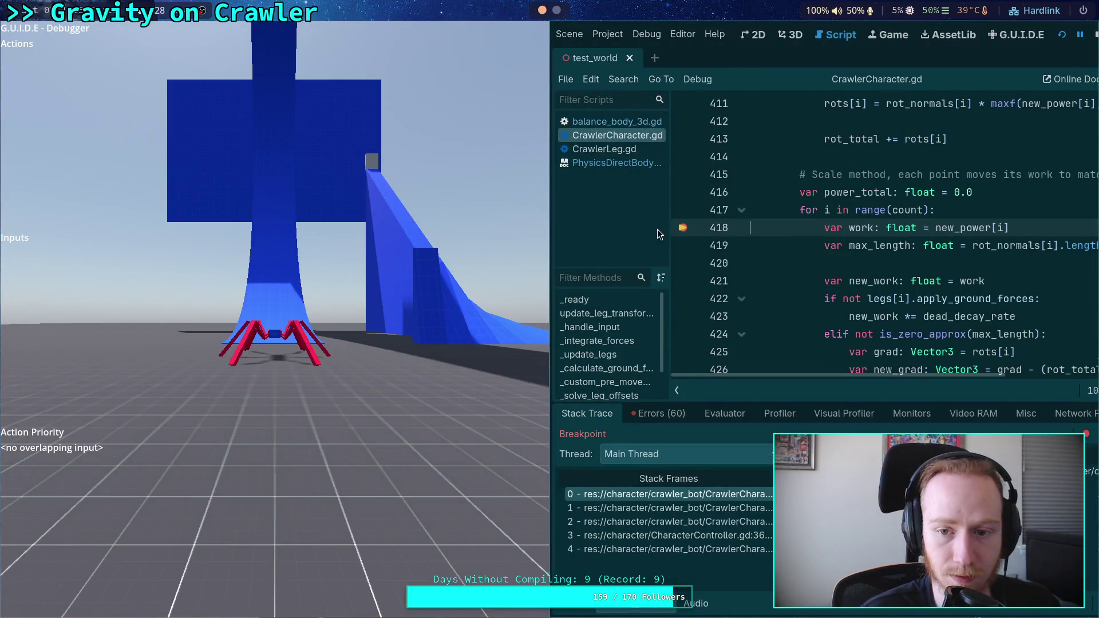
pyautogui.click(1095, 34)
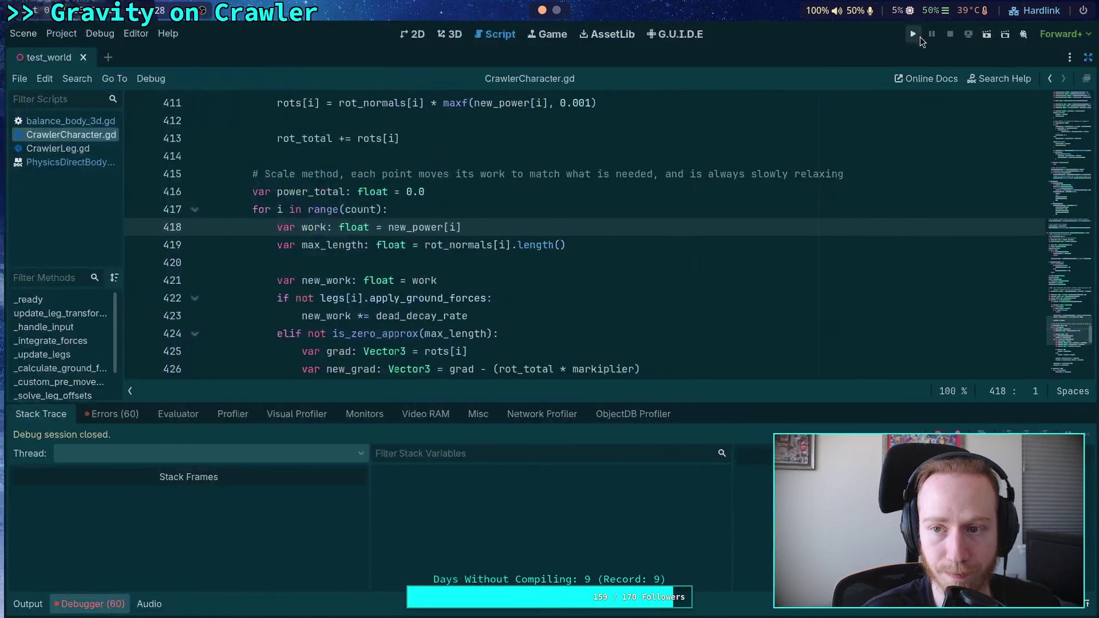
pyautogui.press('F5')
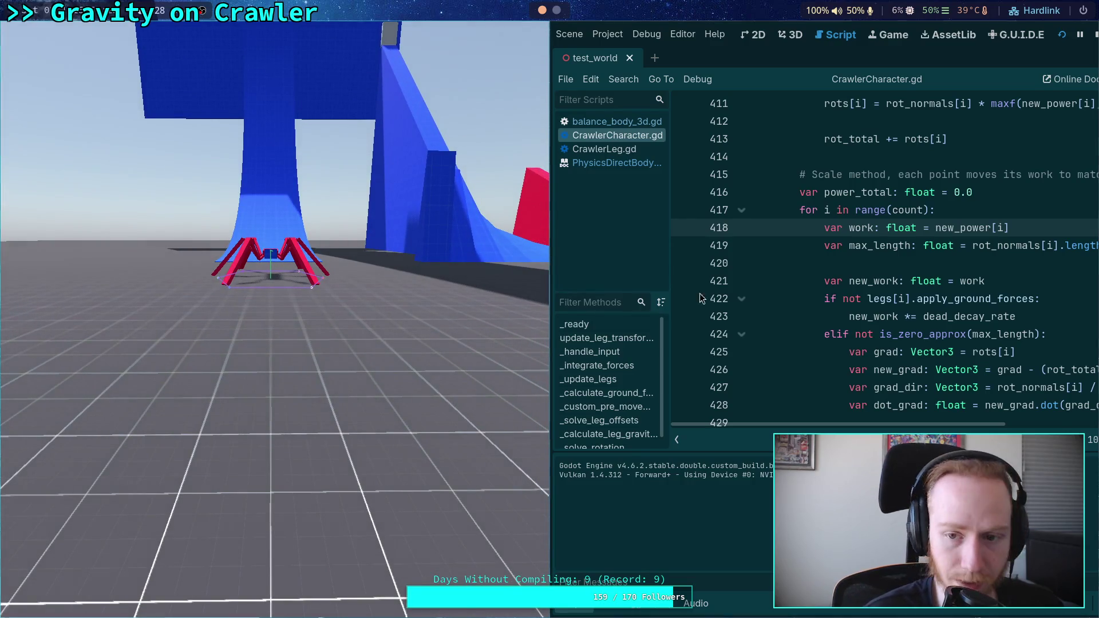
# Pause the running crawler, resume it, and set a line 416 breakpoint (decay_rate 0.998, dead_decay_rate 0.965)
pyautogui.click(685, 210)
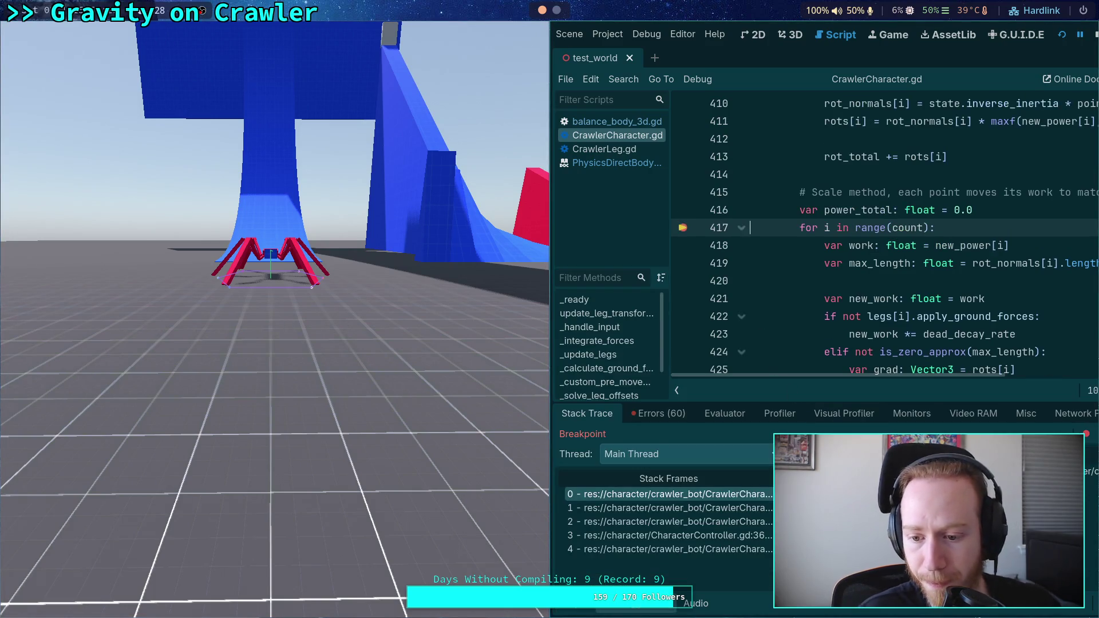
pyautogui.scroll(4, 936, 275)
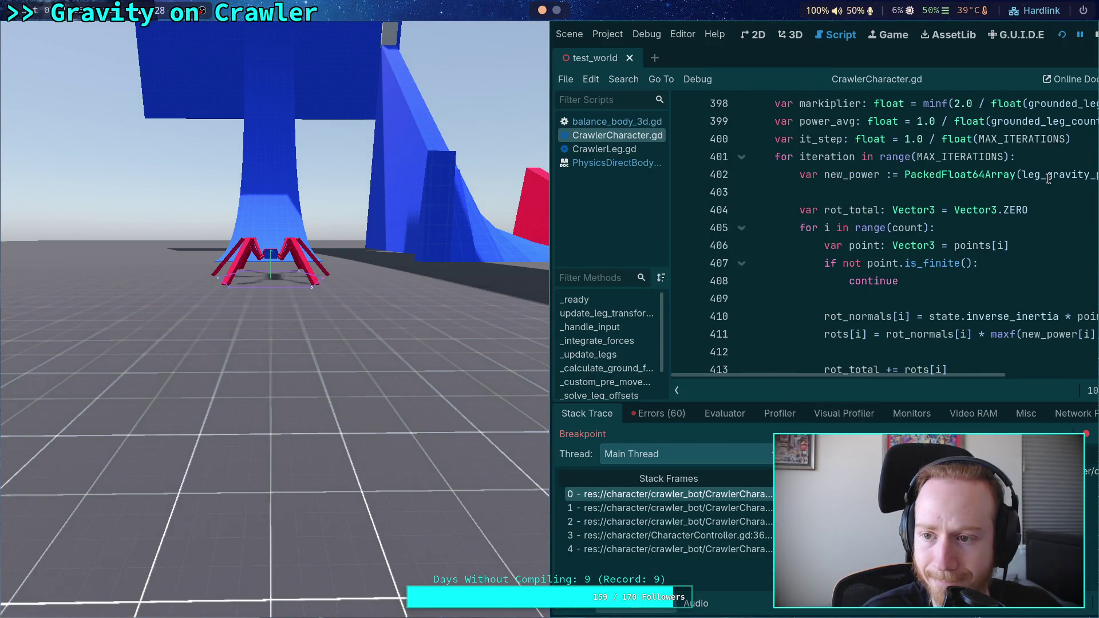
pyautogui.moveTo(1048, 178)
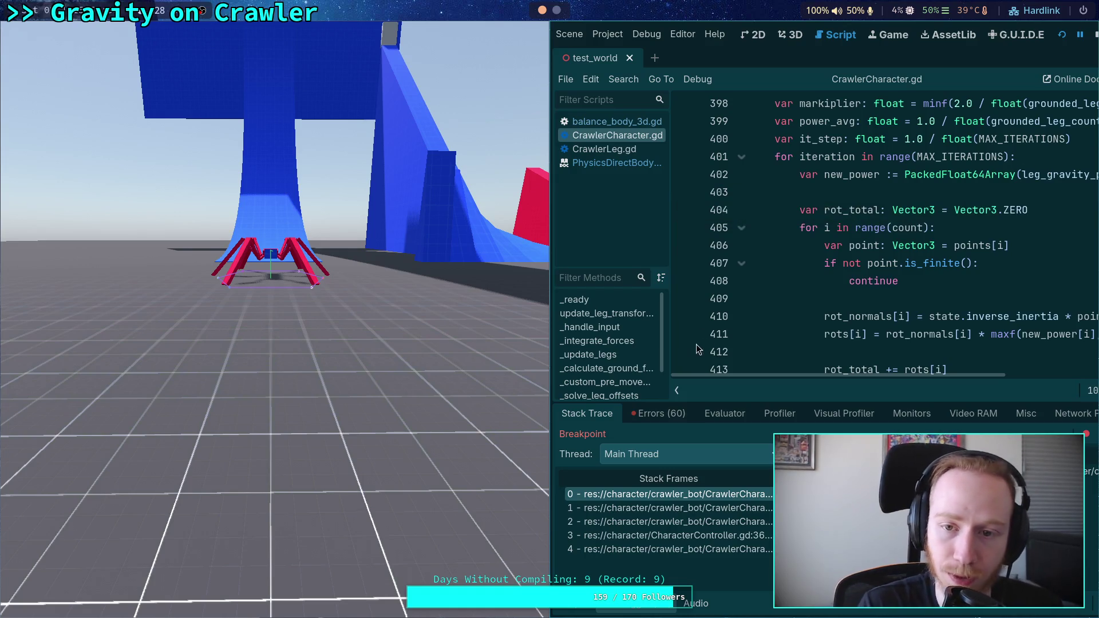
pyautogui.press('F10')
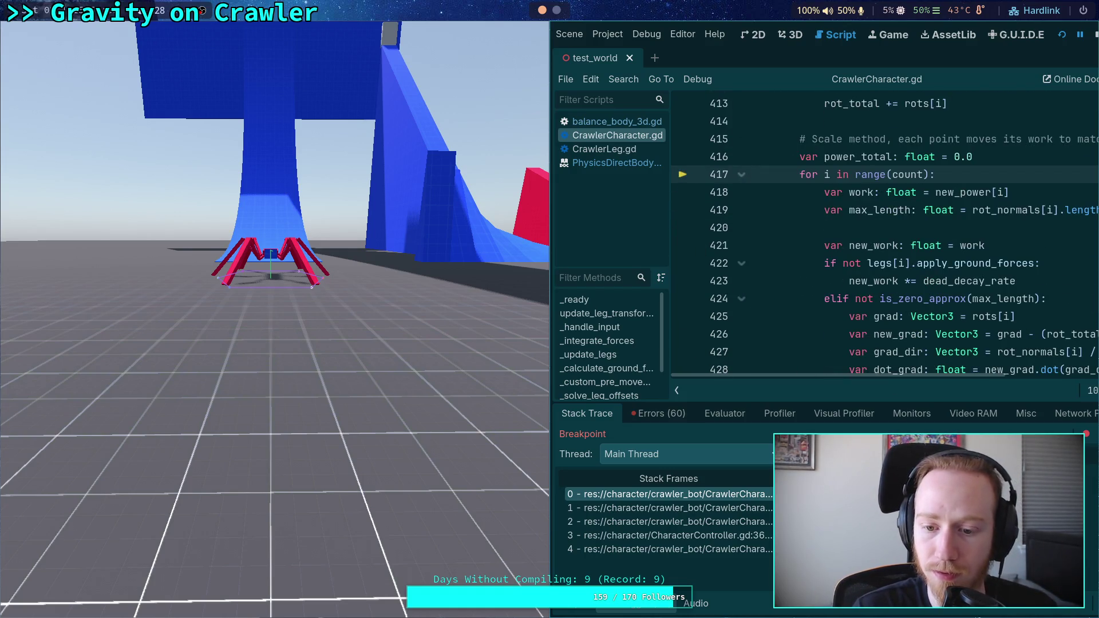
pyautogui.press('super+v')
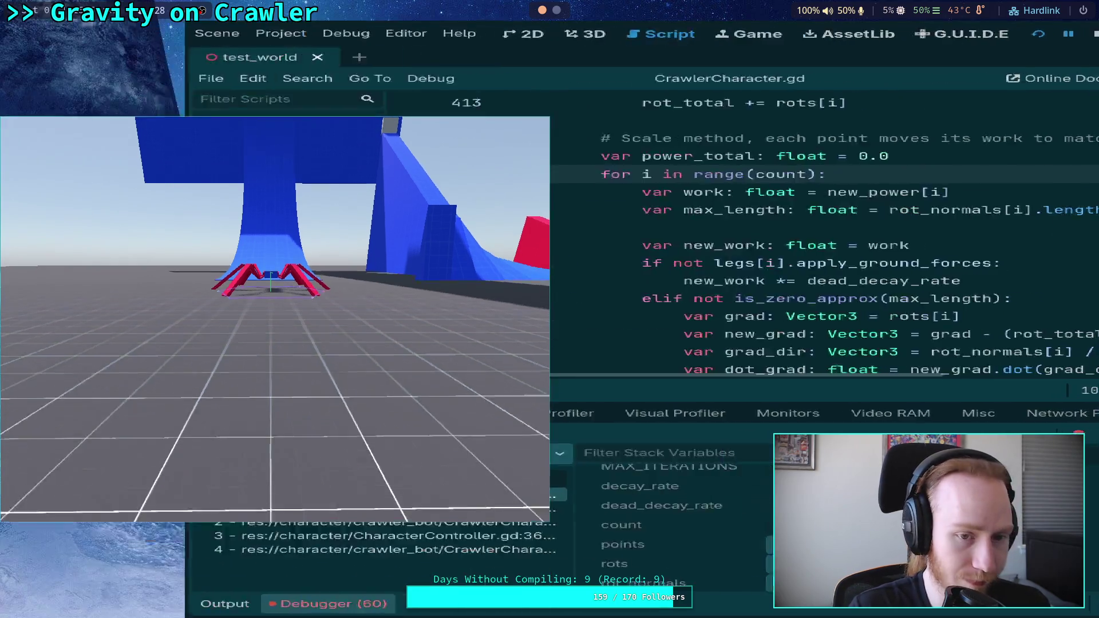
pyautogui.click(1080, 433)
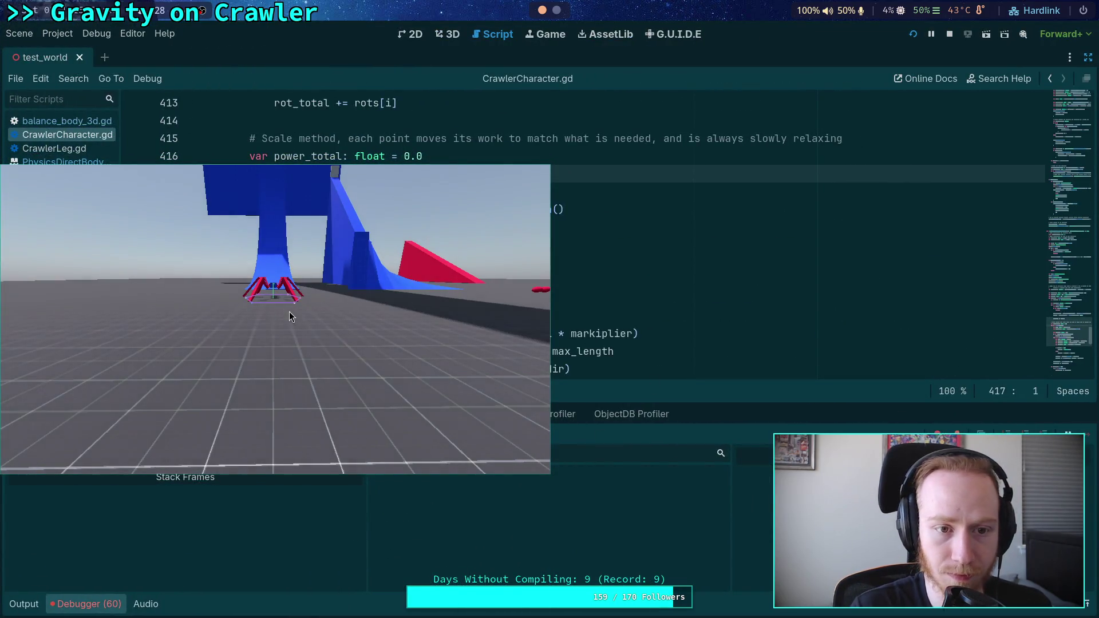
pyautogui.moveTo(289, 311); pyautogui.dragTo(338, 210)
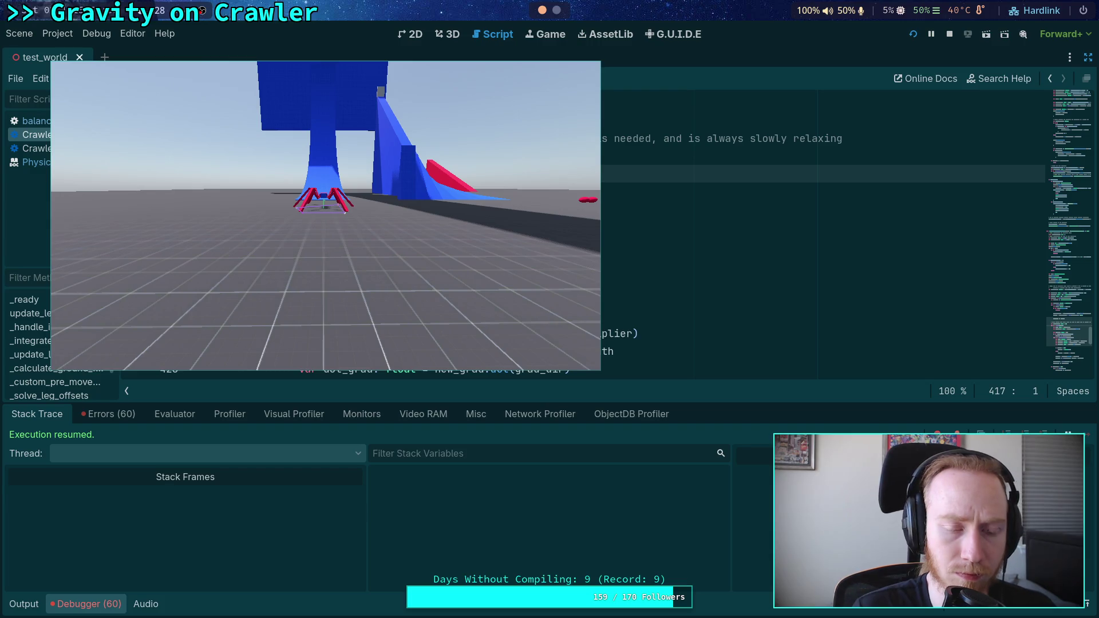
pyautogui.hotkey('alt', 'Tab')
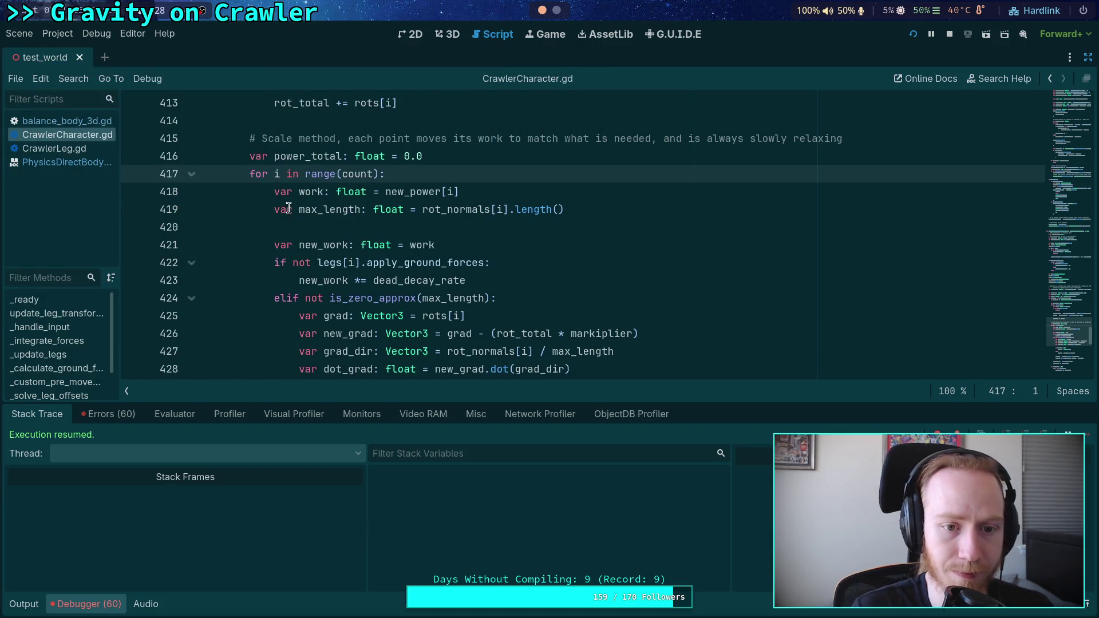
pyautogui.click(133, 156)
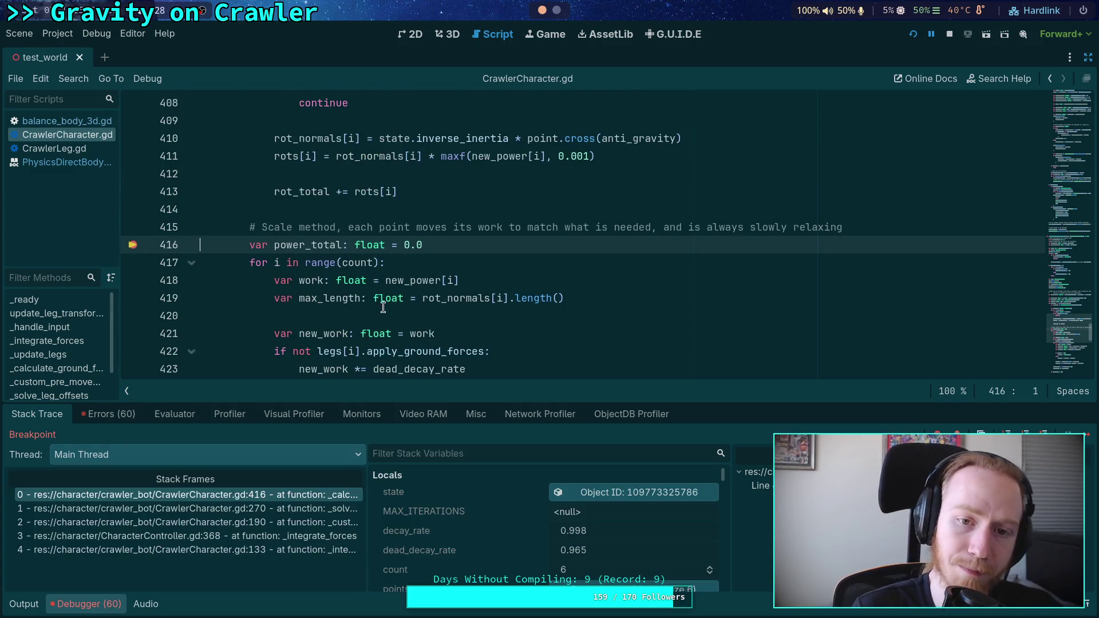
# Read the leg_gravity_power array on line 402, then step over to the count loop at line 417
pyautogui.scroll(3, 462, 258)
pyautogui.scroll(2, 462, 259)
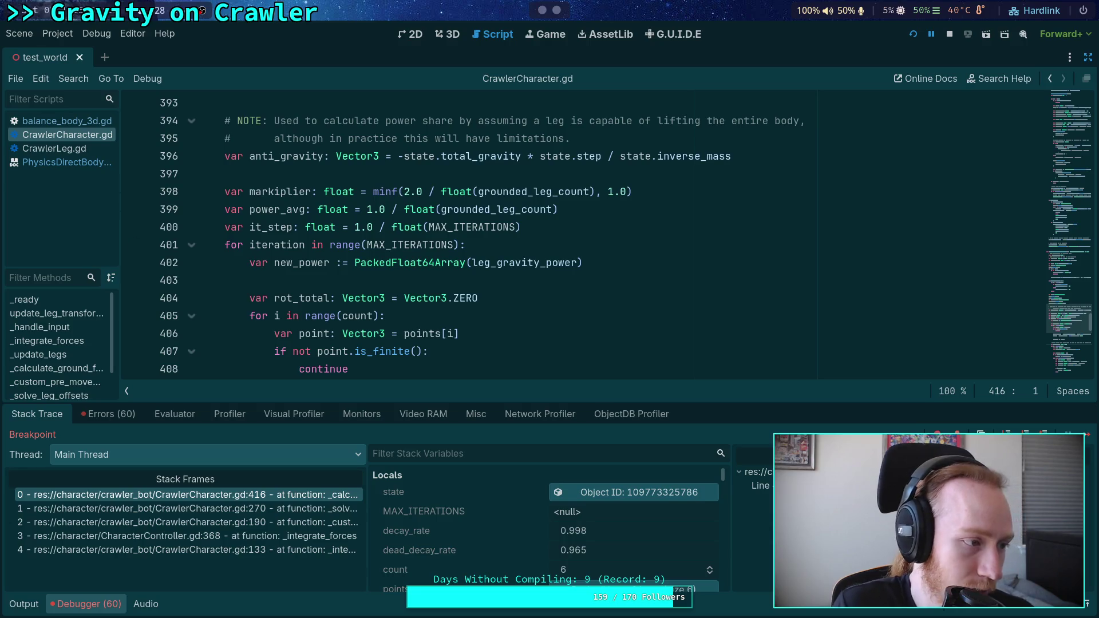
pyautogui.press('F12')
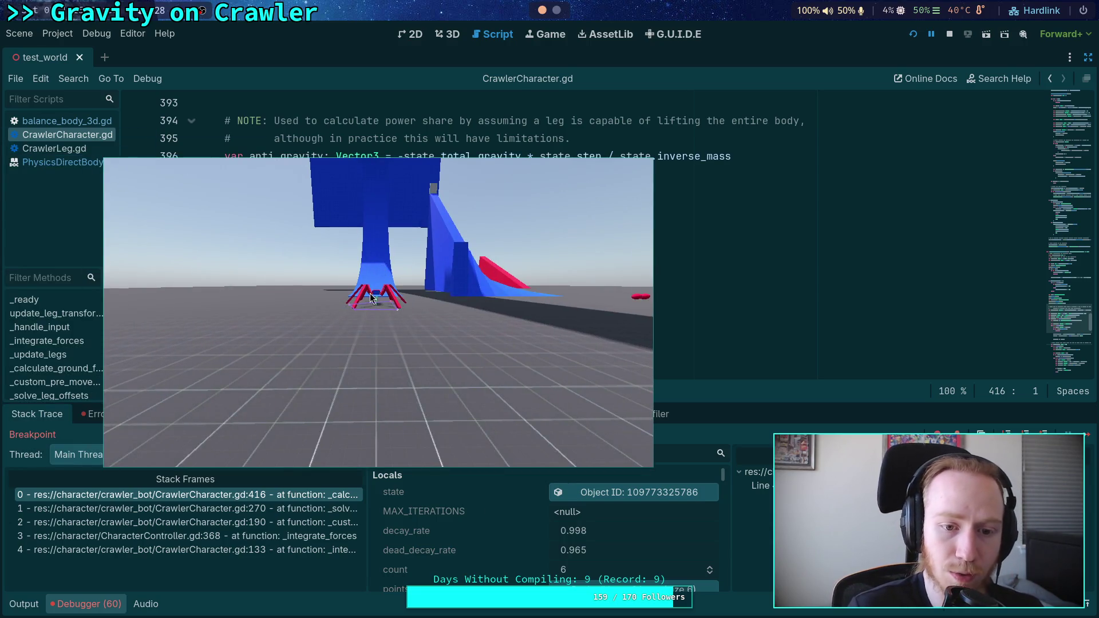
pyautogui.scroll(3, 464, 261)
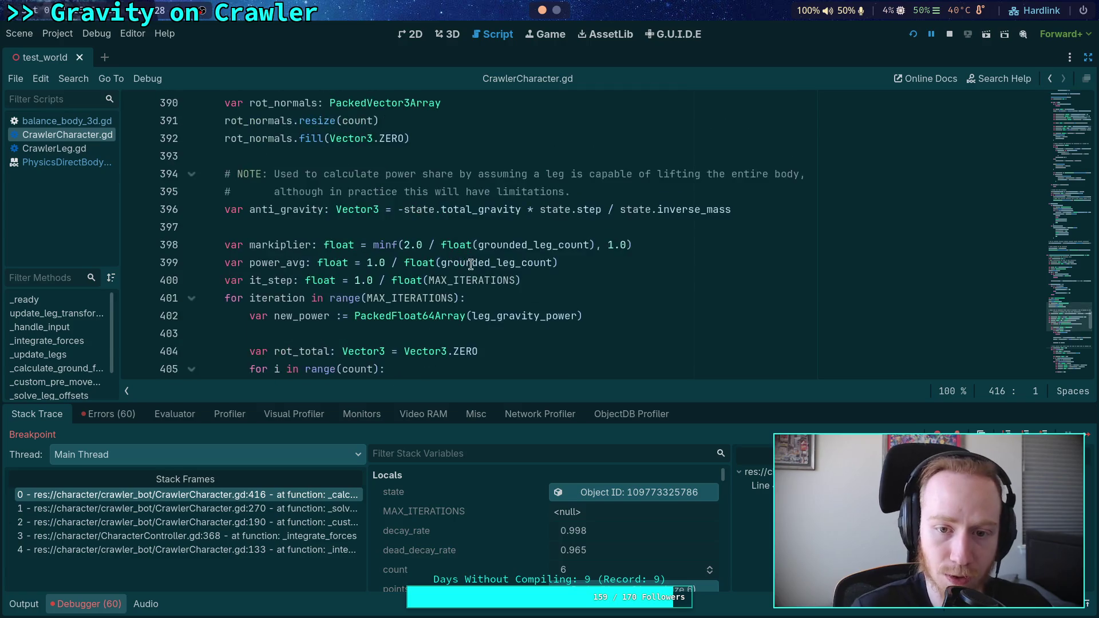
pyautogui.scroll(-2, 463, 261)
pyautogui.moveTo(511, 317)
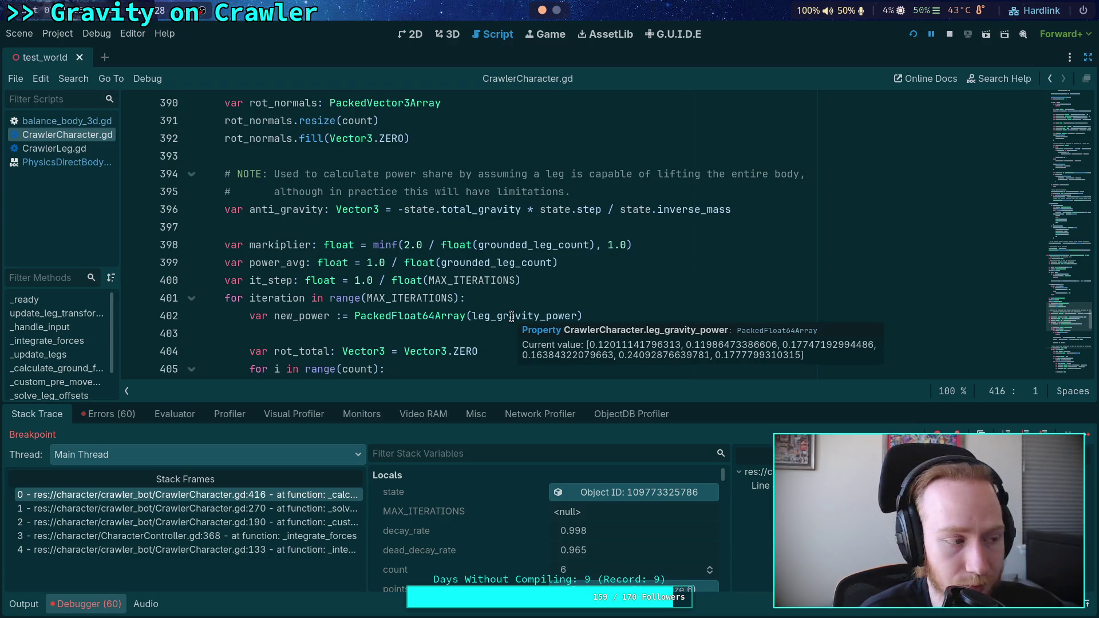
pyautogui.scroll(-7, 510, 258)
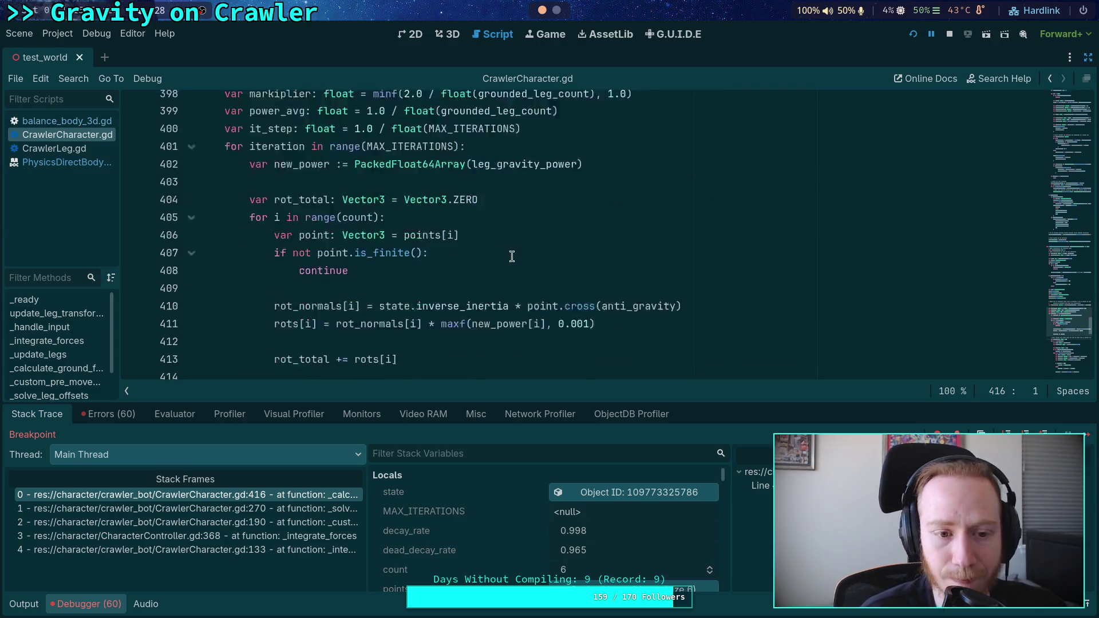
pyautogui.press('F10')
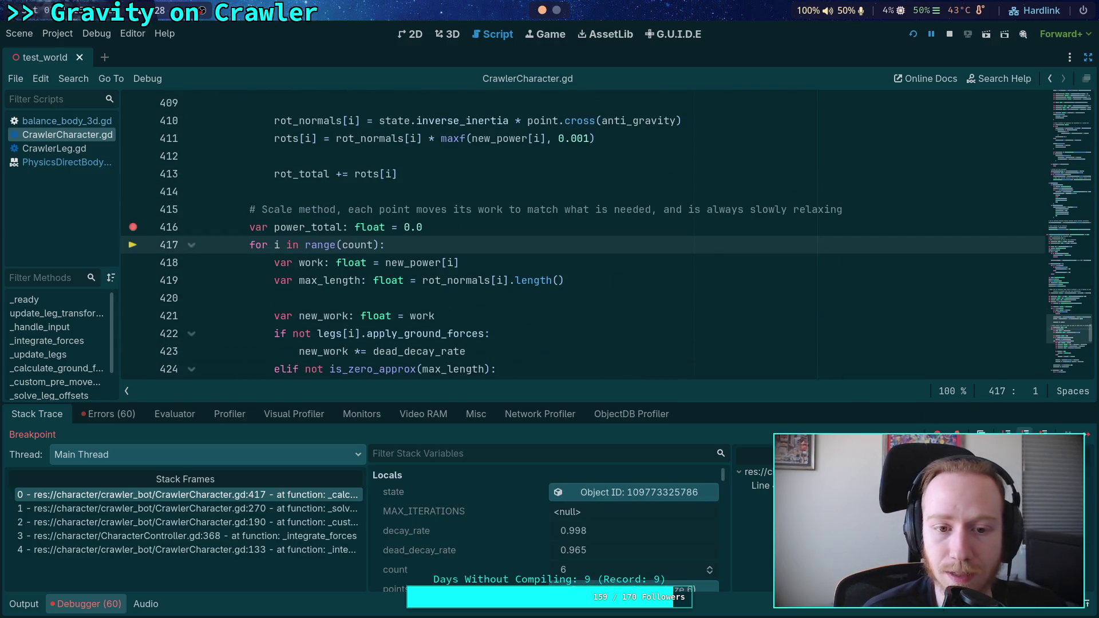
# Step to the new_work line and move the breakpoint from line 416 to 418. Resume until it hits
pyautogui.scroll(-4, 729, 312)
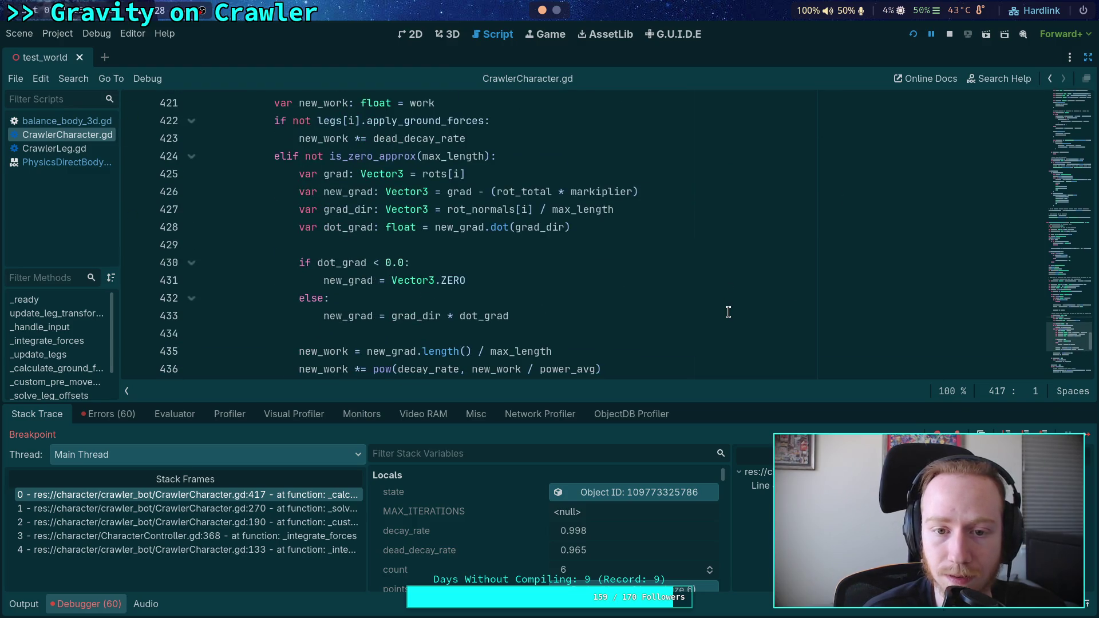
pyautogui.scroll(3, 728, 312)
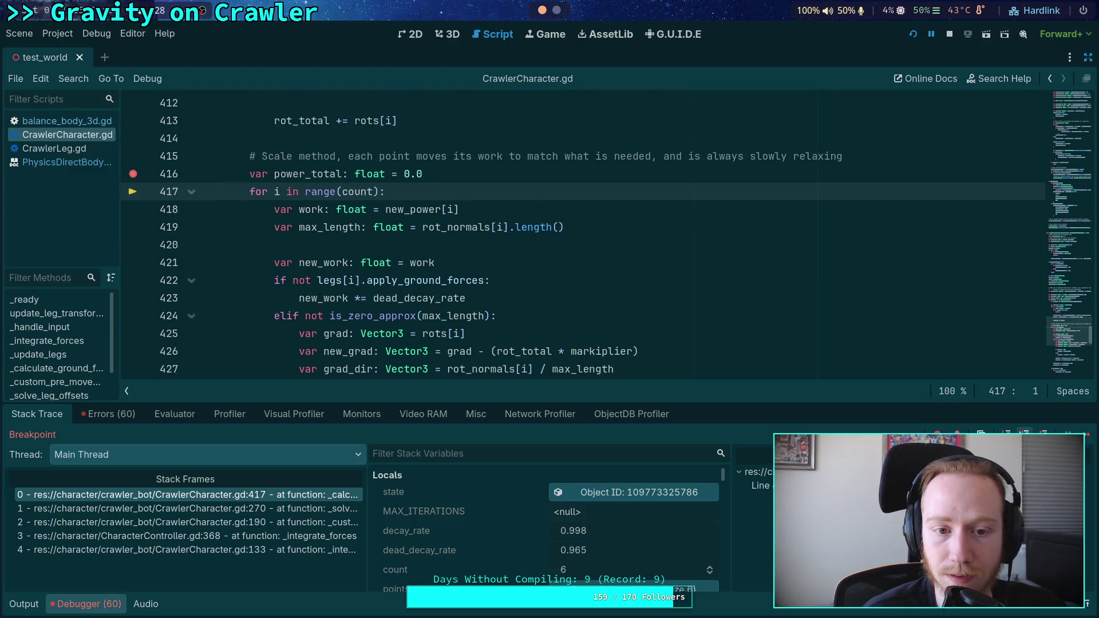
pyautogui.press('F10')
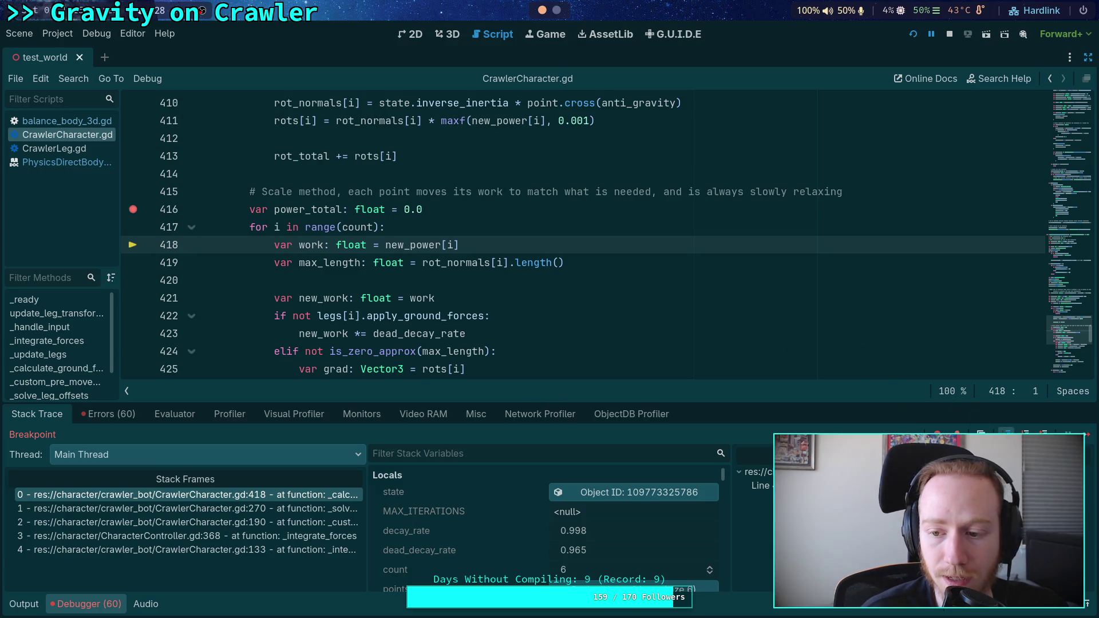
pyautogui.press('F10')
pyautogui.press('F10')
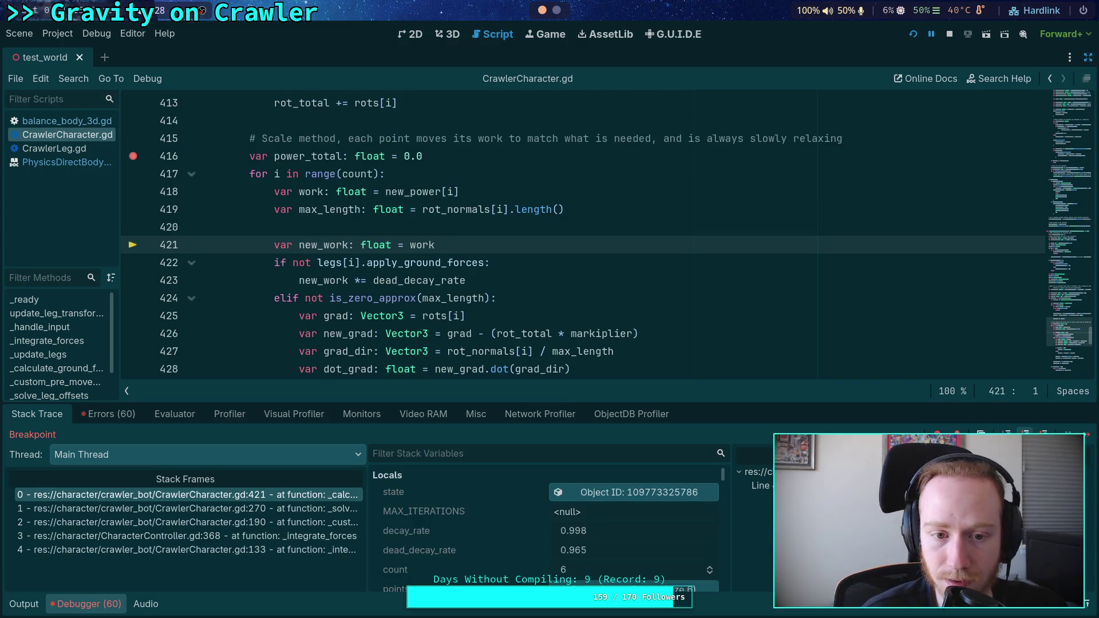
pyautogui.press('F10')
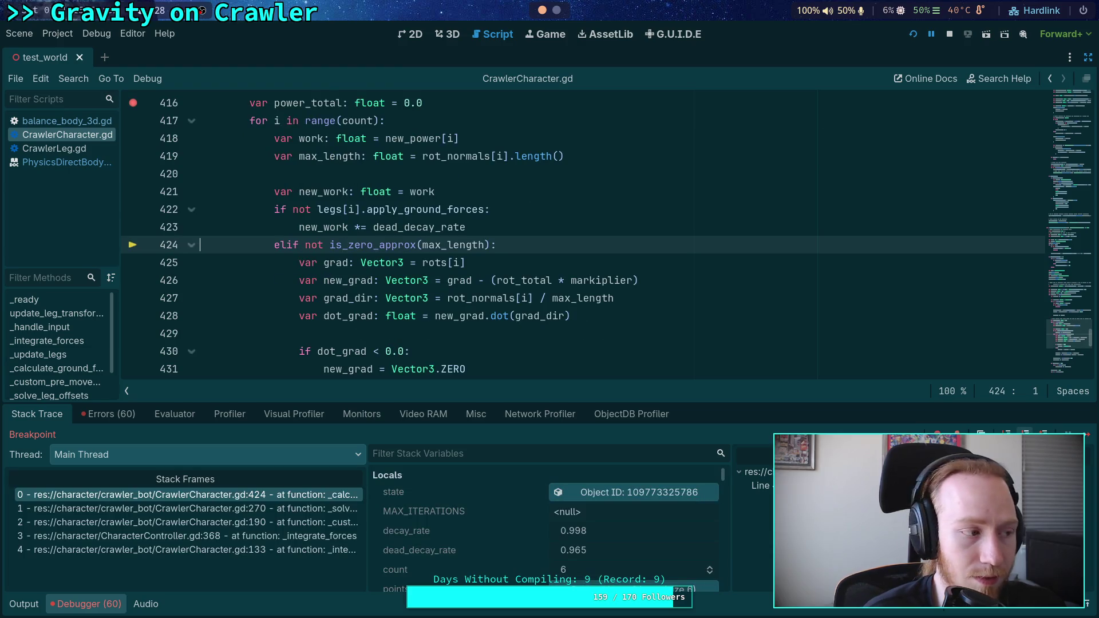
pyautogui.click(132, 139)
pyautogui.click(132, 103)
pyautogui.click(1089, 436)
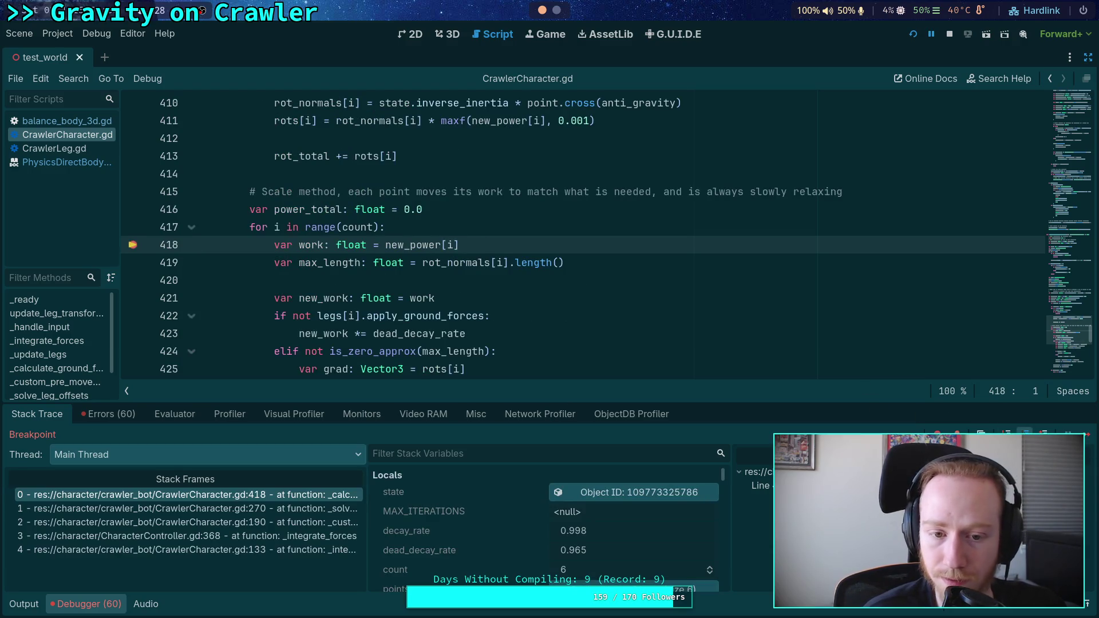
# Step through one loop pass, checking the dead decay and new_power values, into the next iteration
pyautogui.click(1024, 432)
pyautogui.click(1024, 432)
pyautogui.click(1024, 432)
pyautogui.click(1025, 432)
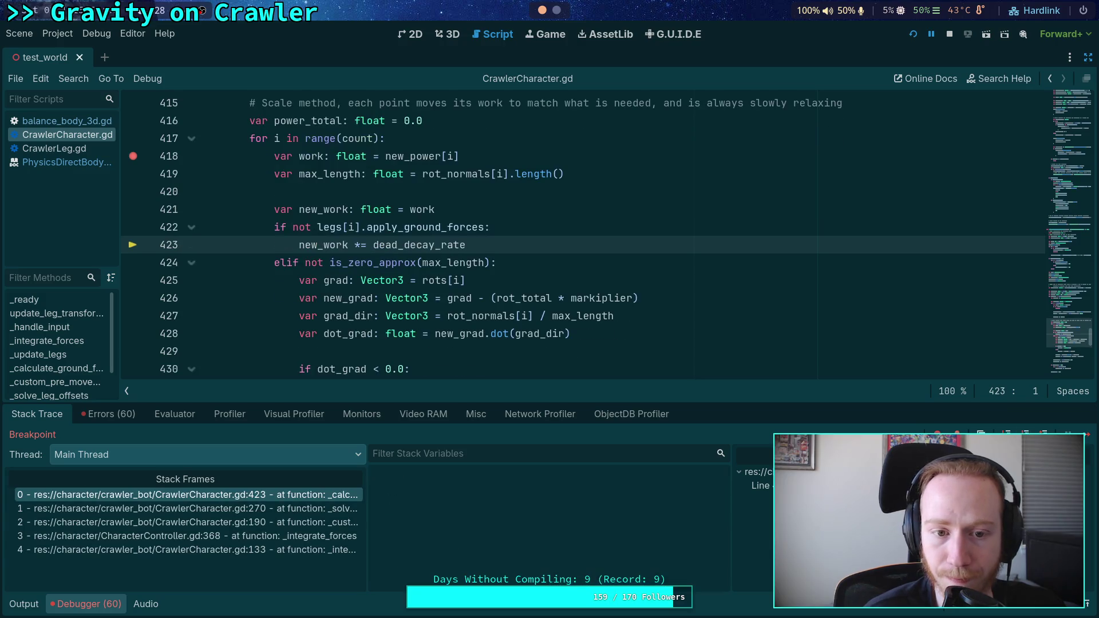
pyautogui.moveTo(332, 210)
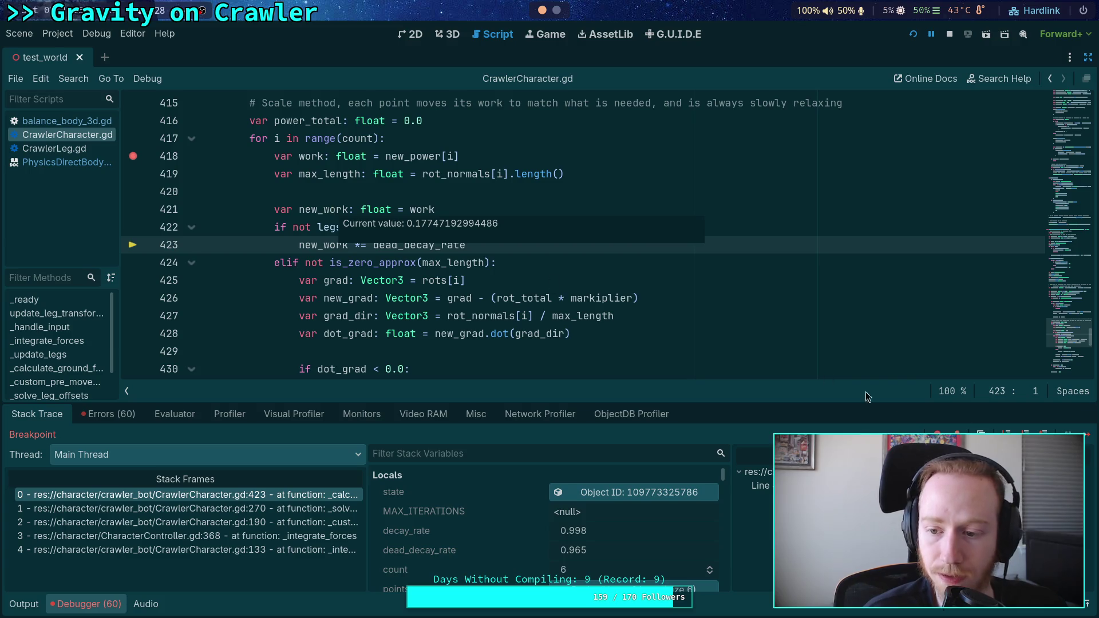
pyautogui.click(1025, 432)
pyautogui.scroll(4, 324, 186)
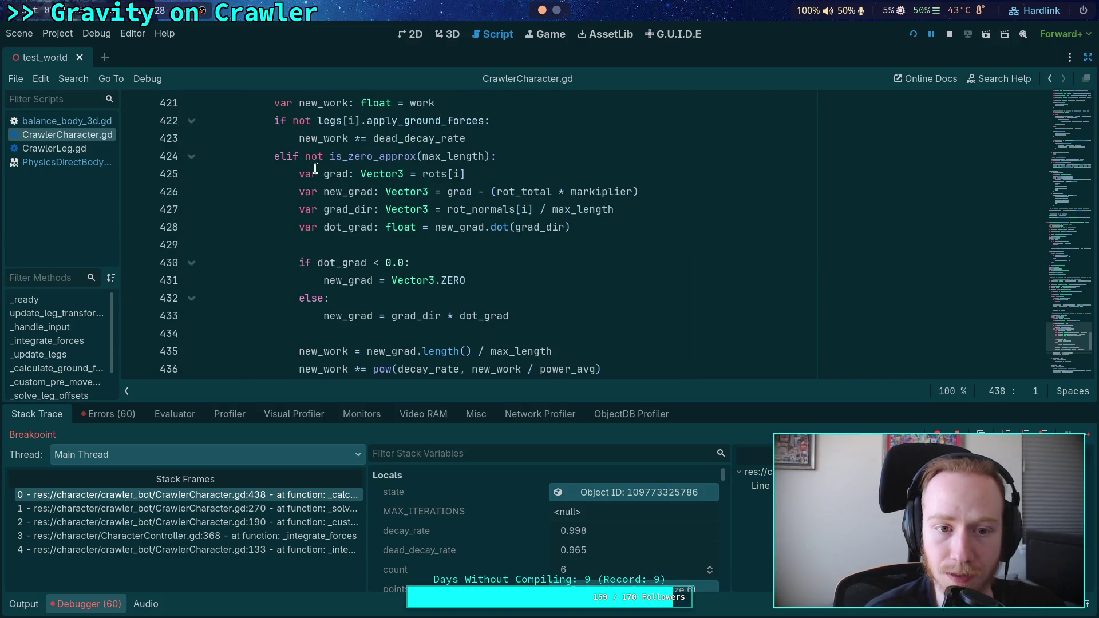
pyautogui.moveTo(315, 193)
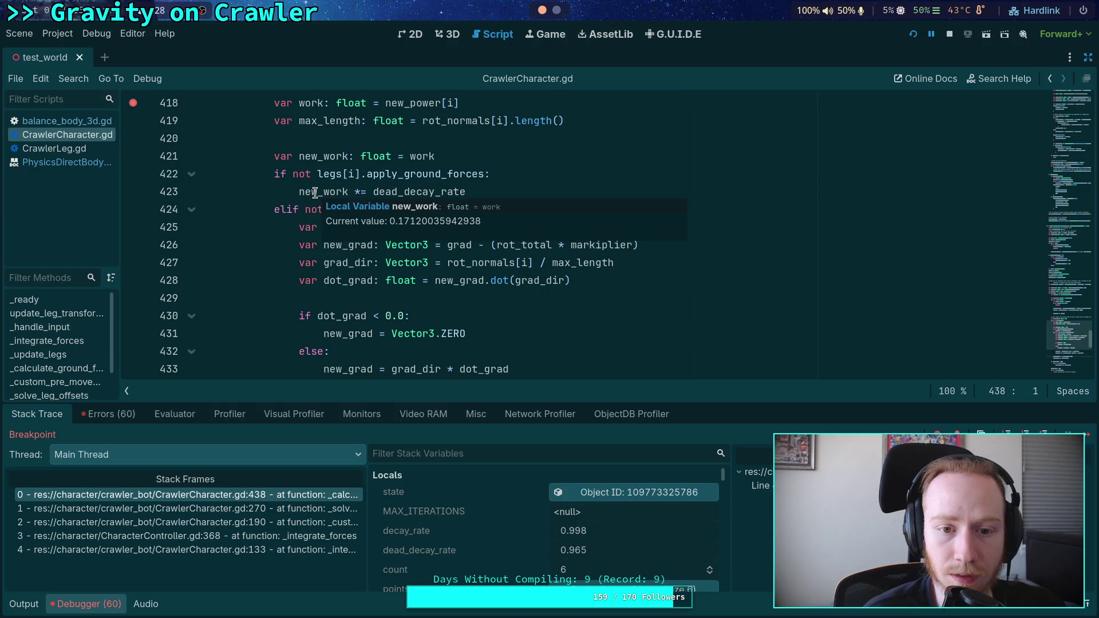
pyautogui.scroll(-4, 315, 193)
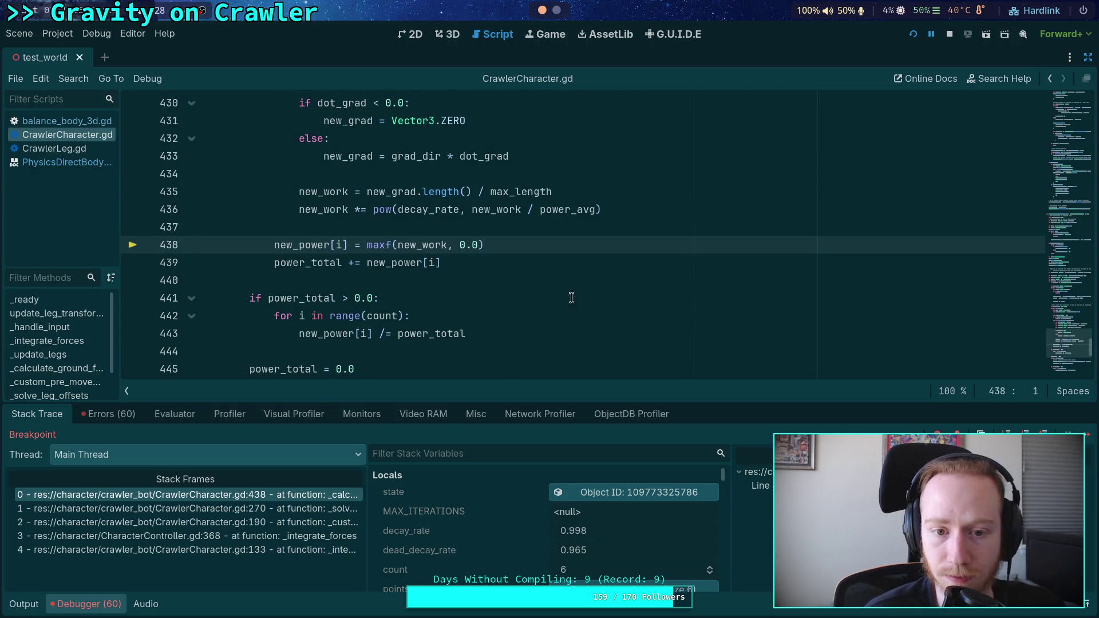
pyautogui.click(1025, 432)
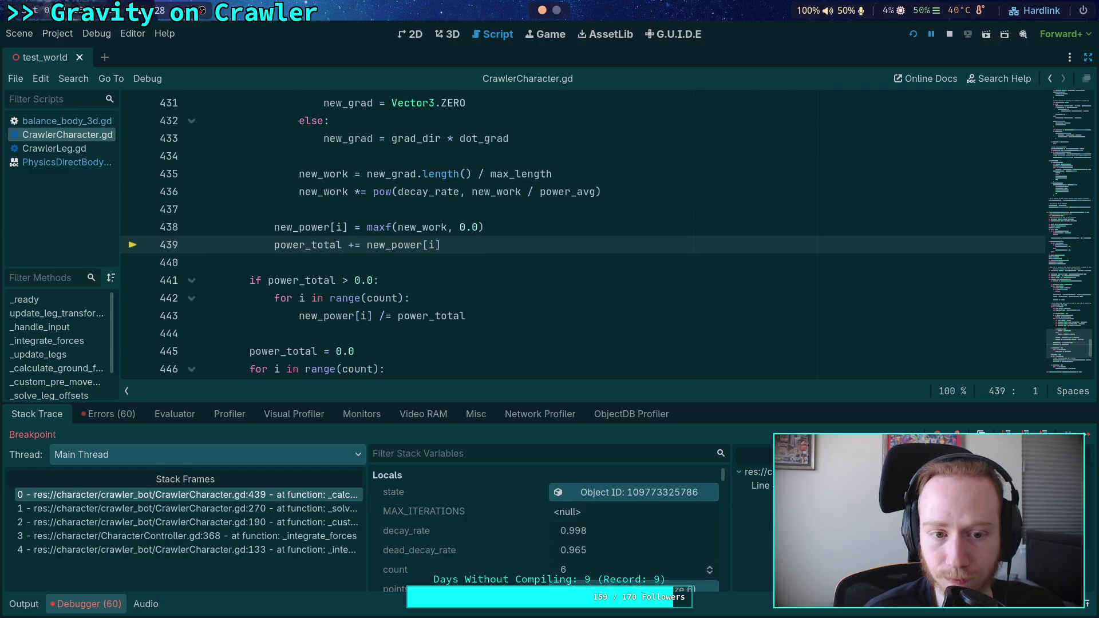
pyautogui.click(1025, 432)
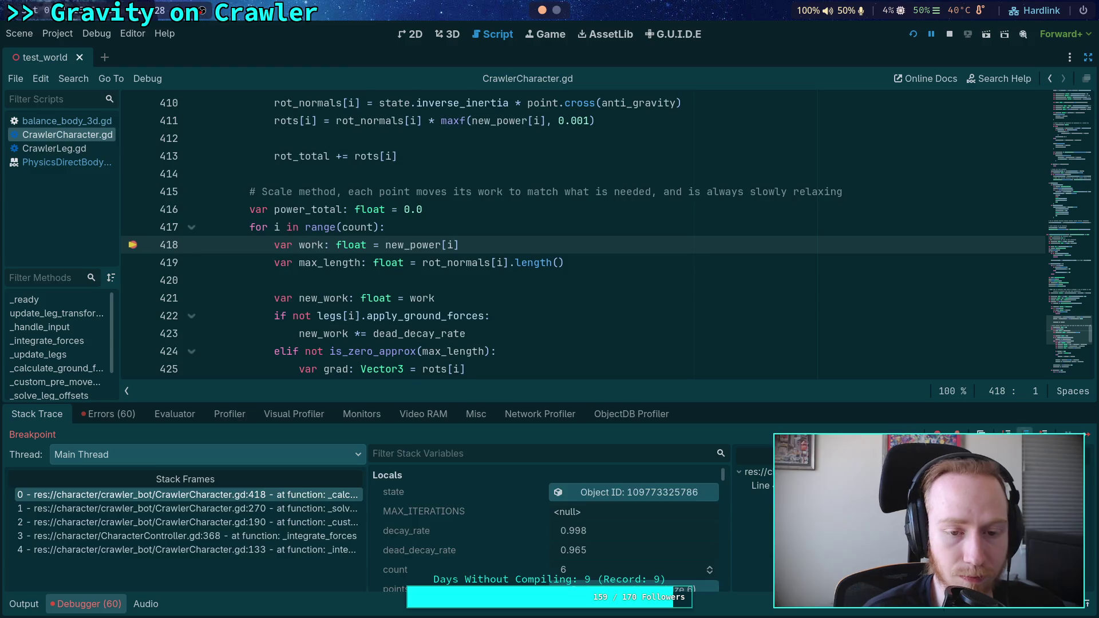
pyautogui.click(1025, 432)
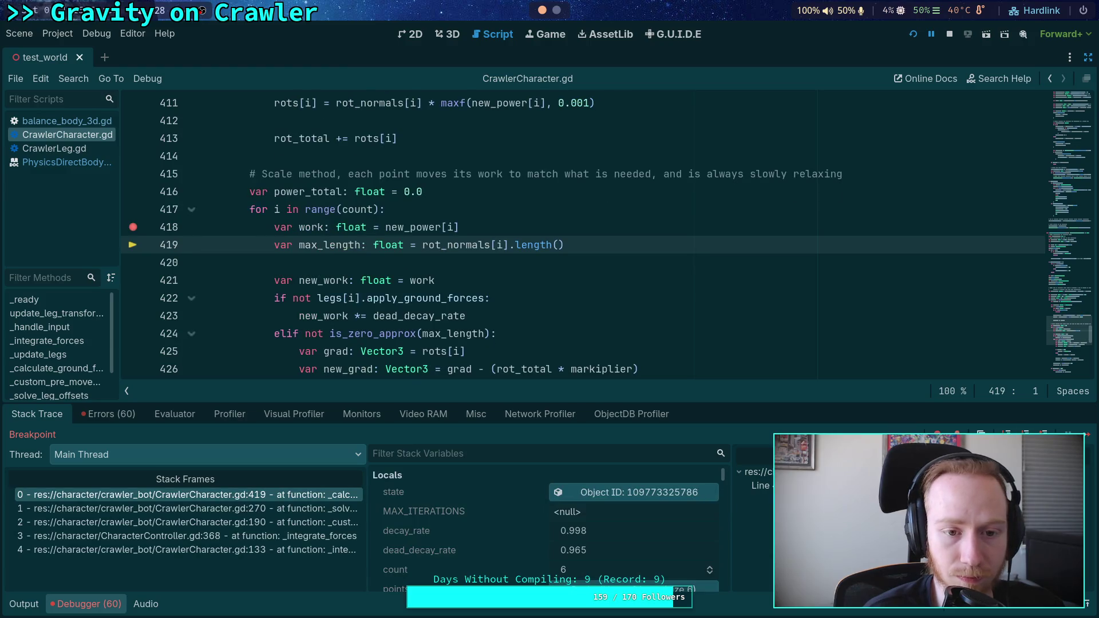
# Resume to line 418 and step past the new_power assignment at line 439, reading values 0.12–0.24
pyautogui.click(1087, 436)
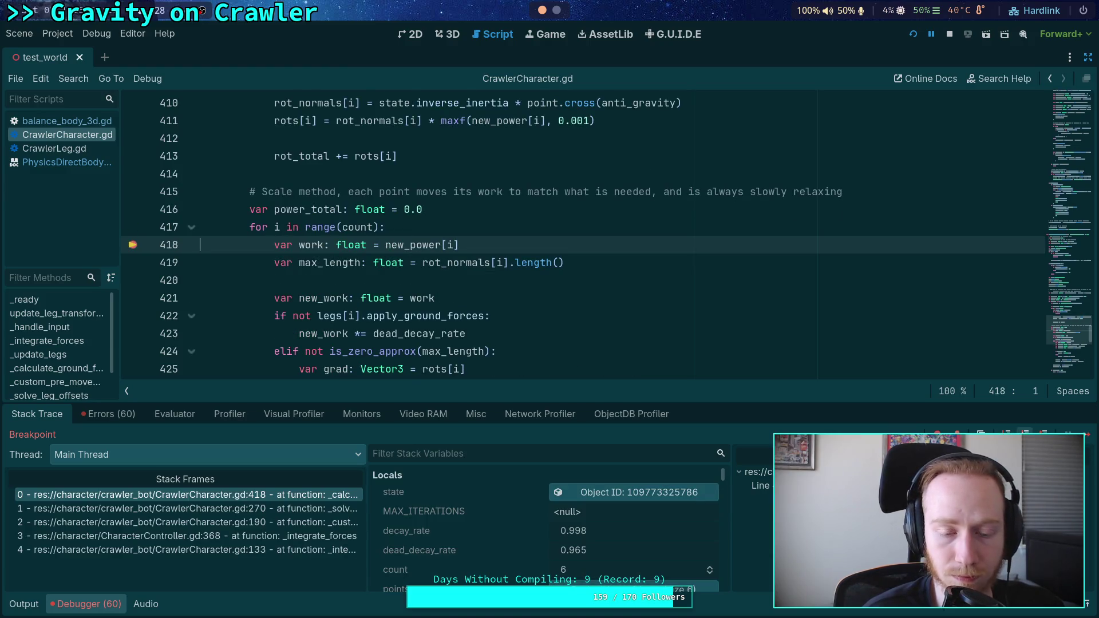
pyautogui.click(1025, 432)
pyautogui.press('F10')
pyautogui.press('F10')
pyautogui.press('F10')
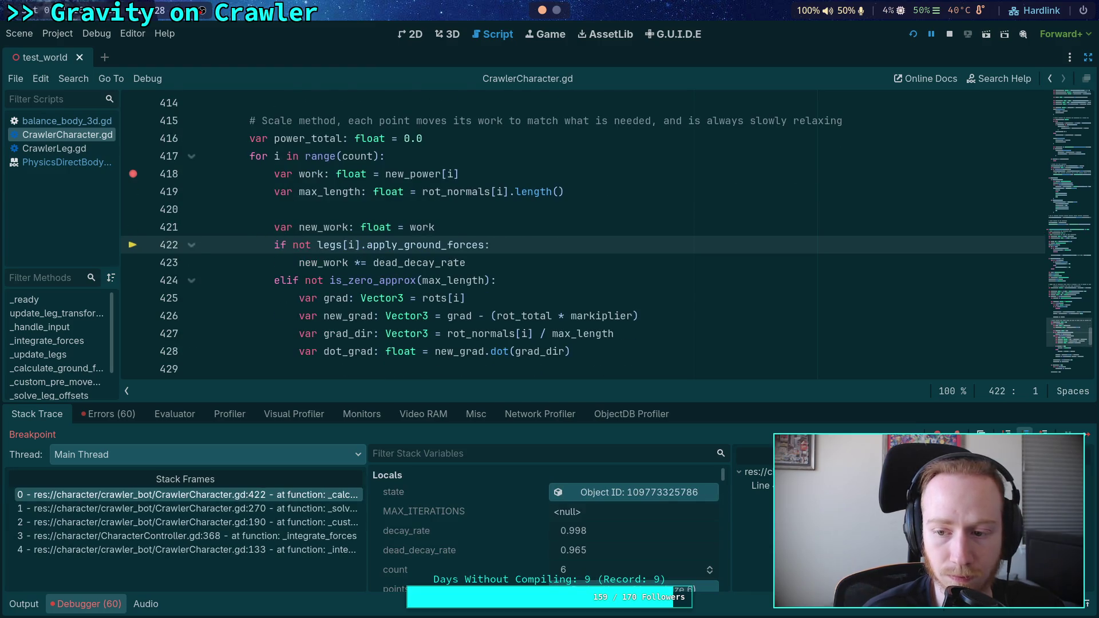
pyautogui.moveTo(309, 211)
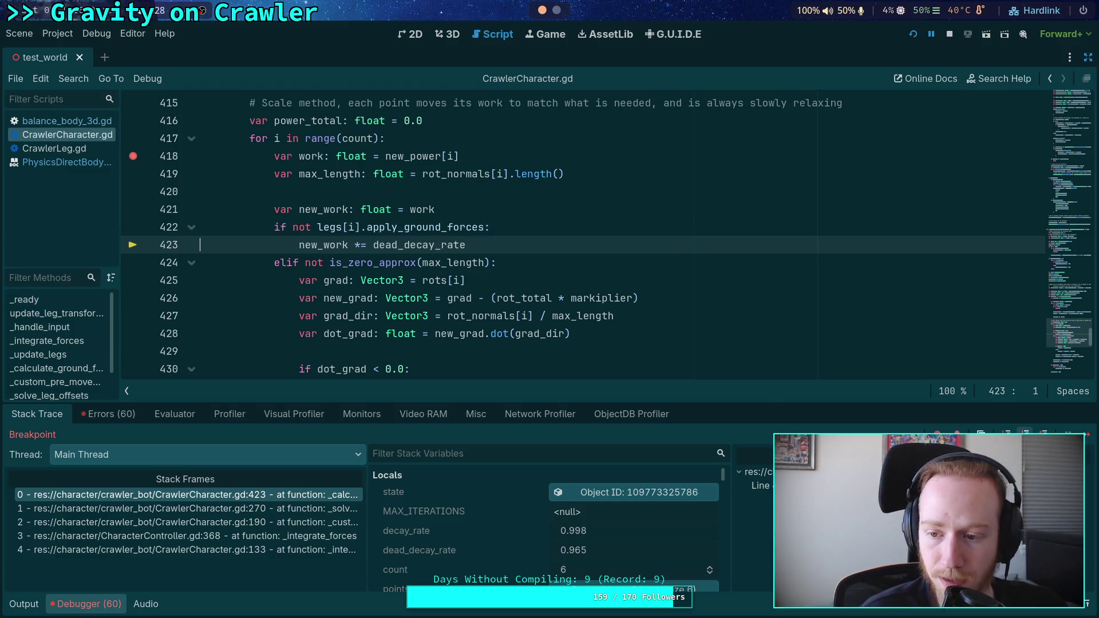
pyautogui.press('F10')
pyautogui.scroll(5, 265, 188)
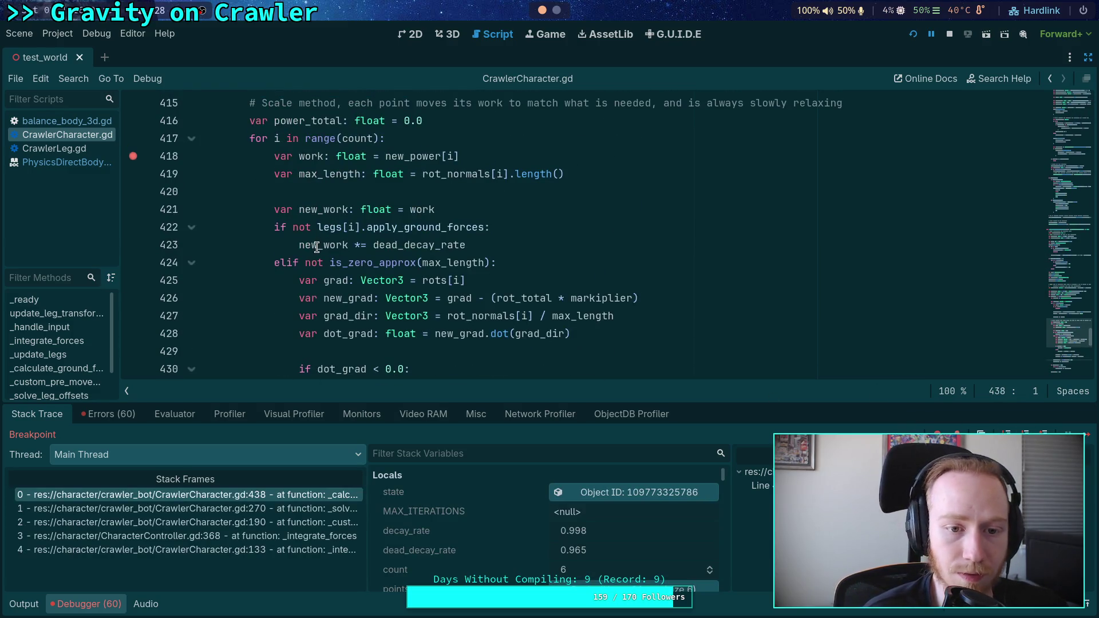
pyautogui.moveTo(317, 247)
pyautogui.scroll(-5, 530, 302)
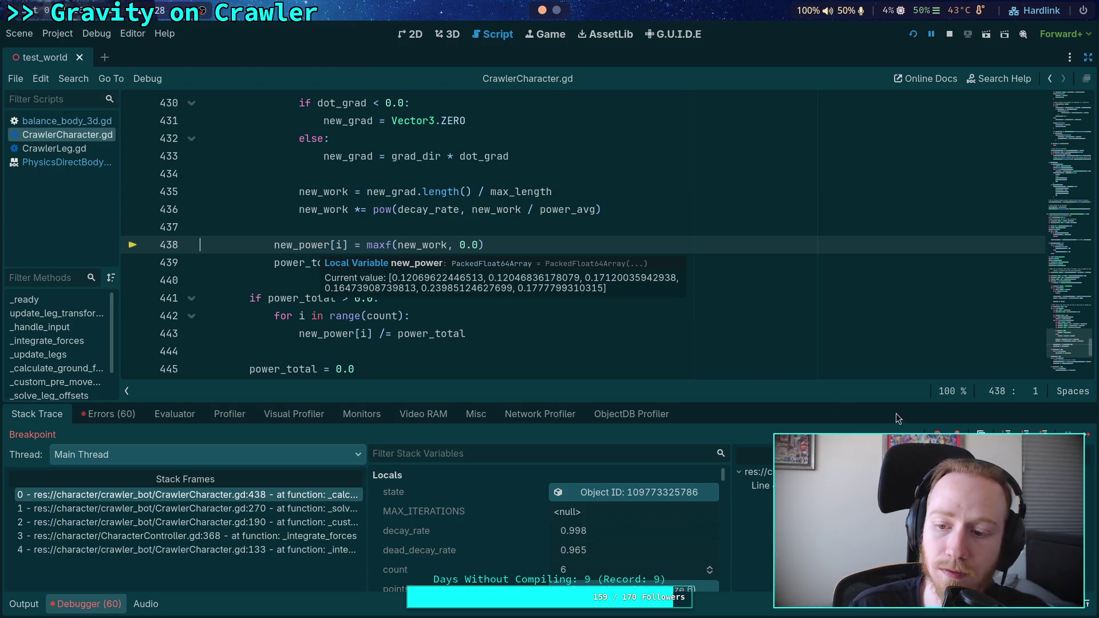
pyautogui.press('F10')
pyautogui.moveTo(312, 278)
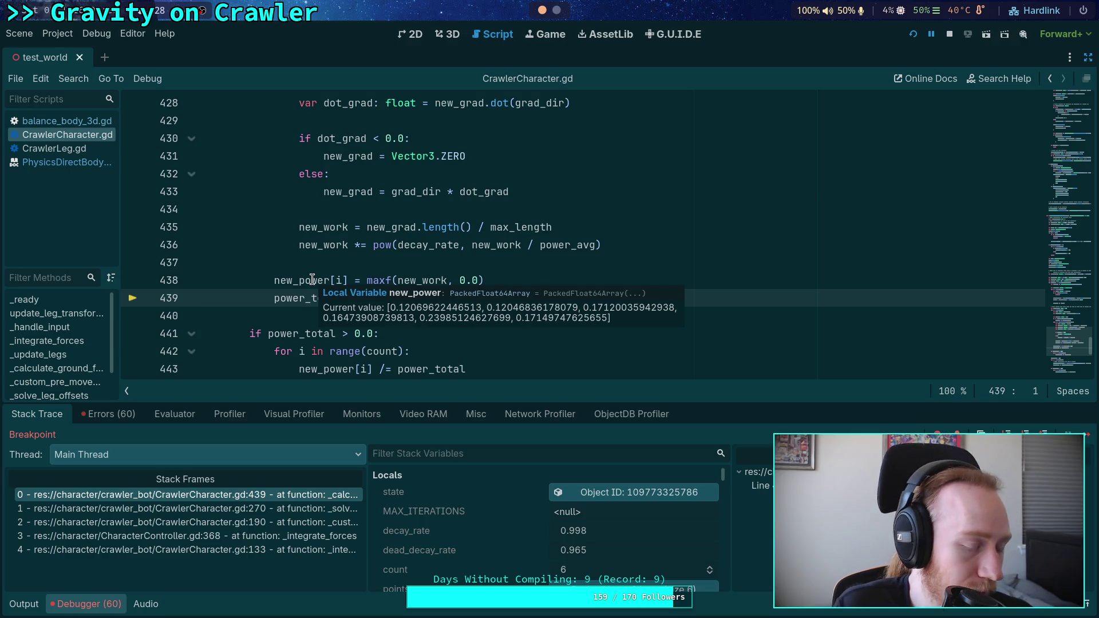
# Stop the debug session, glance at the Python REPL, and return to the script editor
pyautogui.press('F8')
pyautogui.press('super+4')
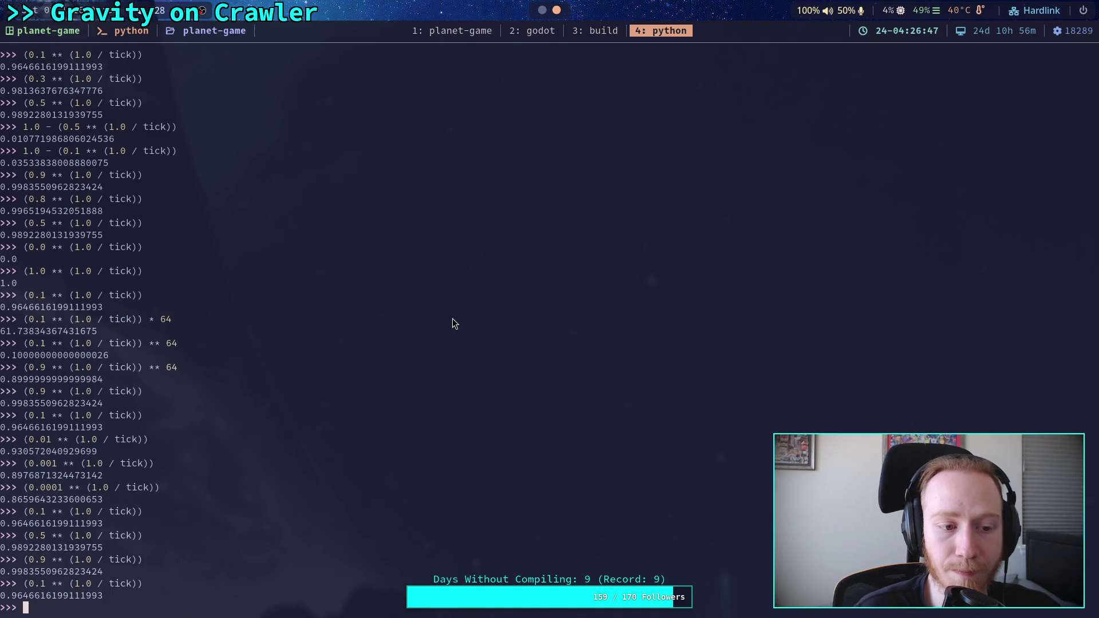
pyautogui.click(542, 12)
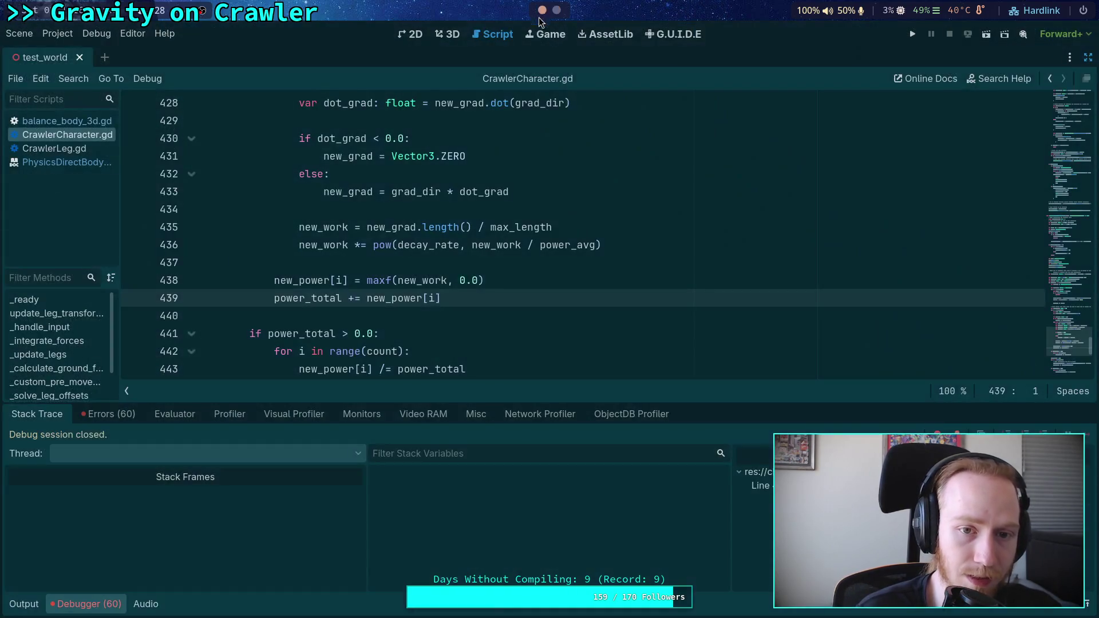
# Scroll up to read decay_rate = pow(0.9, state.step), then switch to the Python REPL
pyautogui.scroll(14, 312, 378)
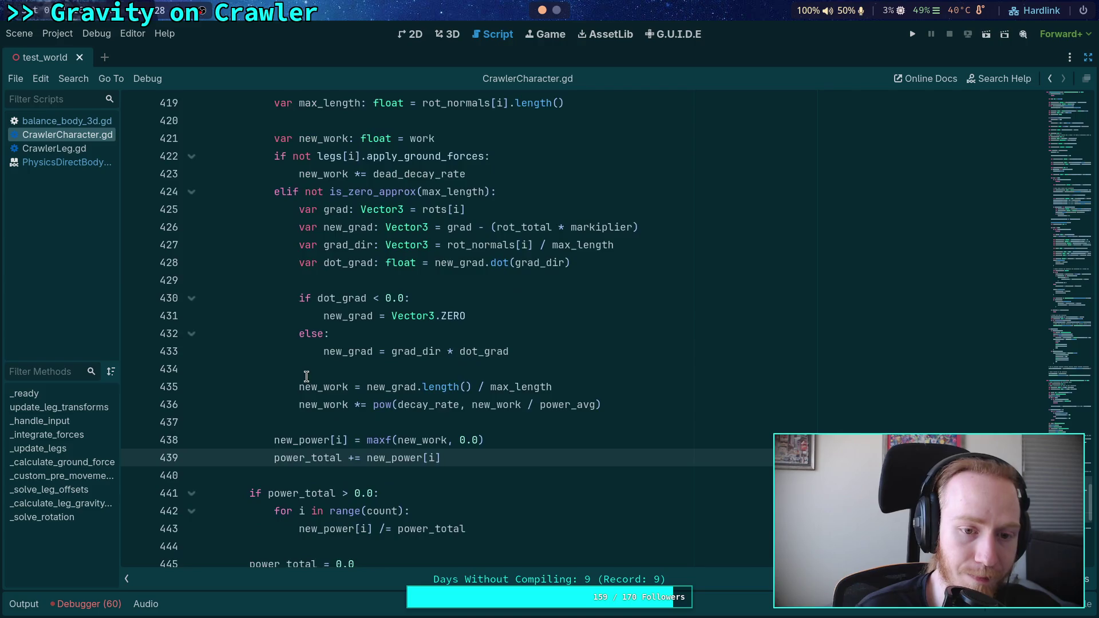
pyautogui.scroll(8, 311, 374)
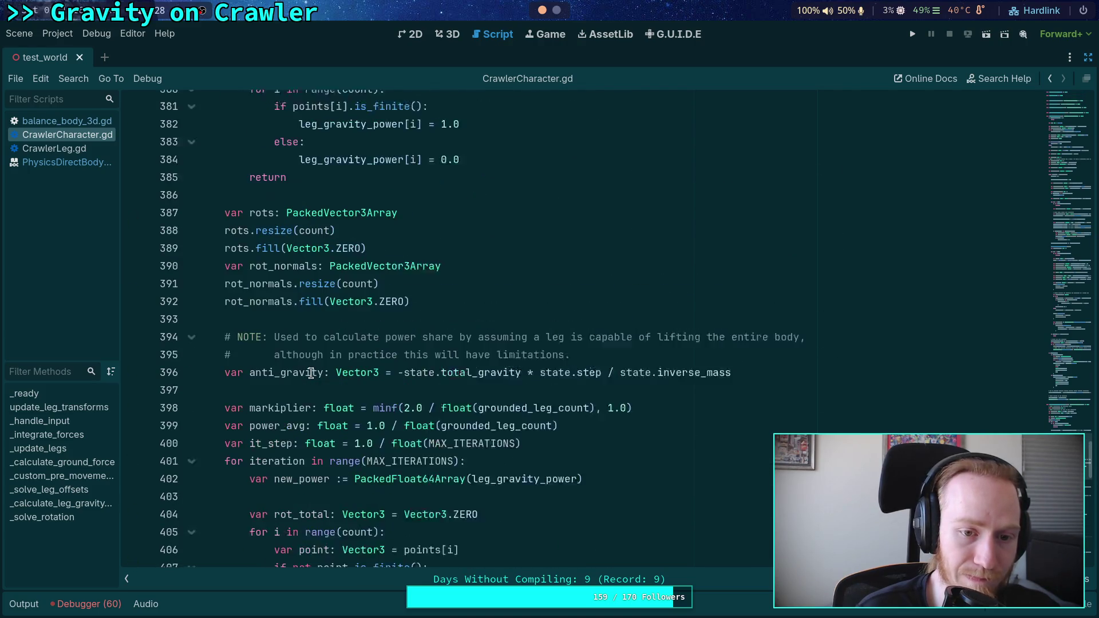
pyautogui.scroll(2, 269, 349)
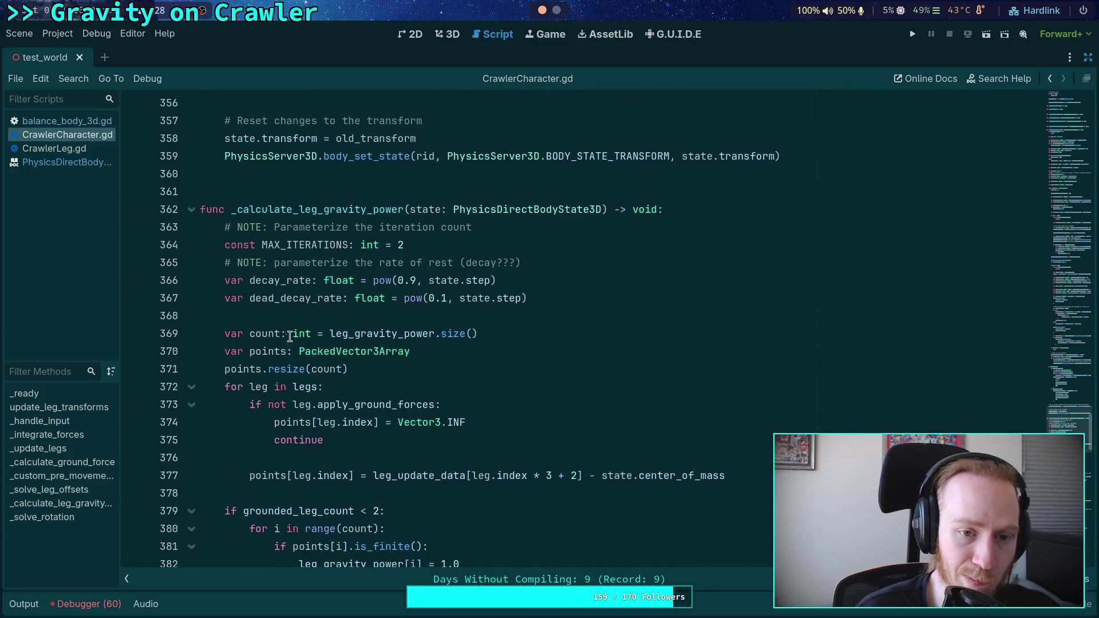
pyautogui.click(556, 11)
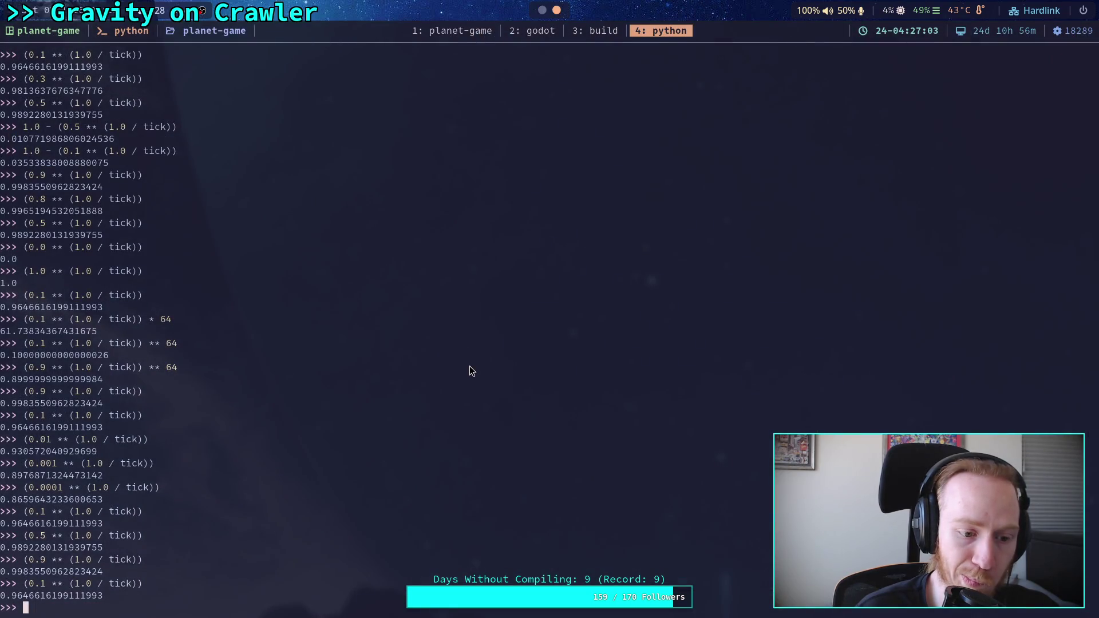
# Edit the recalled exponent line to evaluate 0.1 ** (1.0 / 5.0), giving 0.6310
pyautogui.press('Up')
pyautogui.press('Left')
pyautogui.press('Left')
pyautogui.press('Left')
pyautogui.press('Left')
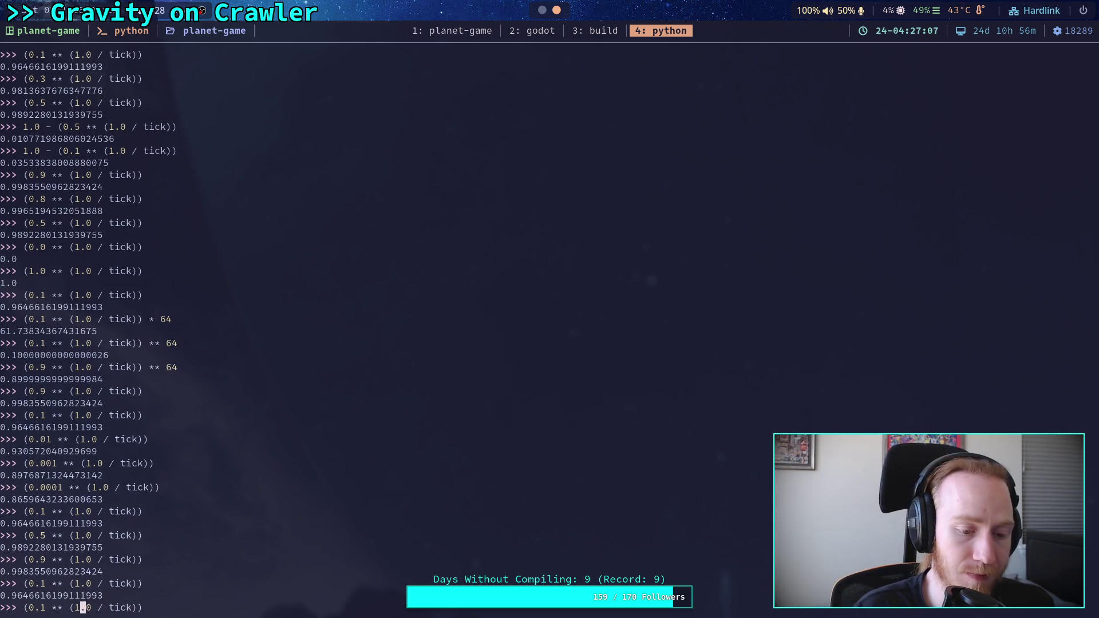
pyautogui.hotkey('ctrl', 'Right')
pyautogui.hotkey('ctrl', 'Right')
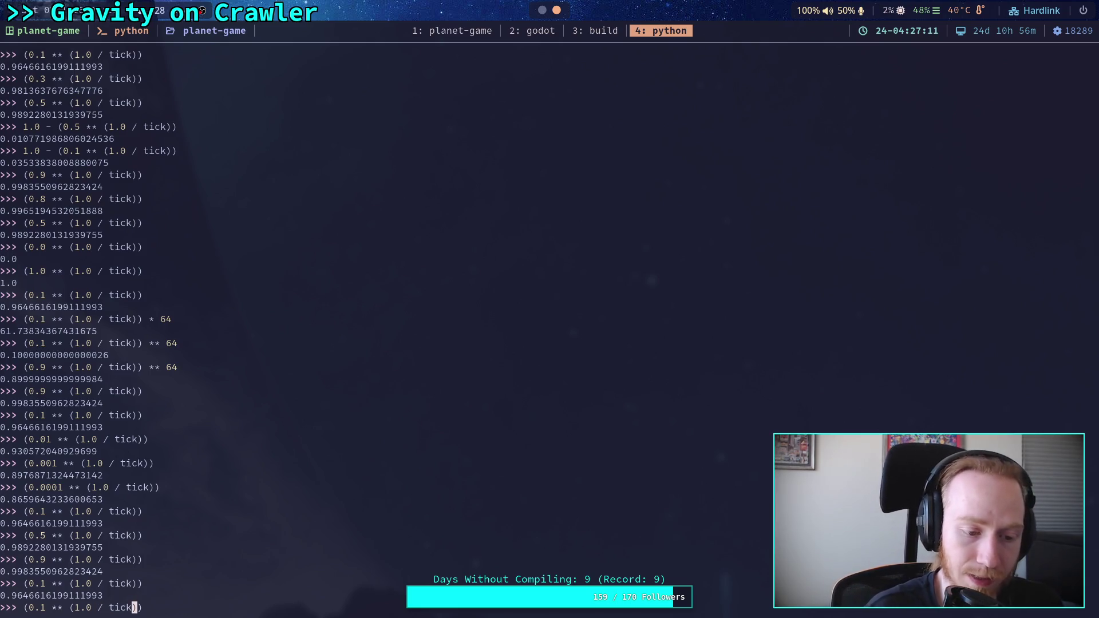
pyautogui.press('BackSpace')
pyautogui.press('BackSpace')
pyautogui.press('BackSpace')
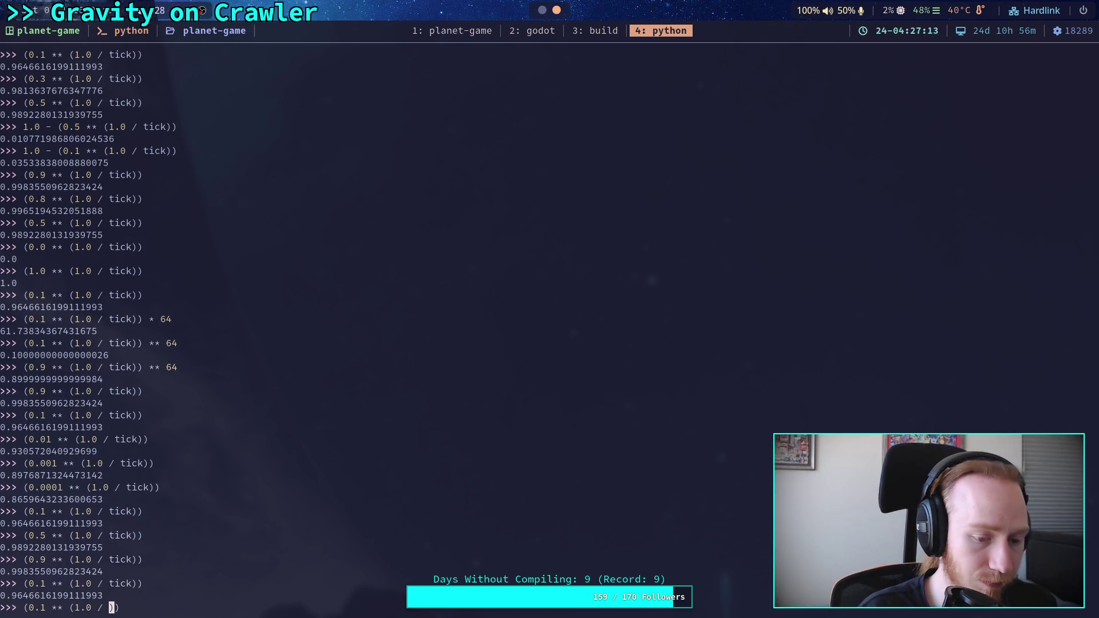
pyautogui.write('3.0')
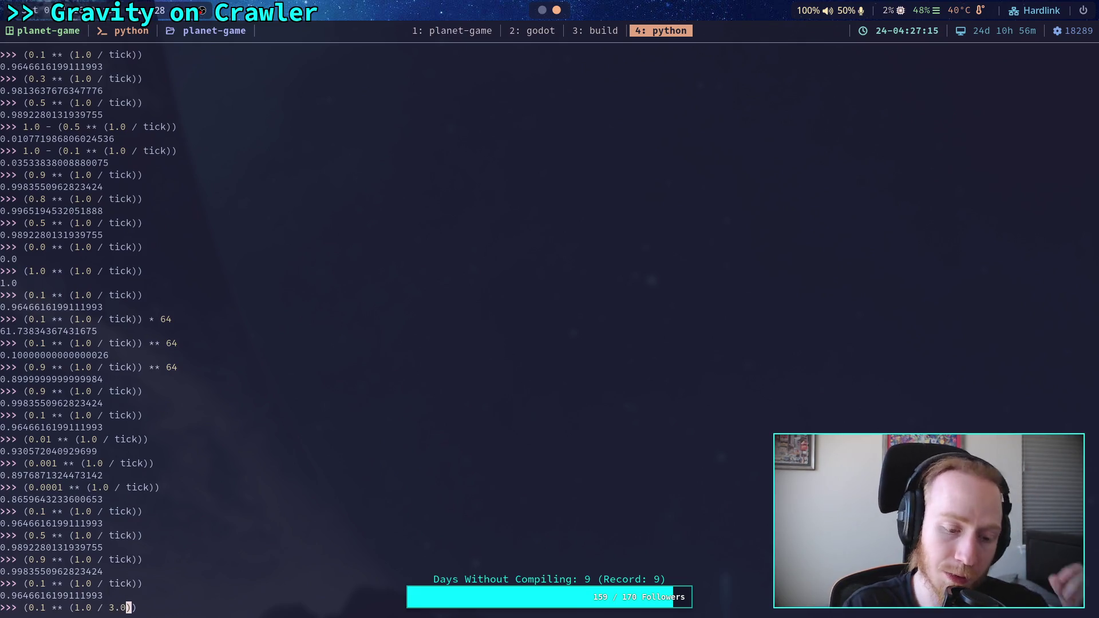
pyautogui.press('Left')
pyautogui.press('Left')
pyautogui.press('BackSpace')
pyautogui.write('5')
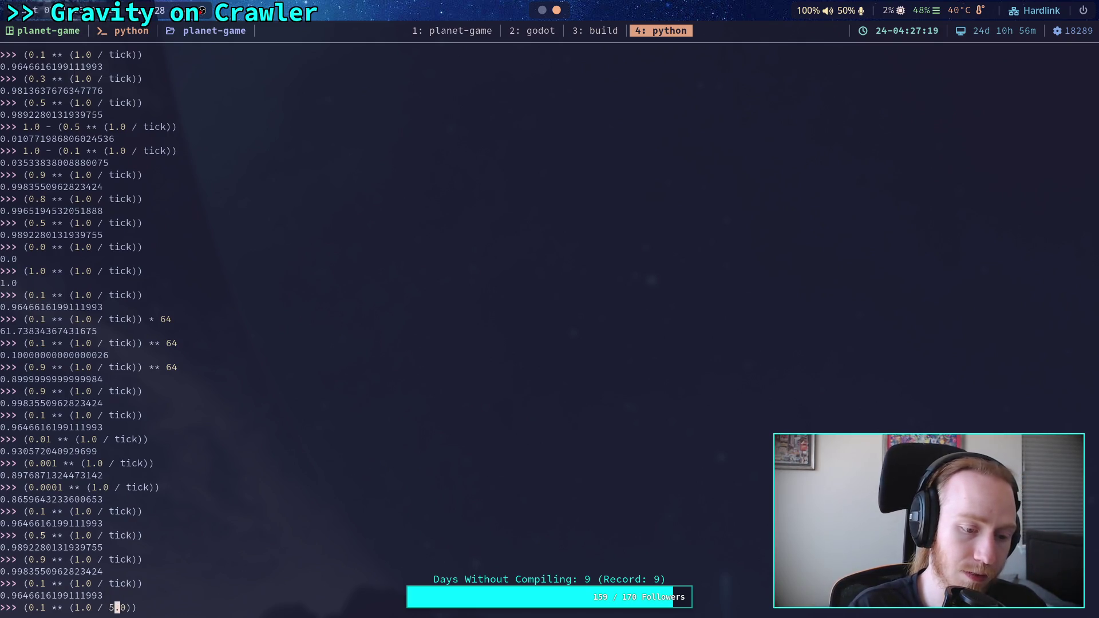
pyautogui.press('Return')
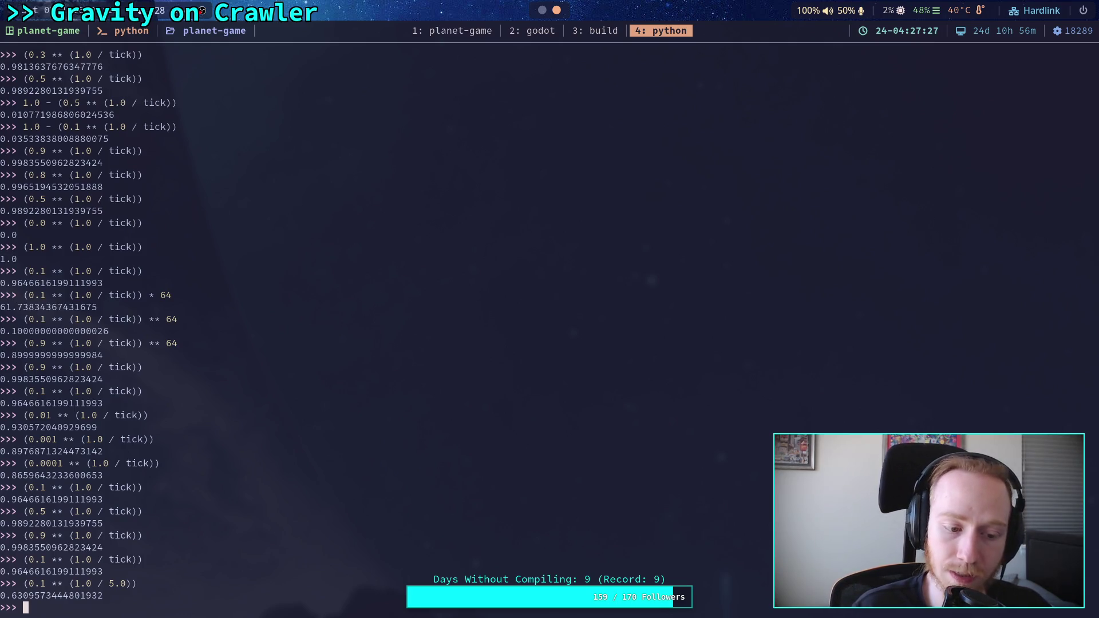
# Browse the history, then replace the line with 5/64 and evaluate it to 0.078125
pyautogui.press('Up')
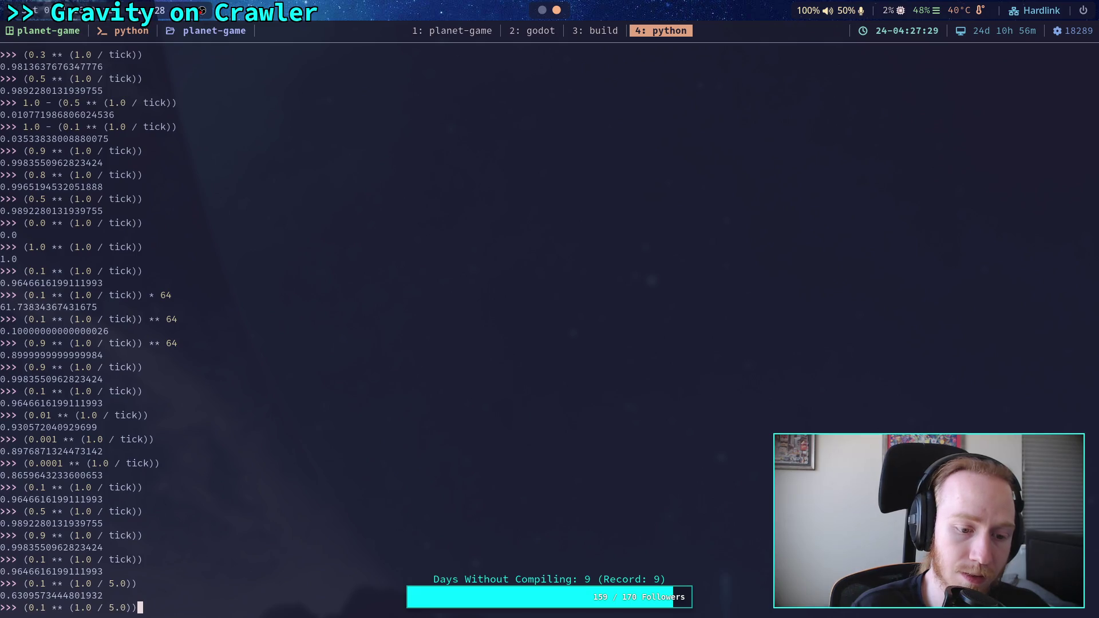
pyautogui.press('Up')
pyautogui.press('Down')
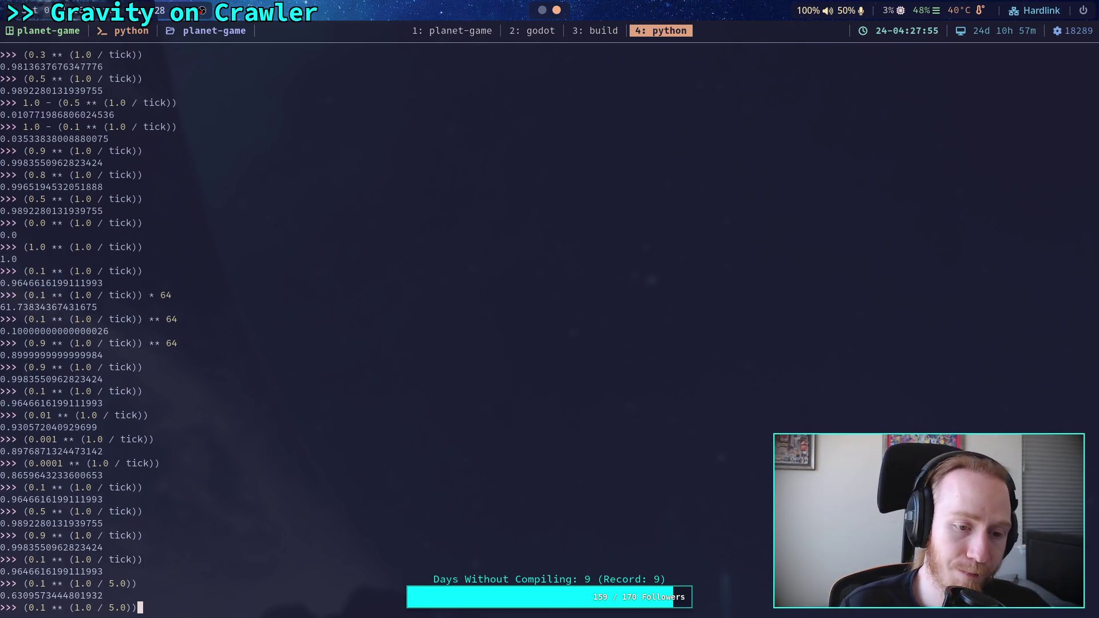
pyautogui.press('BackSpace')
pyautogui.press('BackSpace')
pyautogui.press('BackSpace')
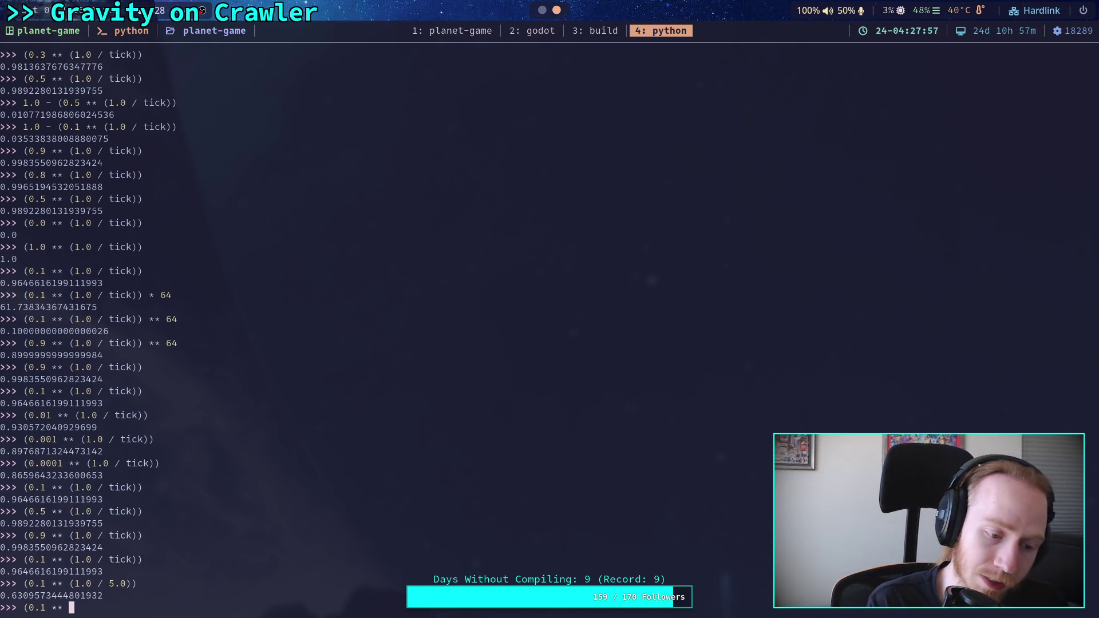
pyautogui.write('5/64')
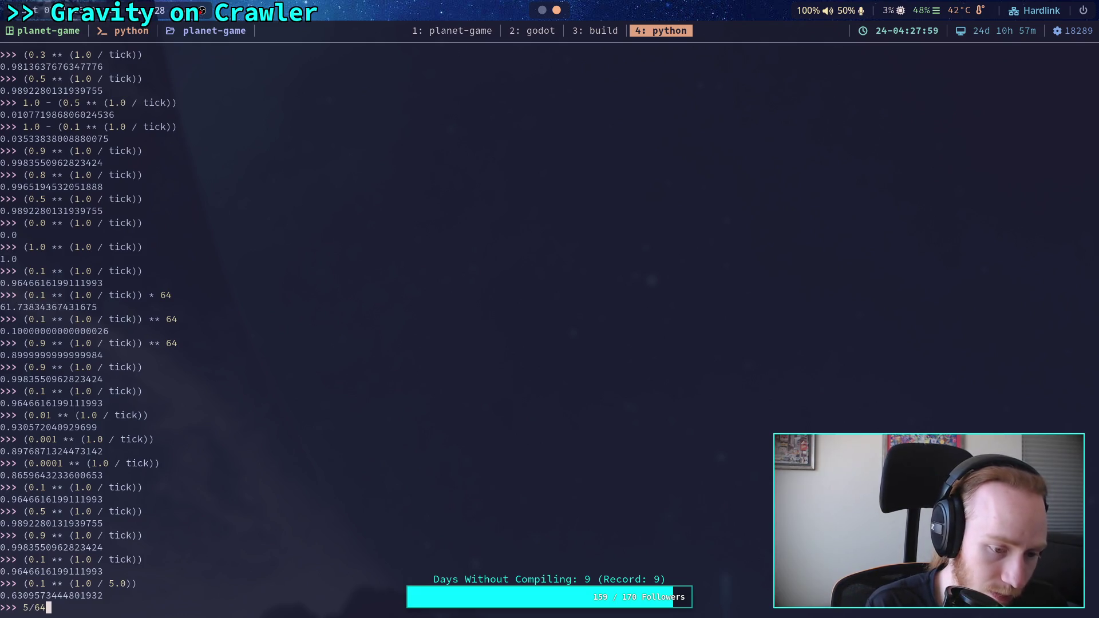
pyautogui.press('Return')
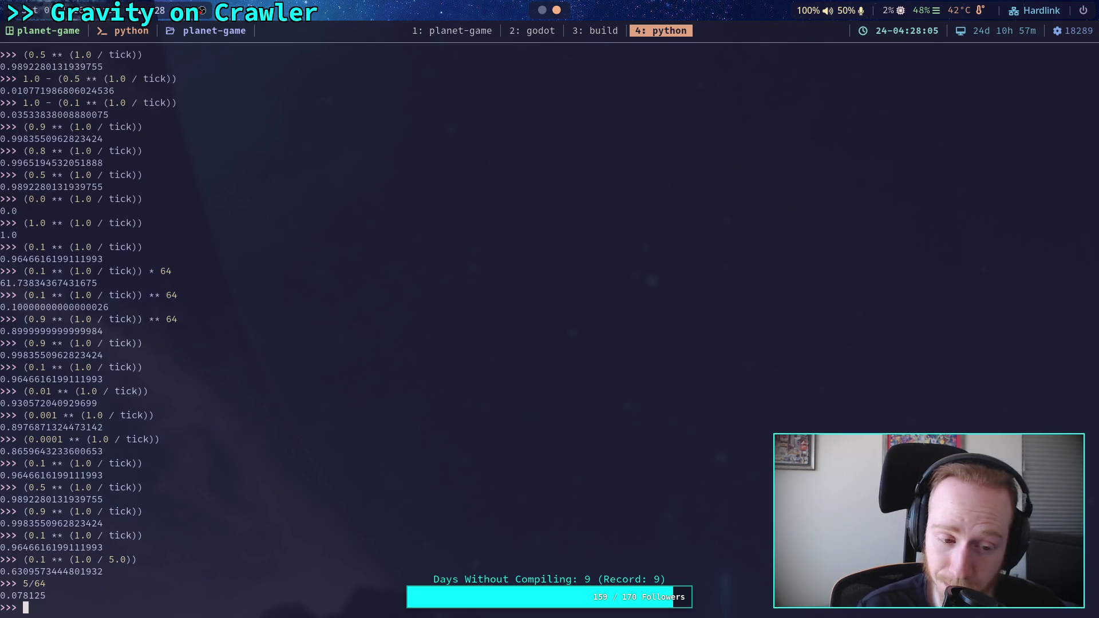
pyautogui.press('Up')
pyautogui.press('Up')
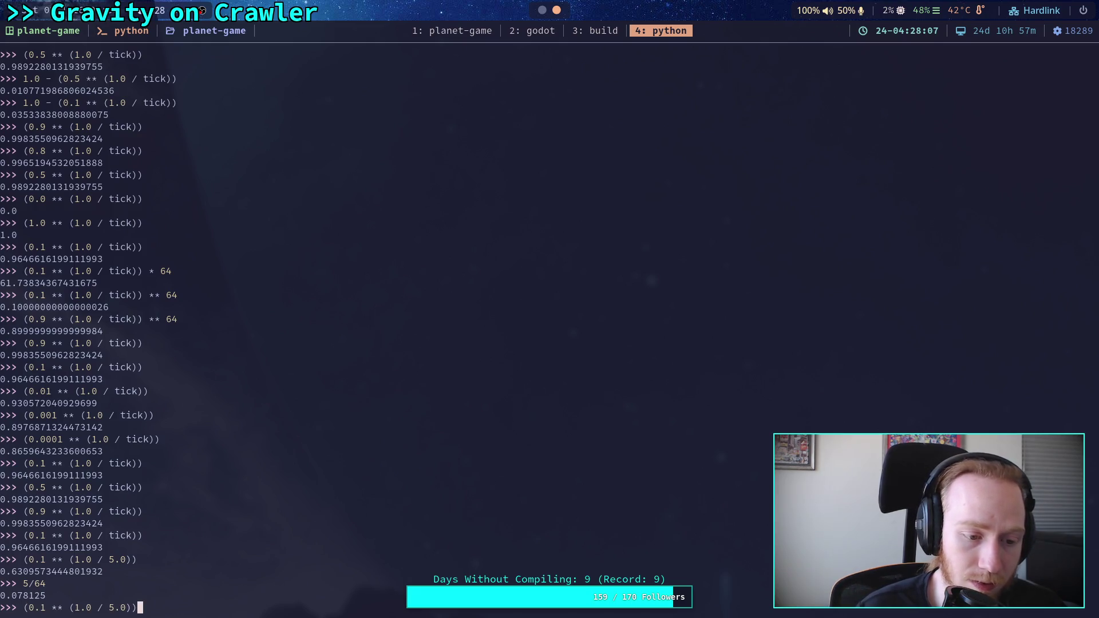
# Evaluate 0.1 ** (5.0 / tick), then the same expression raised to the power 5
pyautogui.press('Up')
pyautogui.press('Left')
pyautogui.press('Left')
pyautogui.press('Left')
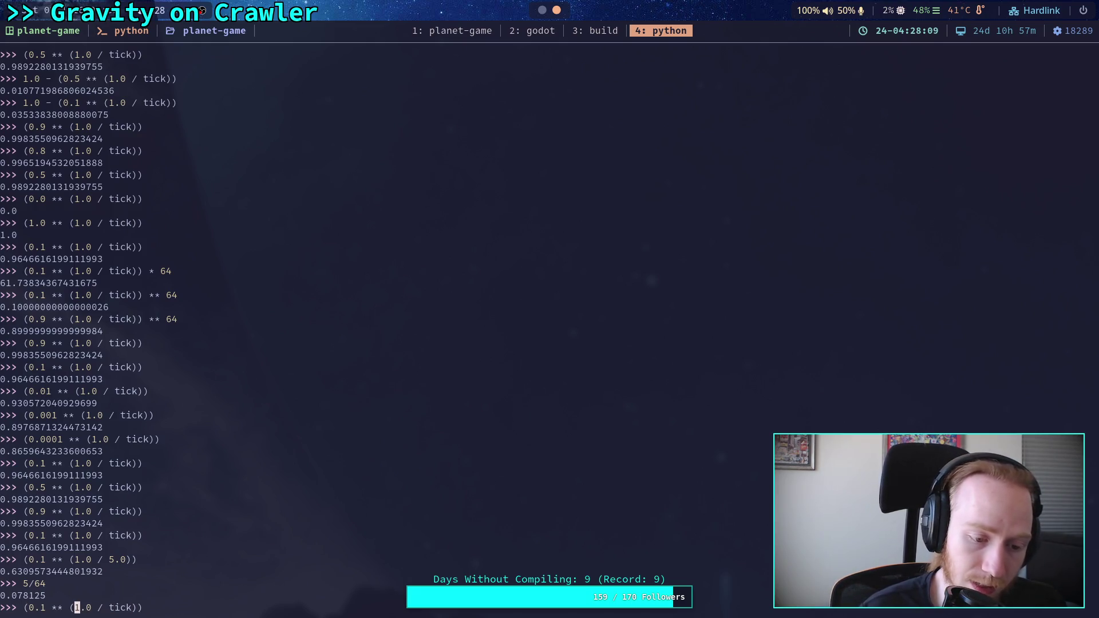
pyautogui.press('BackSpace')
pyautogui.write('5')
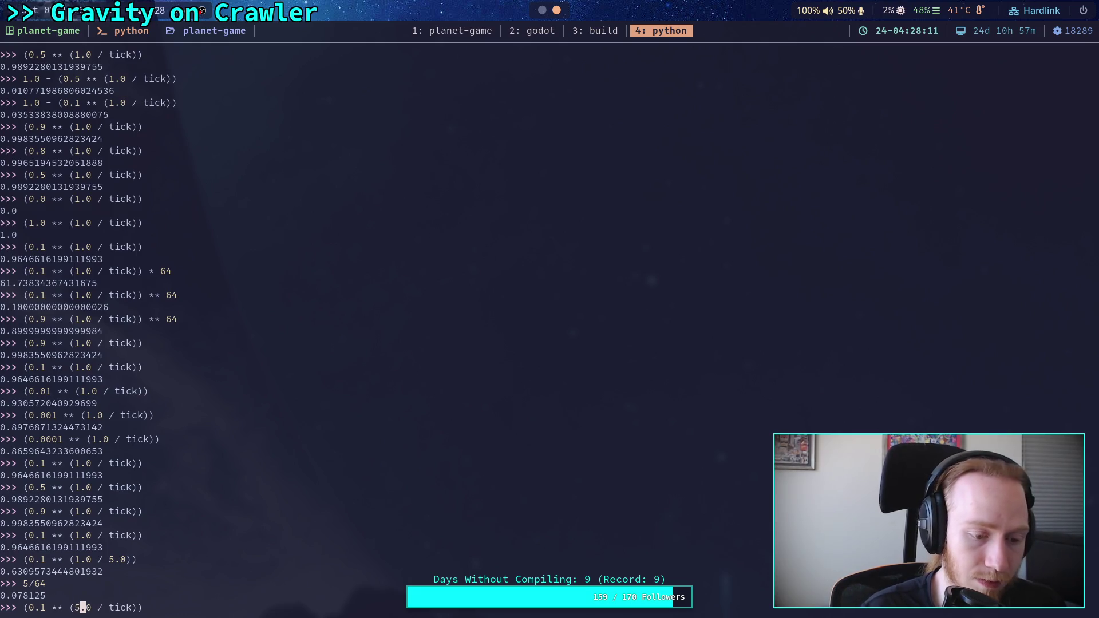
pyautogui.press('Return')
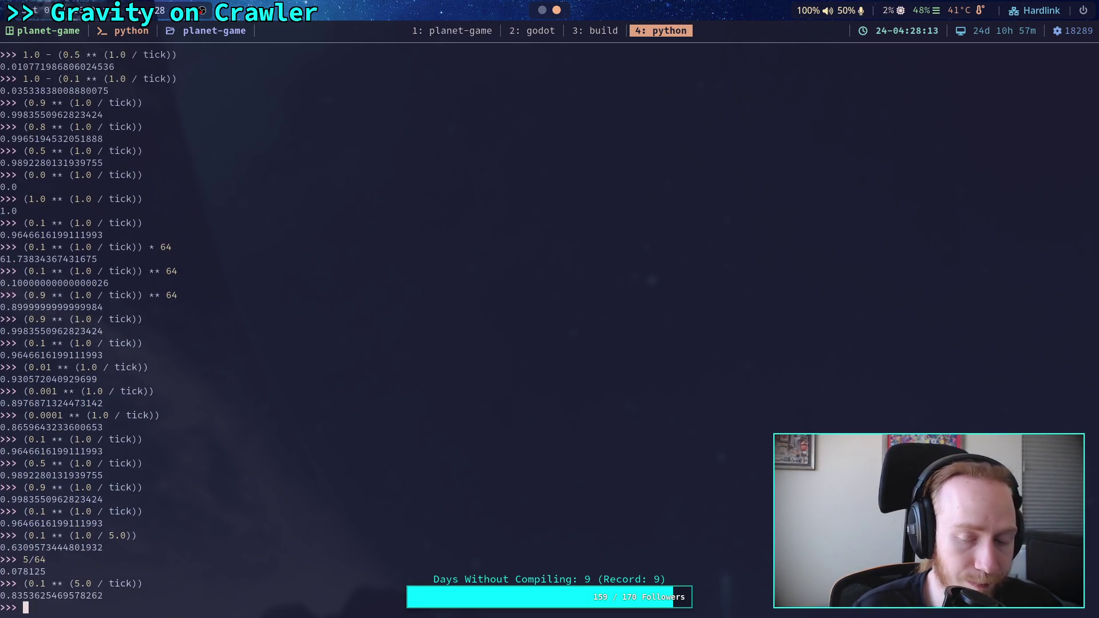
pyautogui.press('Up')
pyautogui.write('** ')
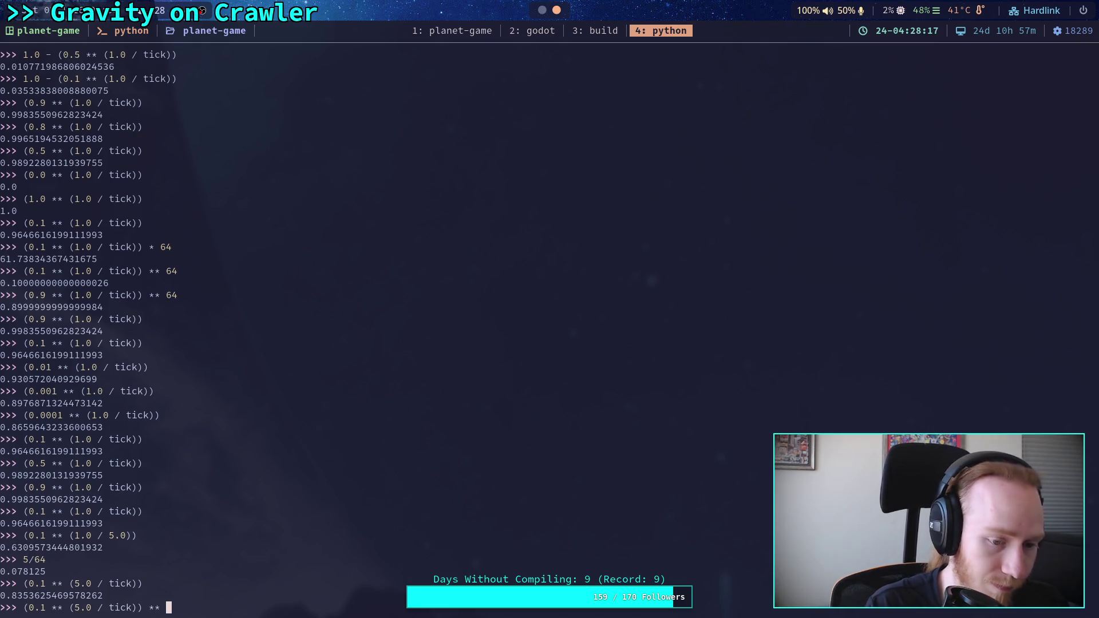
pyautogui.write('5')
pyautogui.press('Return')
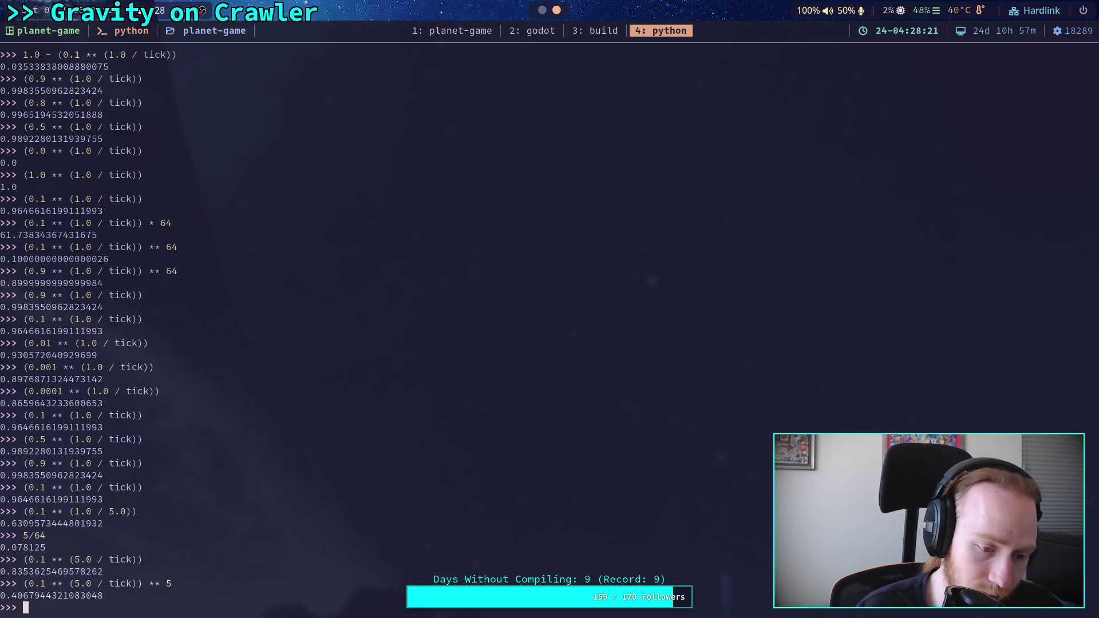
# Change the fifth-power expression's numerator to 59.0 and evaluate it
pyautogui.press('Up')
pyautogui.press('Left')
pyautogui.press('Left')
pyautogui.press('Left')
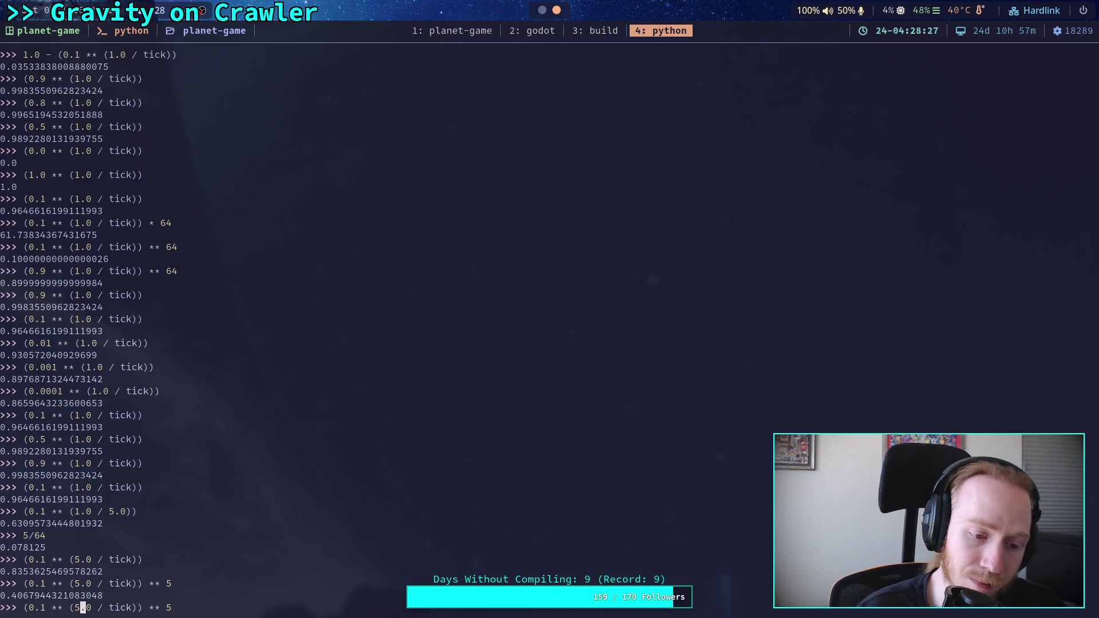
pyautogui.press('BackSpace')
pyautogui.write('1')
pyautogui.press('Right')
pyautogui.press('Right')
pyautogui.press('Right')
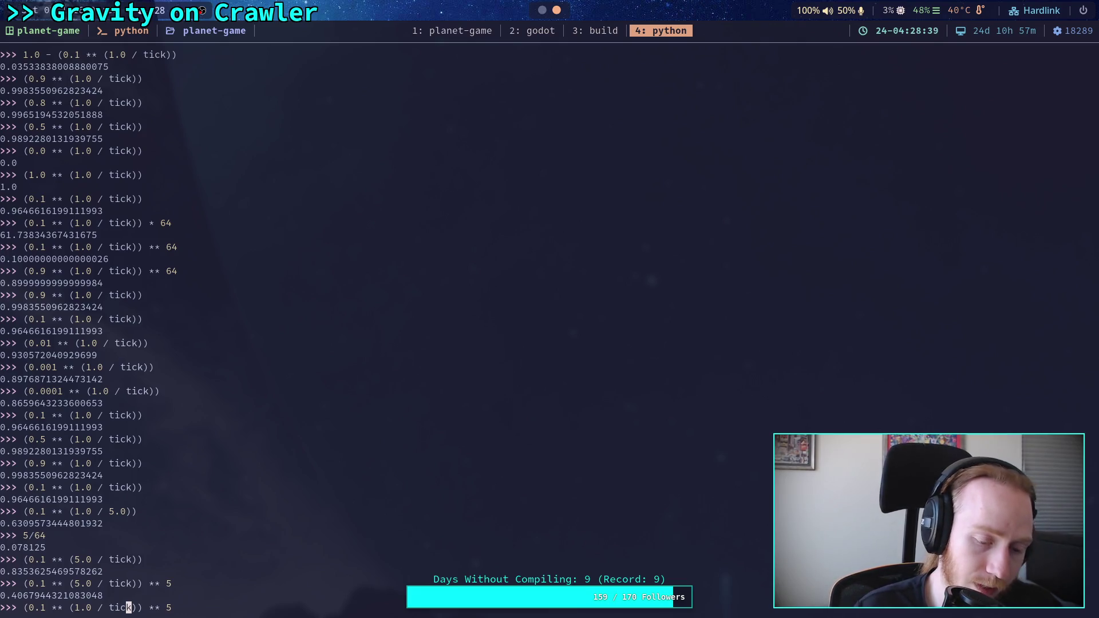
pyautogui.press('Left')
pyautogui.press('Left')
pyautogui.press('Left')
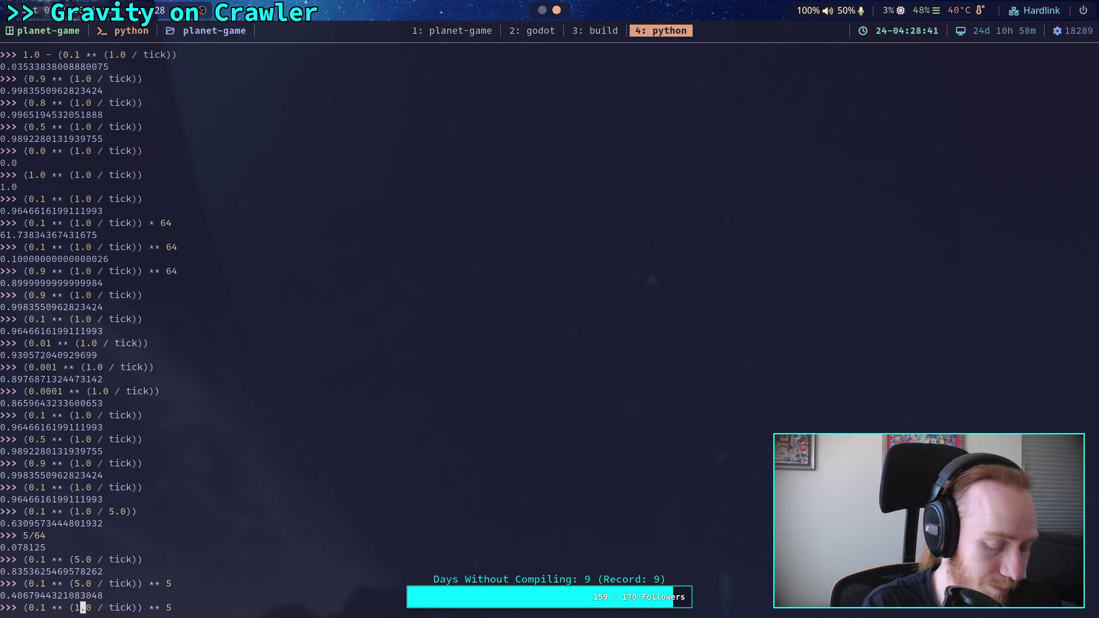
pyautogui.press('BackSpace')
pyautogui.write('59')
pyautogui.press('Return')
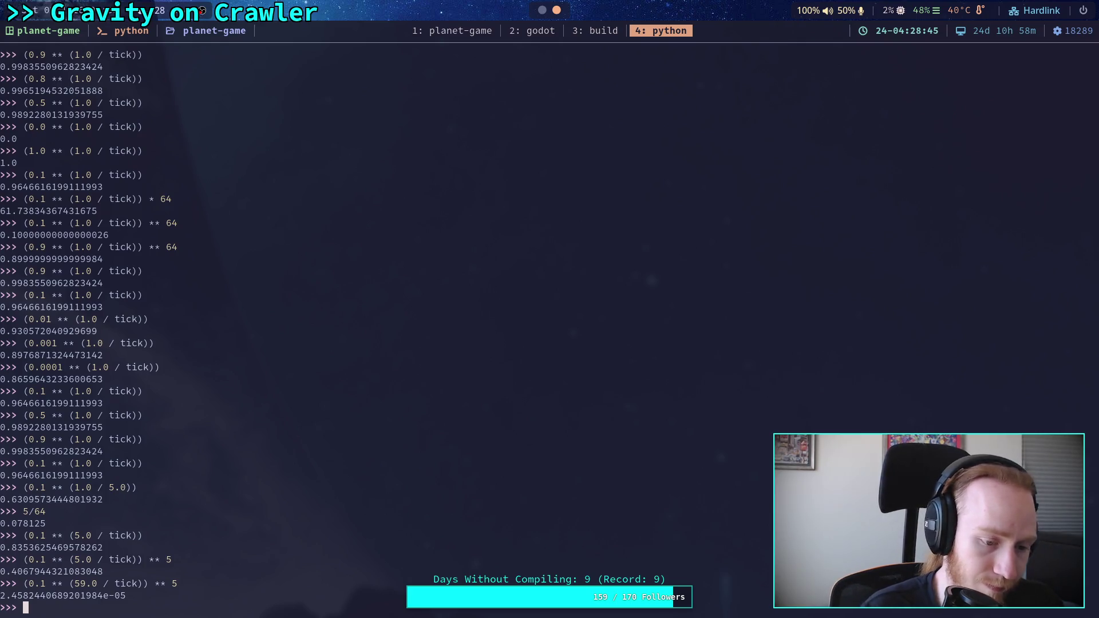
# Restore numerator 1.0 and evaluate (0.1 ** (1.0 / tick)) ** 5, about 0.8354
pyautogui.press('Up')
pyautogui.press('Left')
pyautogui.press('Left')
pyautogui.press('Left')
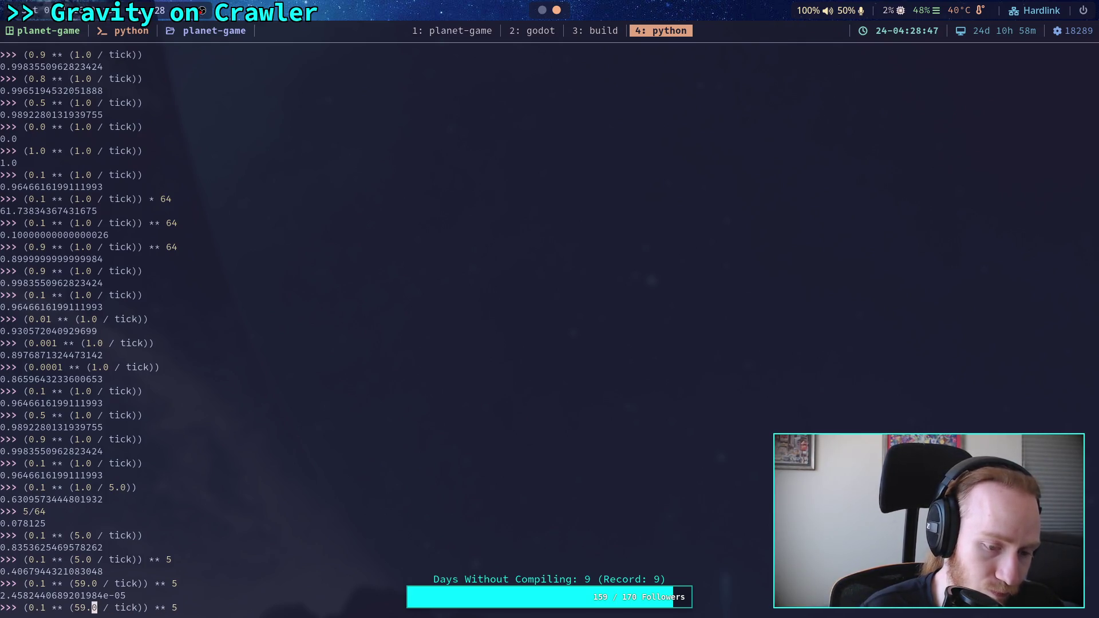
pyautogui.press('BackSpace')
pyautogui.press('BackSpace')
pyautogui.write('1')
pyautogui.press('Return')
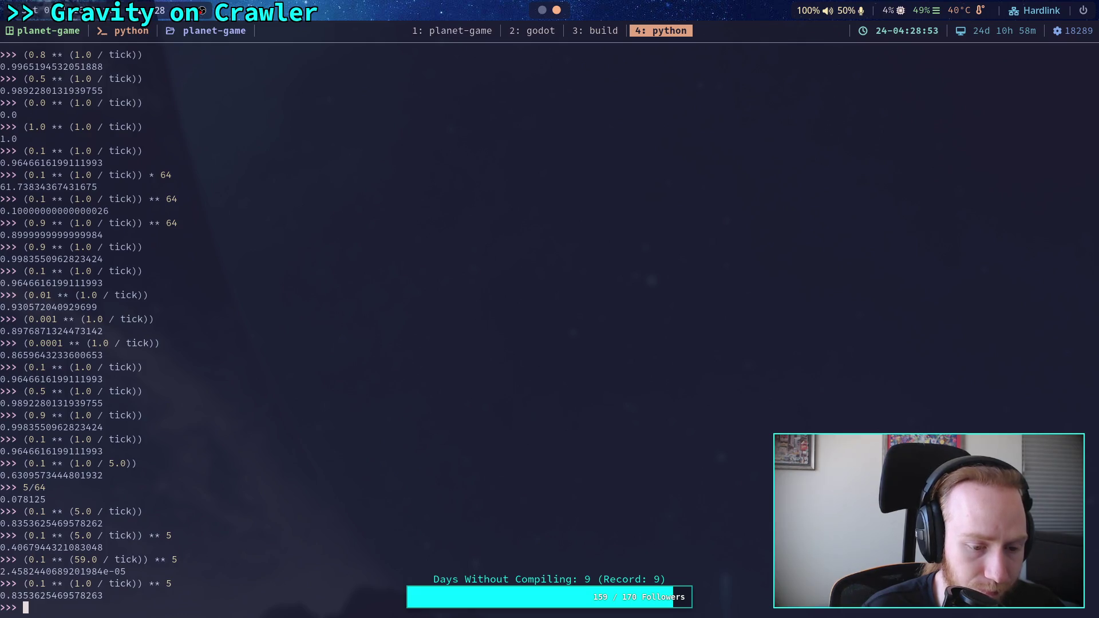
# Evaluate the plain per-tick decay 0.1 ** (1.0 / tick), then raise it to the power 5
pyautogui.press('Up')
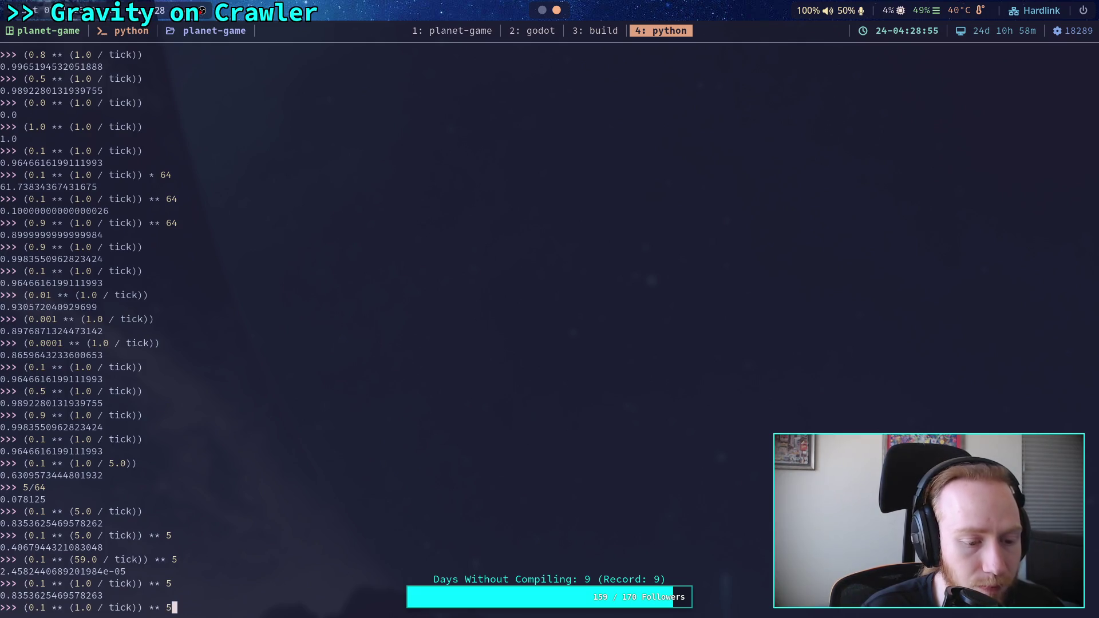
pyautogui.press('BackSpace')
pyautogui.press('BackSpace')
pyautogui.press('BackSpace')
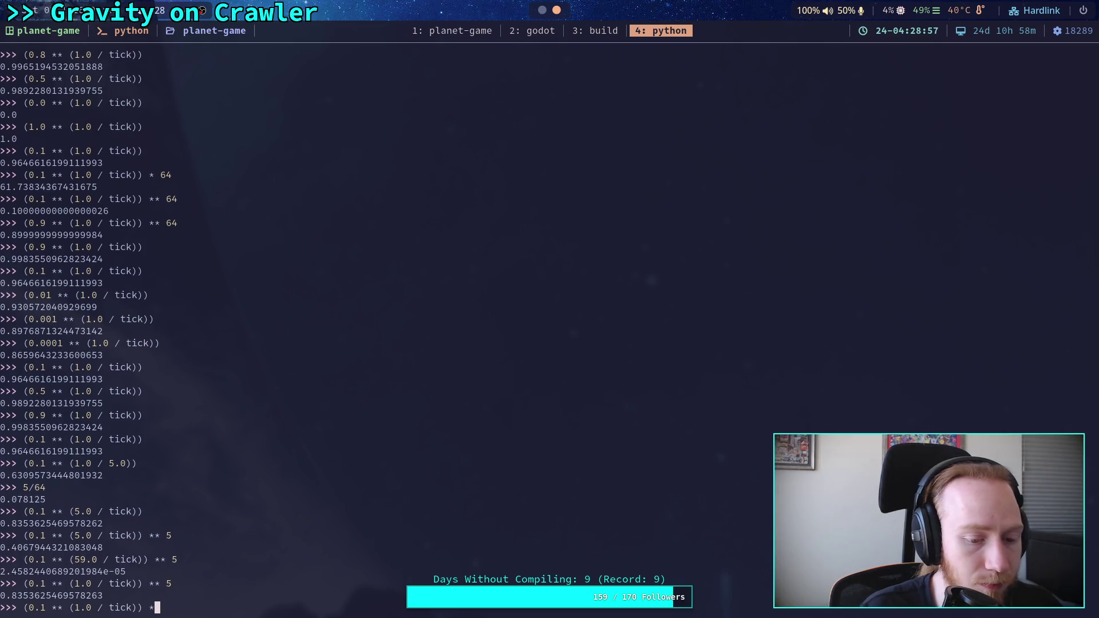
pyautogui.press('Return')
pyautogui.press('Up')
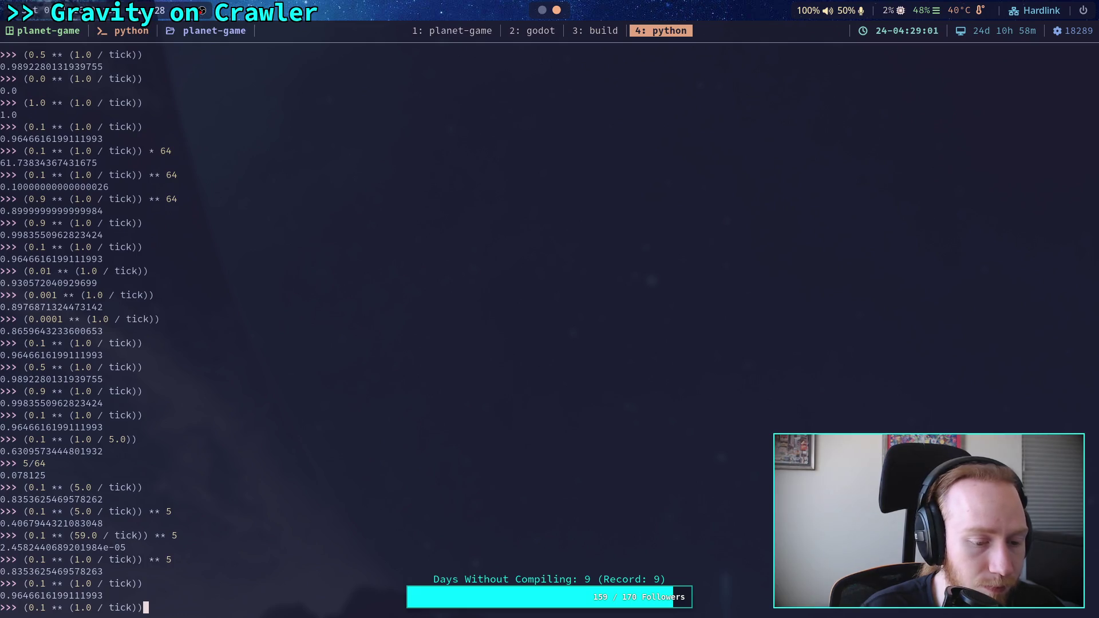
pyautogui.write('** ')
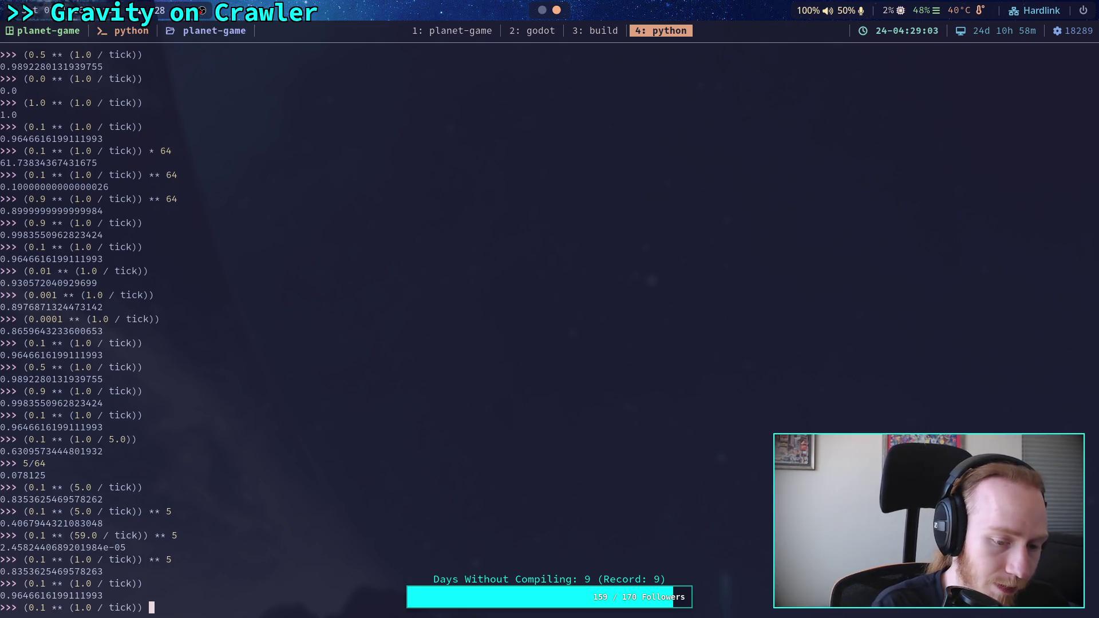
pyautogui.write('5')
pyautogui.press('Return')
# Evaluate (0.1 ** (N / tick)) ** 5 for numerators 2.0 and 3.0, giving 0.6978 and 0.5829
pyautogui.press('Up')
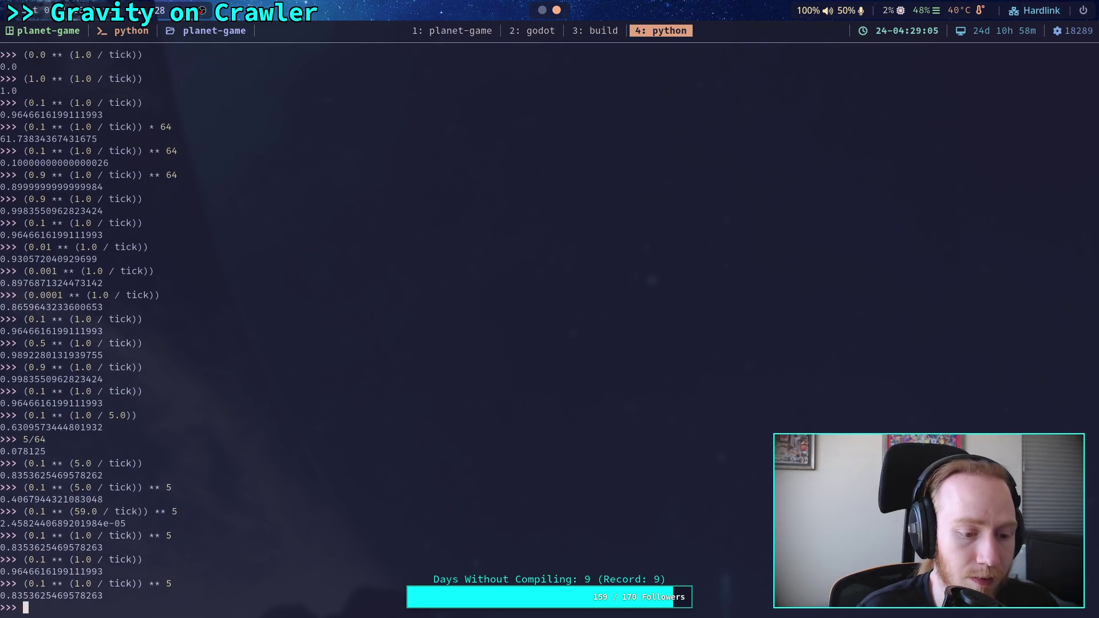
pyautogui.press('Left')
pyautogui.press('Left')
pyautogui.press('Left')
pyautogui.press('Left')
pyautogui.press('Left')
pyautogui.press('Return')
pyautogui.press('Up')
# Repeat for numerators 4.0 and 5.0, giving 0.4870 and 0.4068
pyautogui.press('Left')
pyautogui.press('Left')
pyautogui.press('Left')
pyautogui.press('BackSpace')
pyautogui.write('3')
pyautogui.press('Return')
pyautogui.press('Up')
pyautogui.press('Left')
pyautogui.press('Left')
pyautogui.press('Left')
pyautogui.press('BackSpace')
pyautogui.write('4')
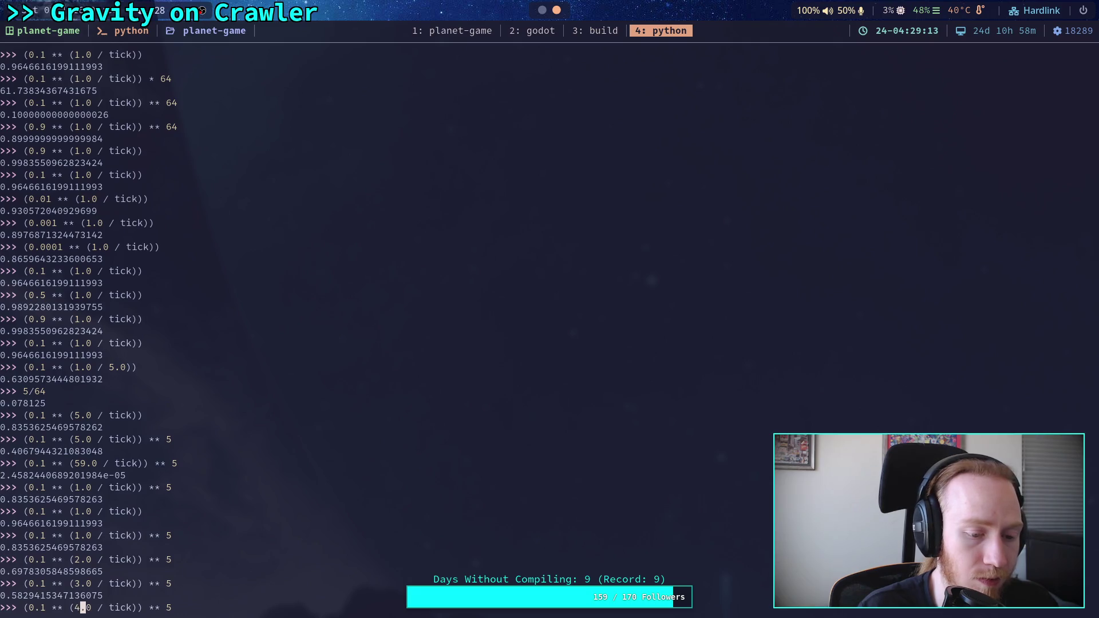
pyautogui.press('Return')
pyautogui.press('Up')
pyautogui.press('Left')
pyautogui.press('Left')
pyautogui.press('Left')
pyautogui.press('BackSpace')
pyautogui.write('5')
pyautogui.press('Return')
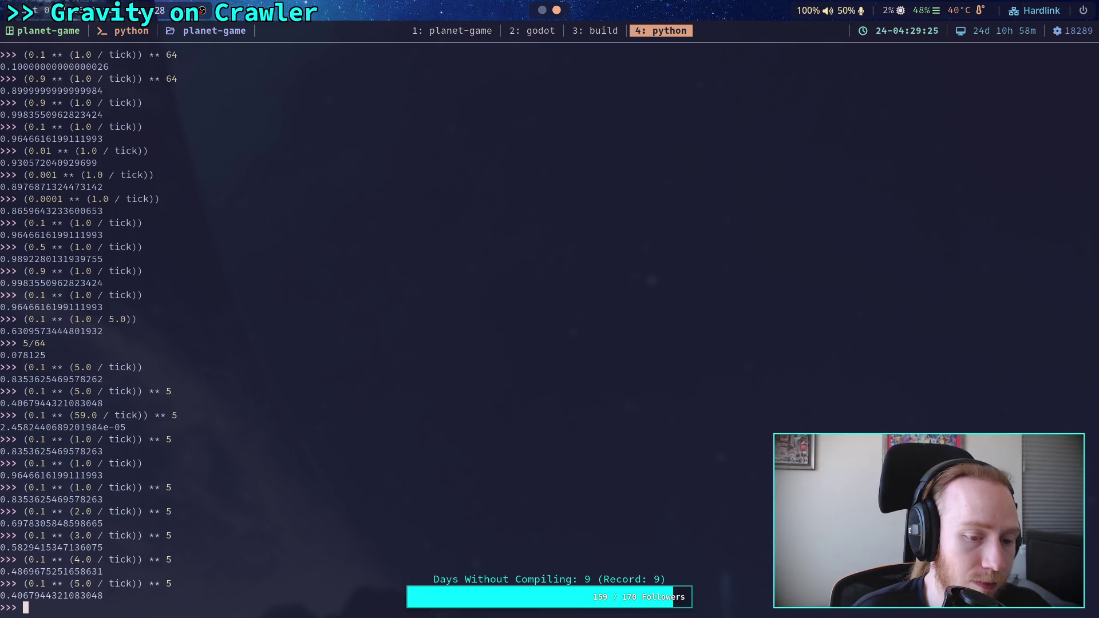
pyautogui.press('Up')
pyautogui.press('Left')
pyautogui.press('Left')
pyautogui.press('Left')
pyautogui.press('Right')
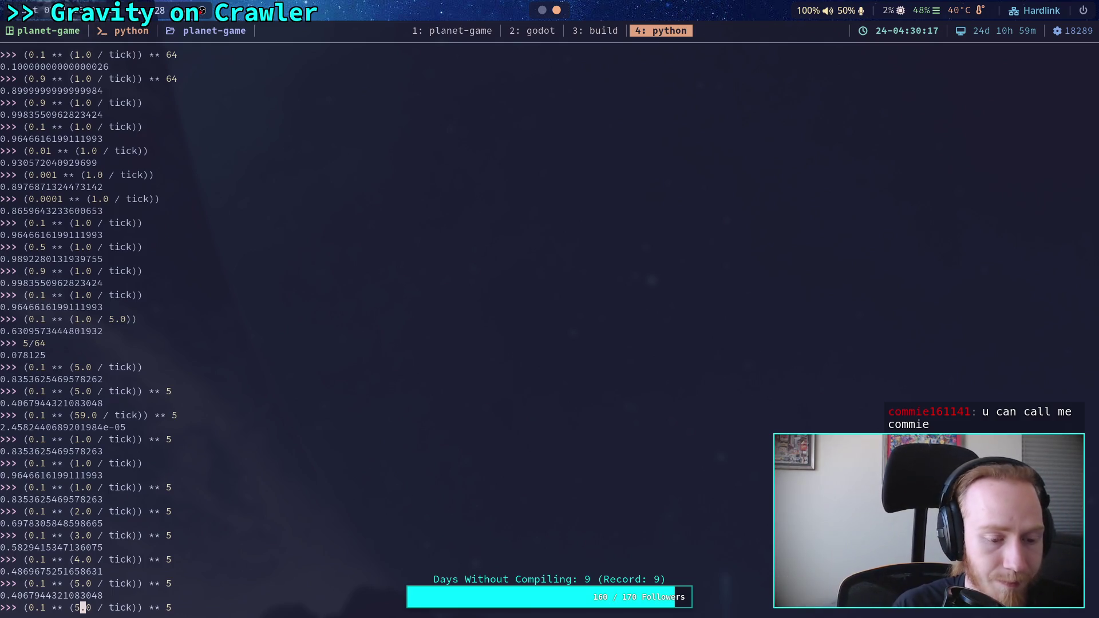
# Change the recalled numerator from 5.0 to 1.0, then clear the prompt line without running it
pyautogui.press('BackSpace')
pyautogui.write('1')
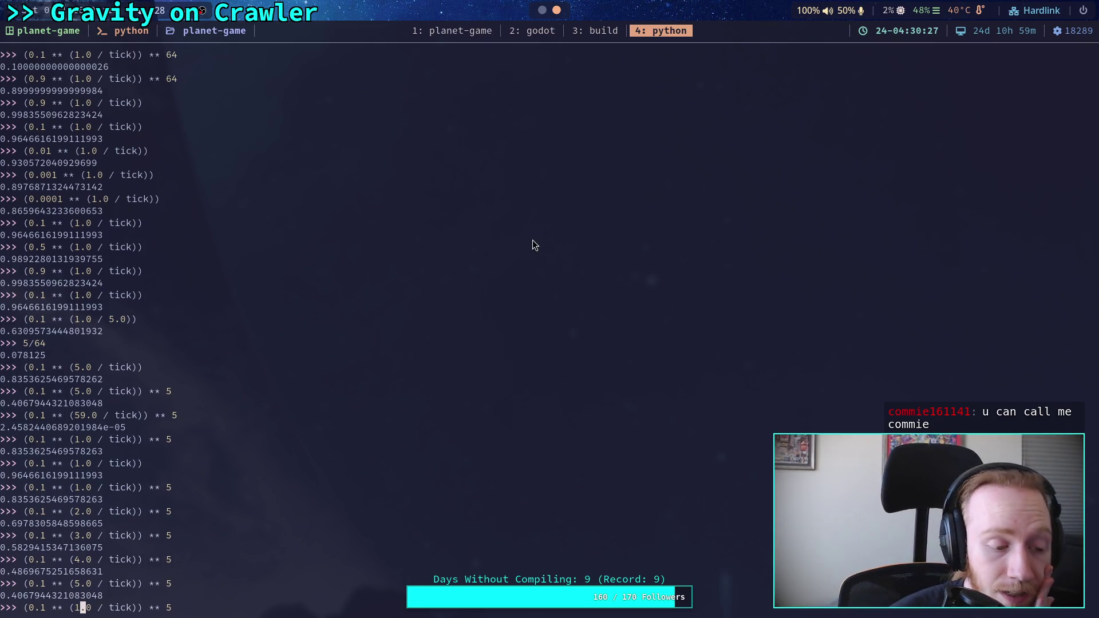
pyautogui.press('BackSpace')
pyautogui.press('BackSpace')
pyautogui.press('BackSpace')
pyautogui.press('Delete')
pyautogui.press('Delete')
pyautogui.press('Delete')
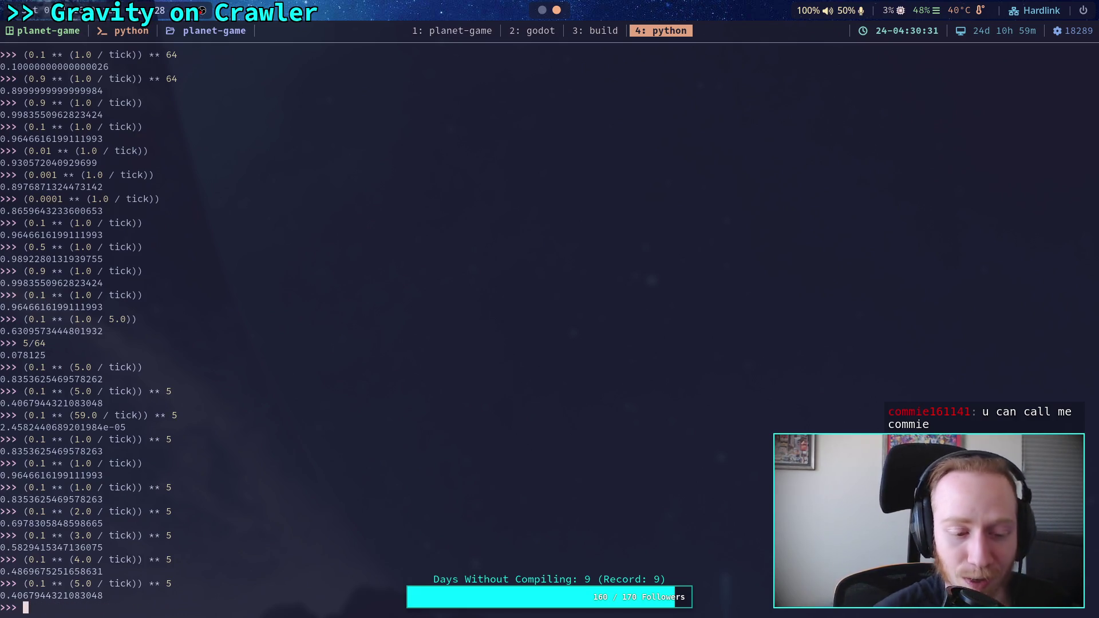
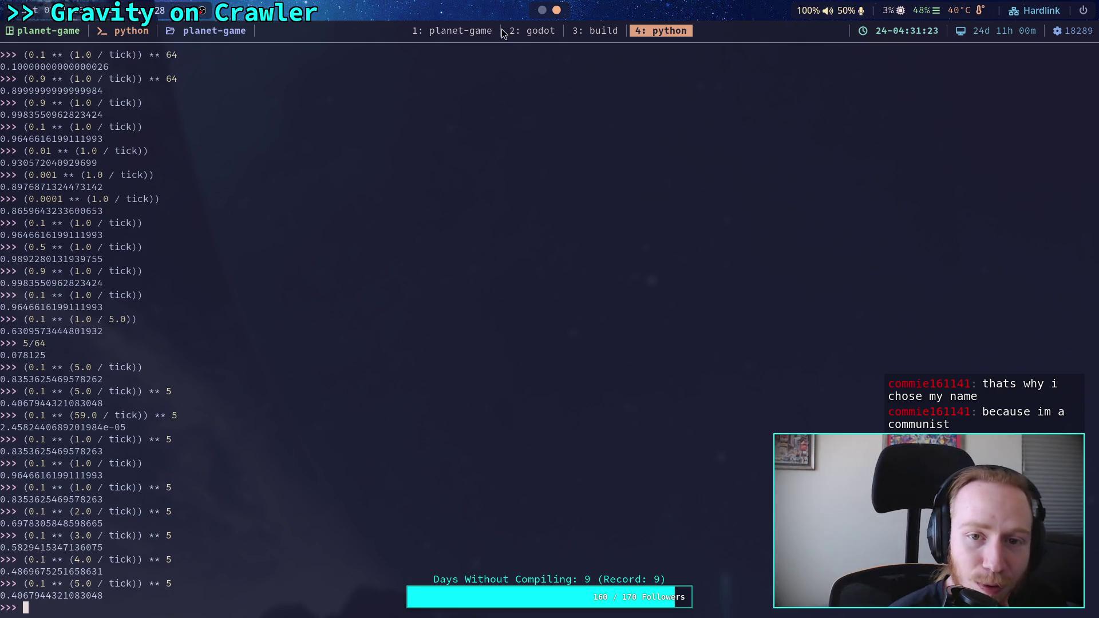
# Look up decay_rate on line 366 of CrawlerCharacter.gd in Godot
pyautogui.click(533, 30)
pyautogui.scroll(-2, 506, 261)
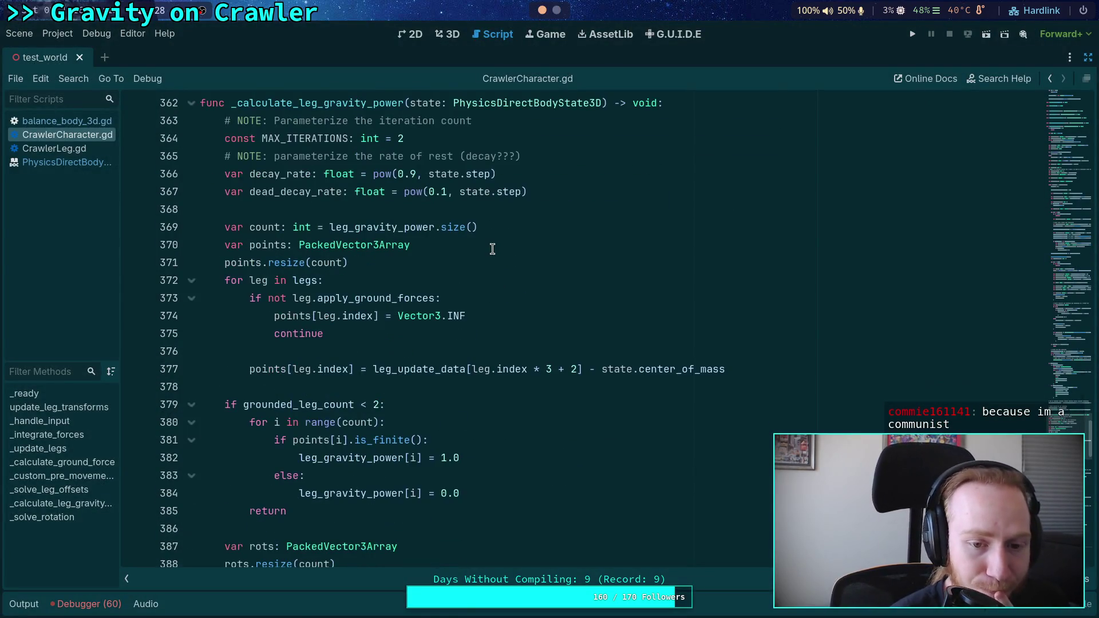
pyautogui.click(410, 173)
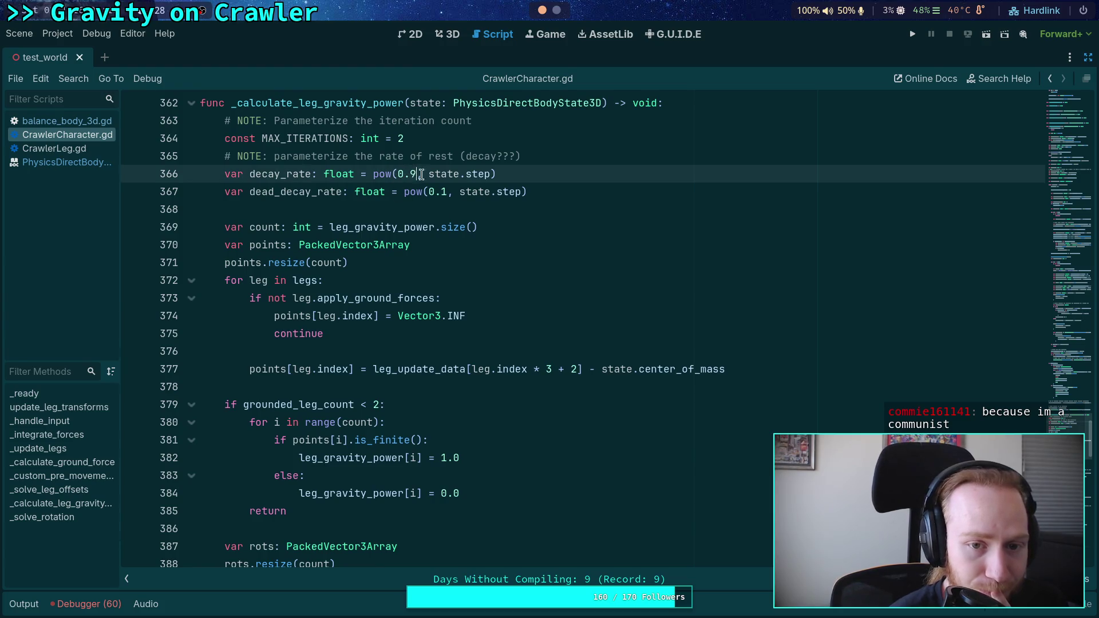
# In the Python REPL, compute the five-tick decay for rate 0.9, getting about 0.9918
pyautogui.press('super+4')
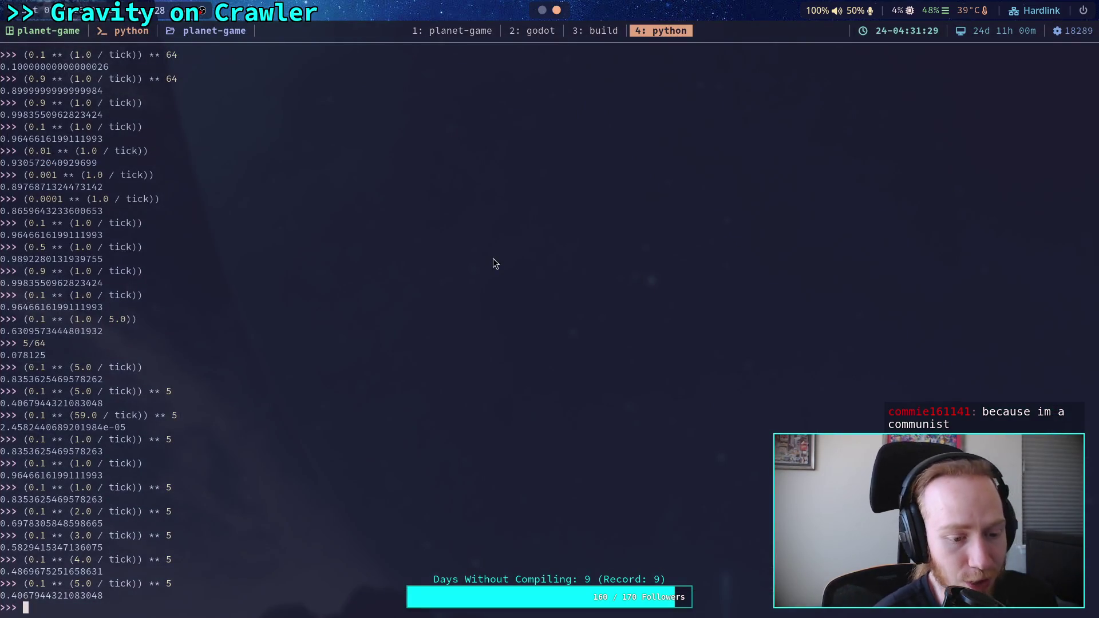
pyautogui.press('Up')
pyautogui.press('Left')
pyautogui.press('Left')
pyautogui.press('Left')
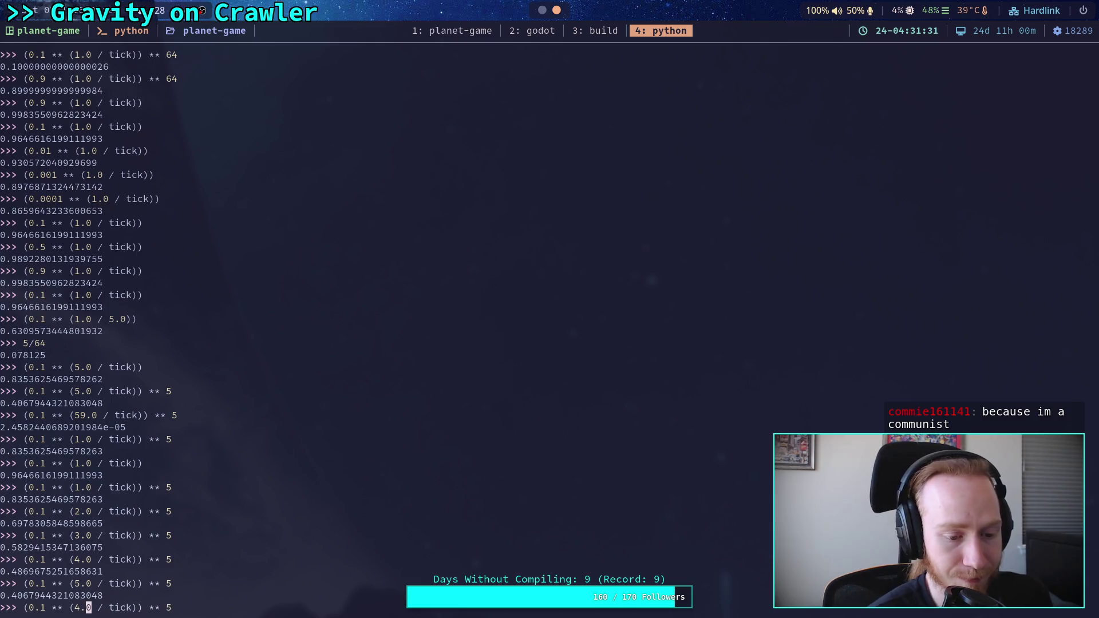
pyautogui.press('BackSpace')
pyautogui.write('1')
pyautogui.press('Left')
pyautogui.press('Left')
pyautogui.press('Left')
pyautogui.press('Left')
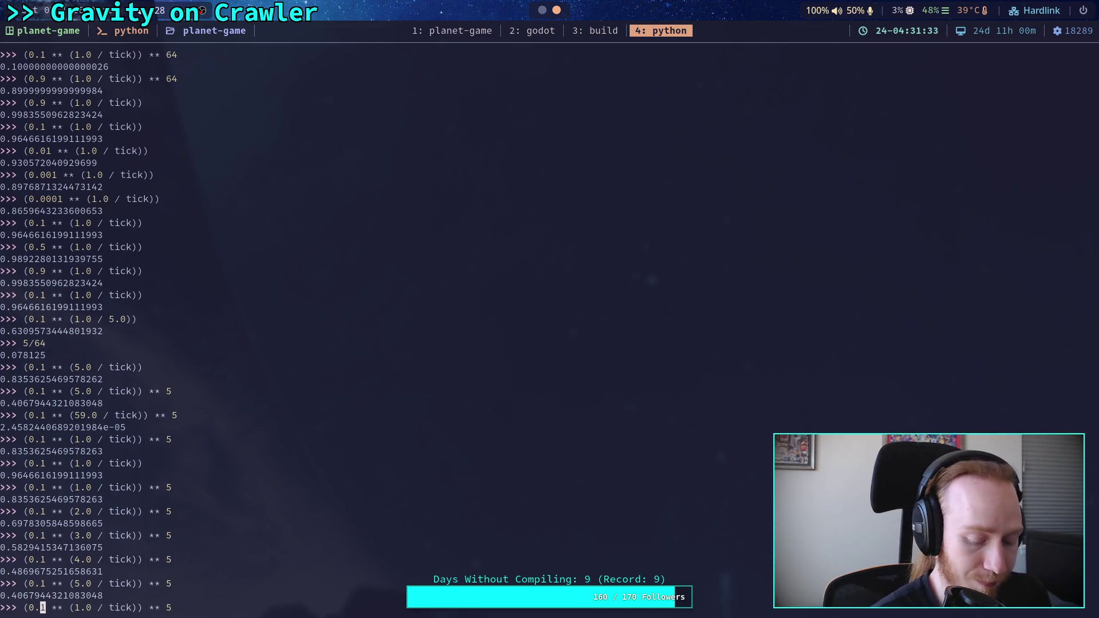
pyautogui.press('Delete')
pyautogui.write('9')
pyautogui.press('Return')
# Rerun the five-tick decay with rate 0.99, getting about 0.9992
pyautogui.press('Up')
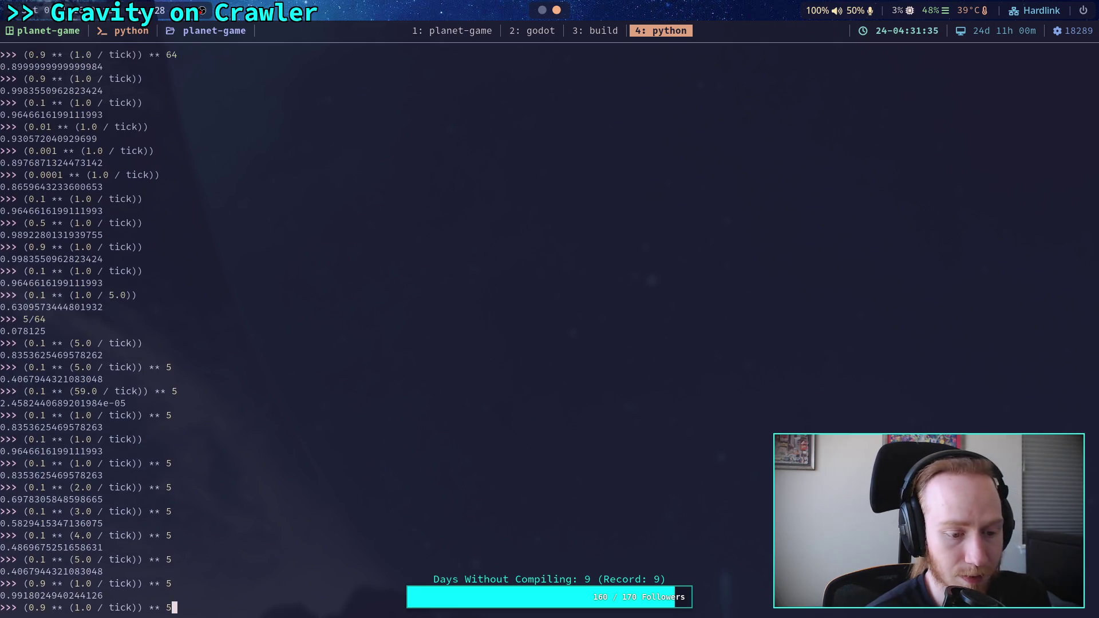
pyautogui.press('Left')
pyautogui.press('Left')
pyautogui.press('Left')
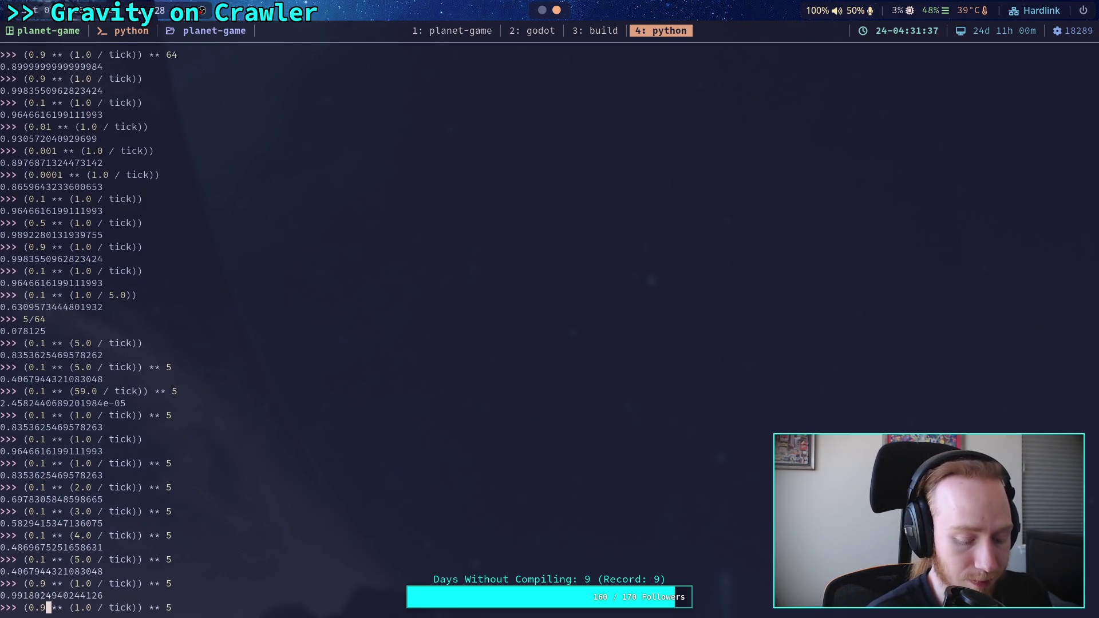
pyautogui.write('9')
pyautogui.press('Return')
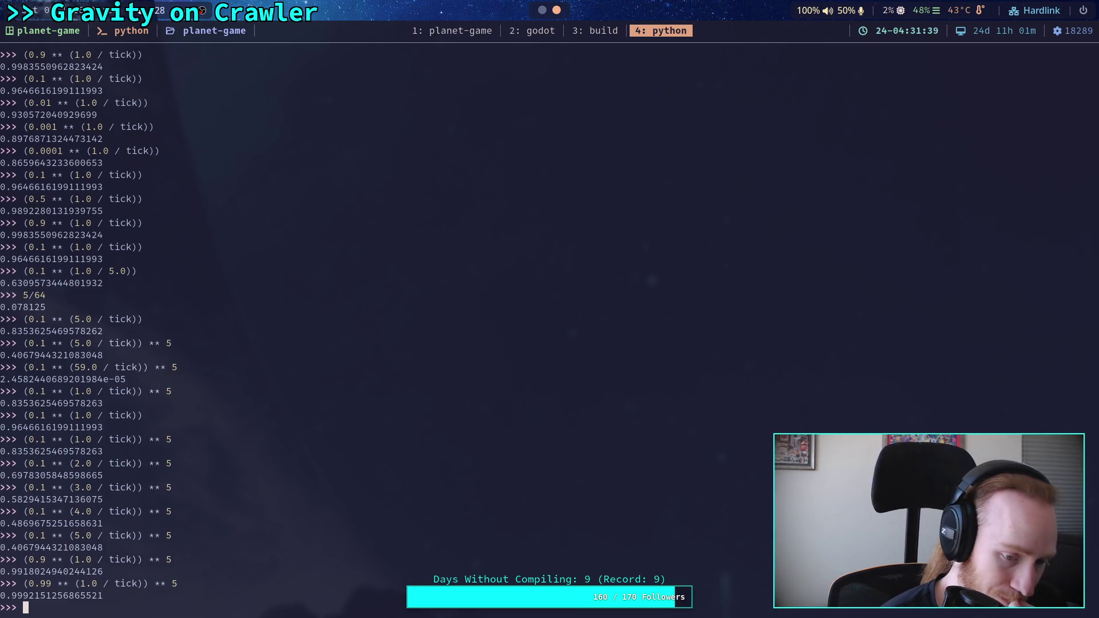
# Check dead_decay_rate on line 367 of the script, then return to Python
pyautogui.press('super+2')
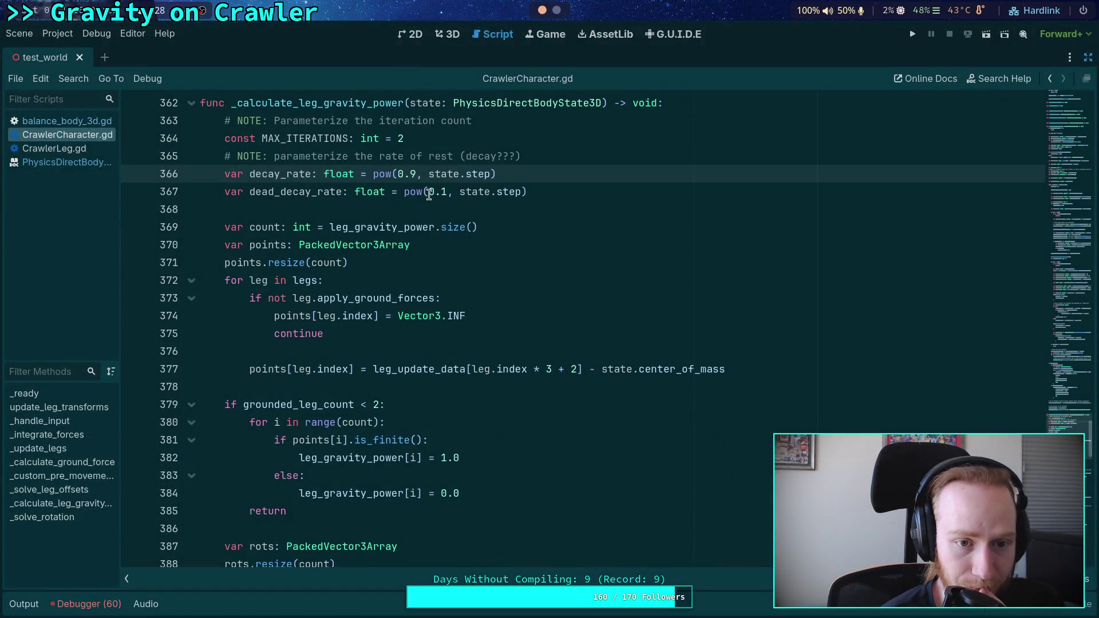
pyautogui.click(429, 193)
pyautogui.press('super+4')
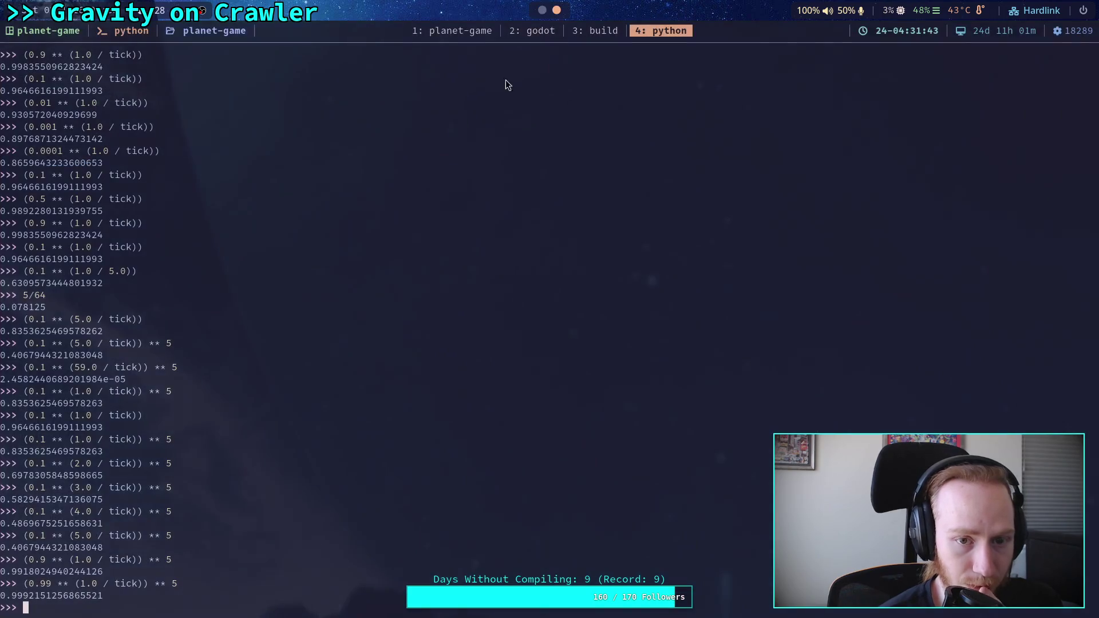
# Compute the five-tick decay with base 0.1, giving about 0.8354
pyautogui.press('Up')
pyautogui.press('Left')
pyautogui.press('Left')
pyautogui.press('Left')
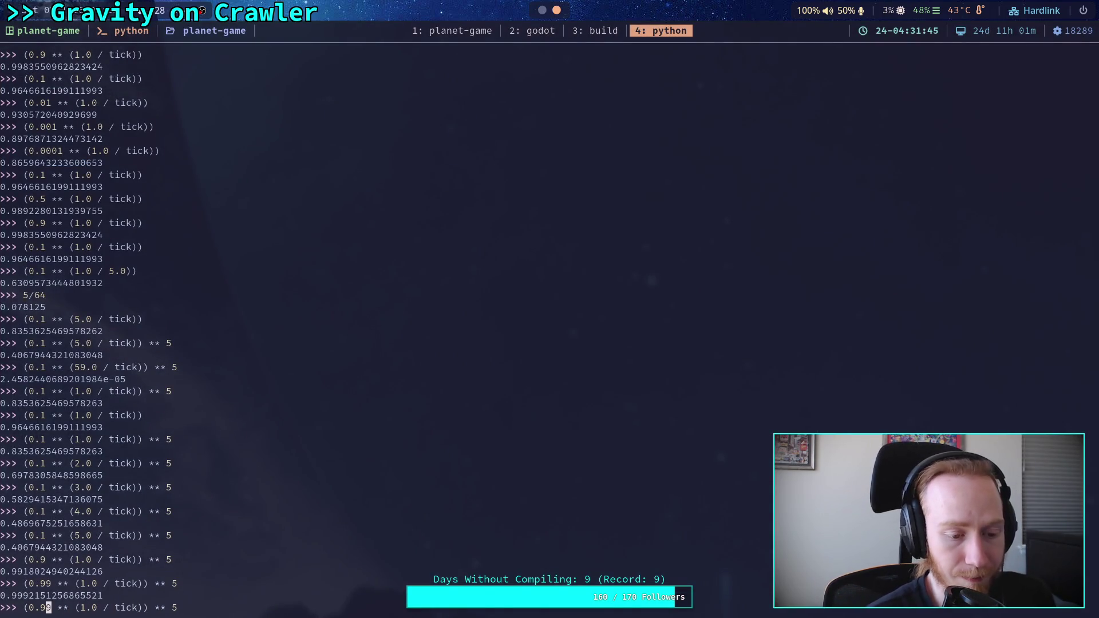
pyautogui.press('BackSpace')
pyautogui.press('Delete')
pyautogui.write('1')
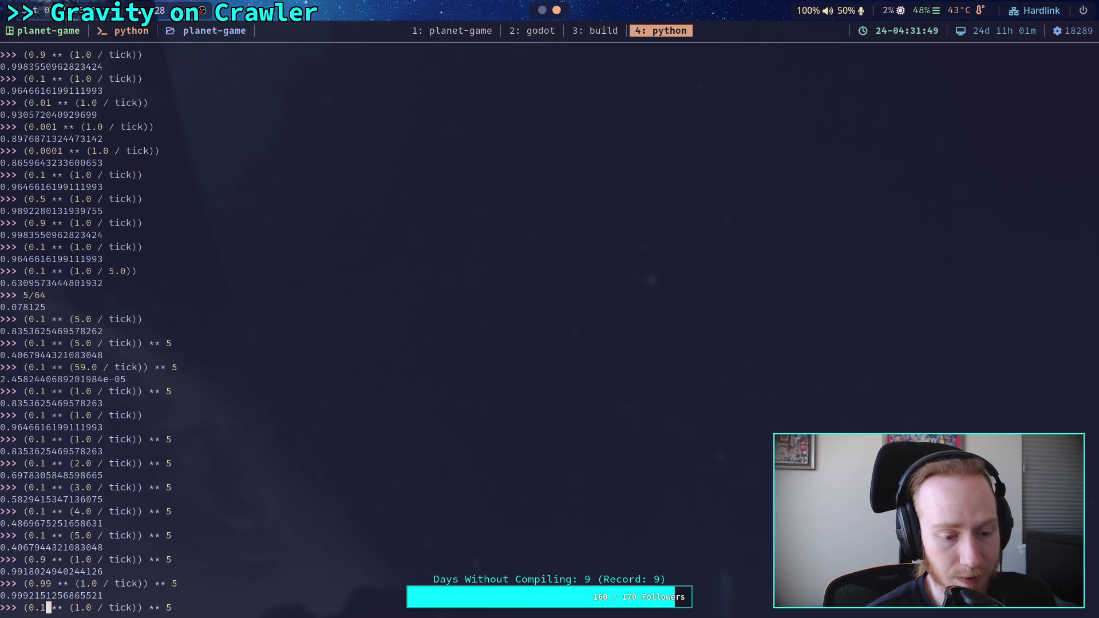
pyautogui.press('Return')
# Repeat the decay calculation with bases 0.01 and 0.001
pyautogui.press('Up')
pyautogui.press('Left')
pyautogui.press('Left')
pyautogui.press('Left')
pyautogui.press('Left')
pyautogui.press('Left')
pyautogui.press('Left')
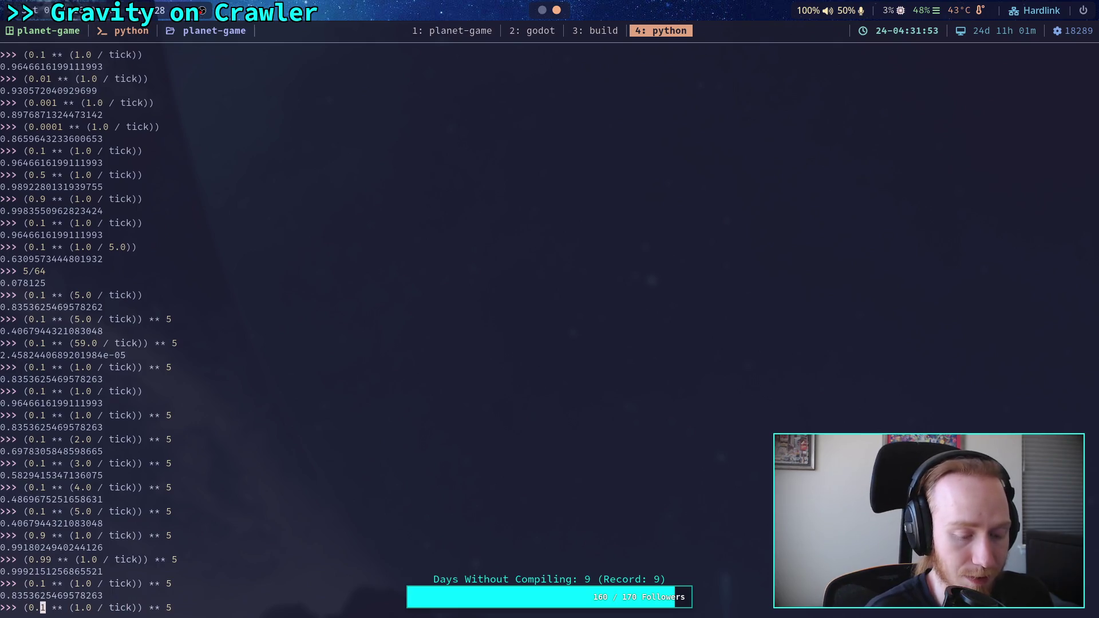
pyautogui.press('Right')
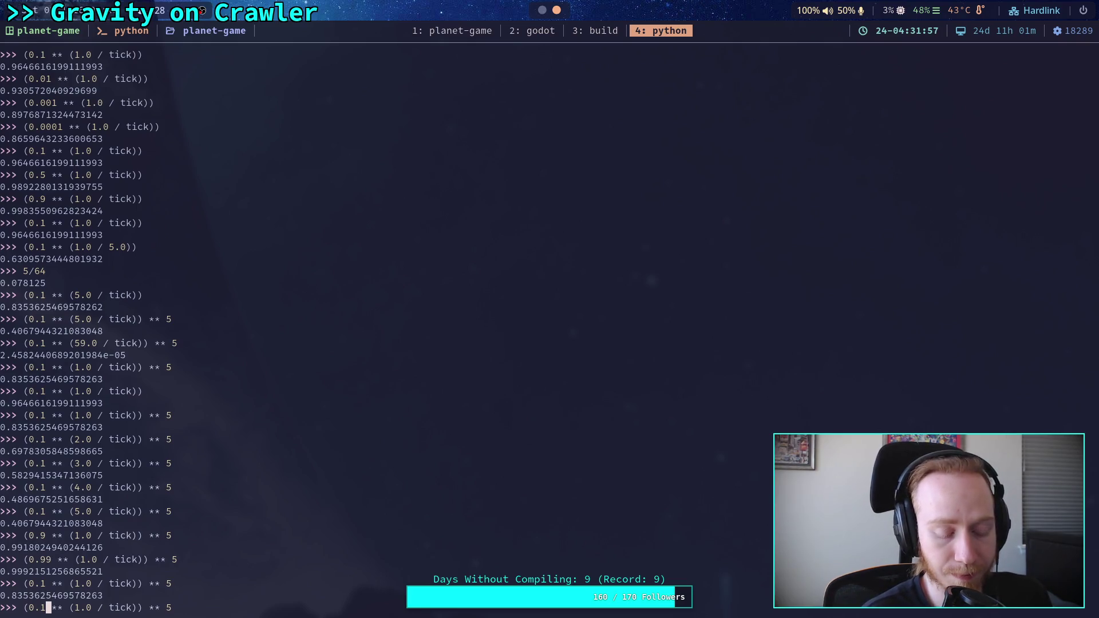
pyautogui.press('Left')
pyautogui.write('0')
pyautogui.press('Return')
pyautogui.press('Up')
pyautogui.press('Left')
pyautogui.press('Left')
pyautogui.press('Left')
pyautogui.write('0')
pyautogui.press('Return')
# Repeat the decay calculation with bases 0.0001, 0.00001 and 0.000001
pyautogui.press('Up')
pyautogui.press('Left')
pyautogui.press('Left')
pyautogui.press('Left')
pyautogui.write('0')
pyautogui.press('Return')
pyautogui.press('Up')
pyautogui.press('Left')
pyautogui.press('Left')
pyautogui.press('Left')
pyautogui.write('0')
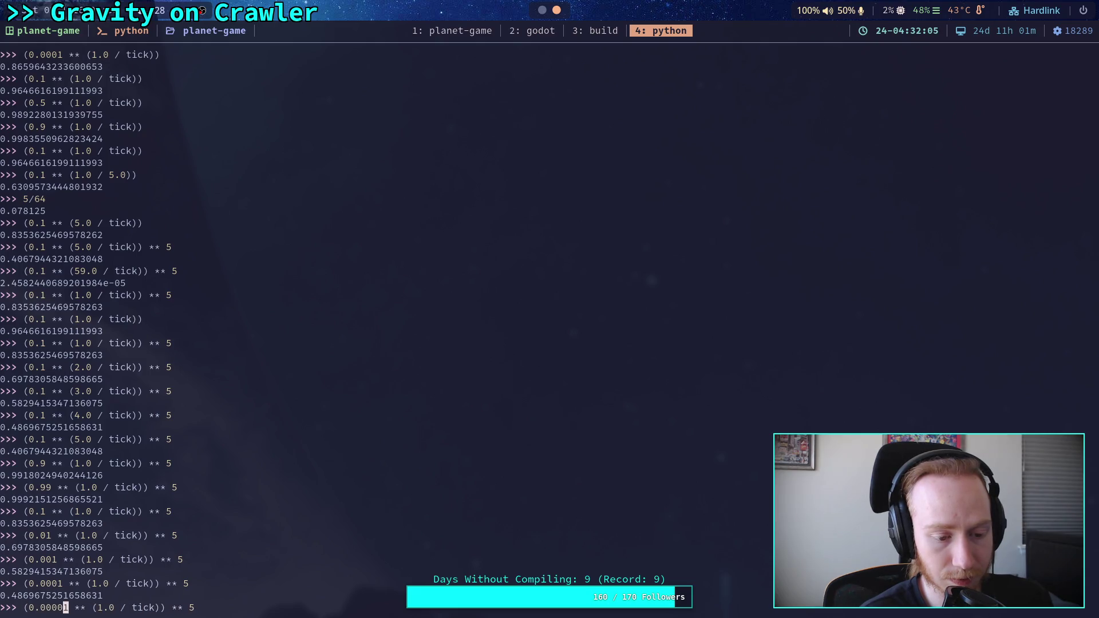
pyautogui.press('Return')
pyautogui.press('Up')
pyautogui.press('Left')
pyautogui.press('Left')
pyautogui.press('Left')
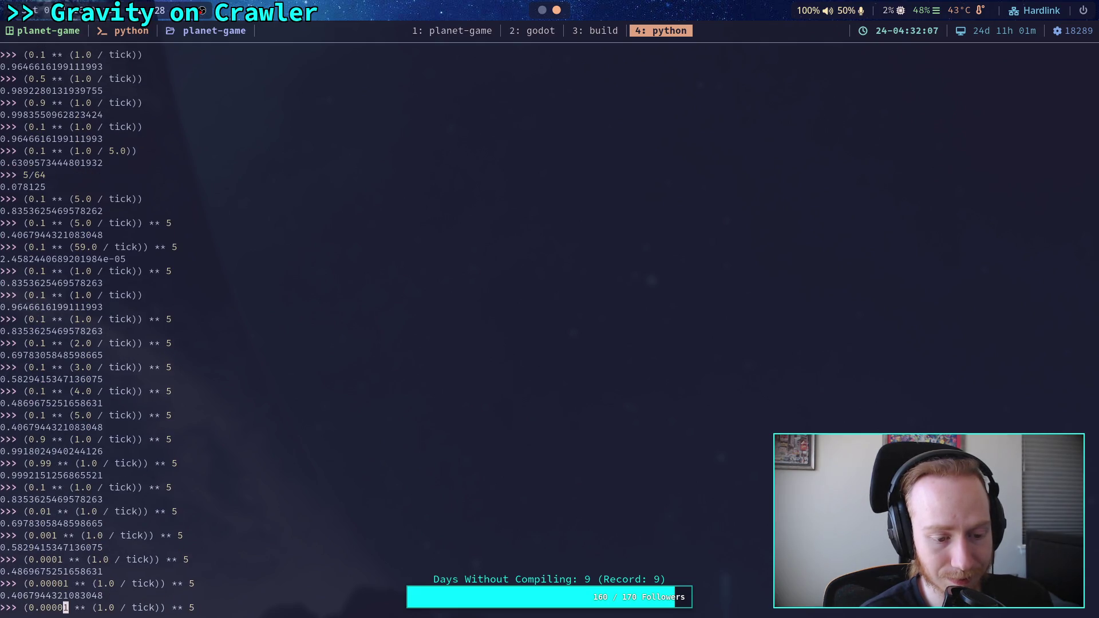
pyautogui.write('0')
pyautogui.press('Return')
# Continue with bases 0.0000001 down to 0.0000000001 (about 0.1655), then return to CrawlerCharacter.gd
pyautogui.press('Up')
pyautogui.press('Left')
pyautogui.press('Left')
pyautogui.press('Left')
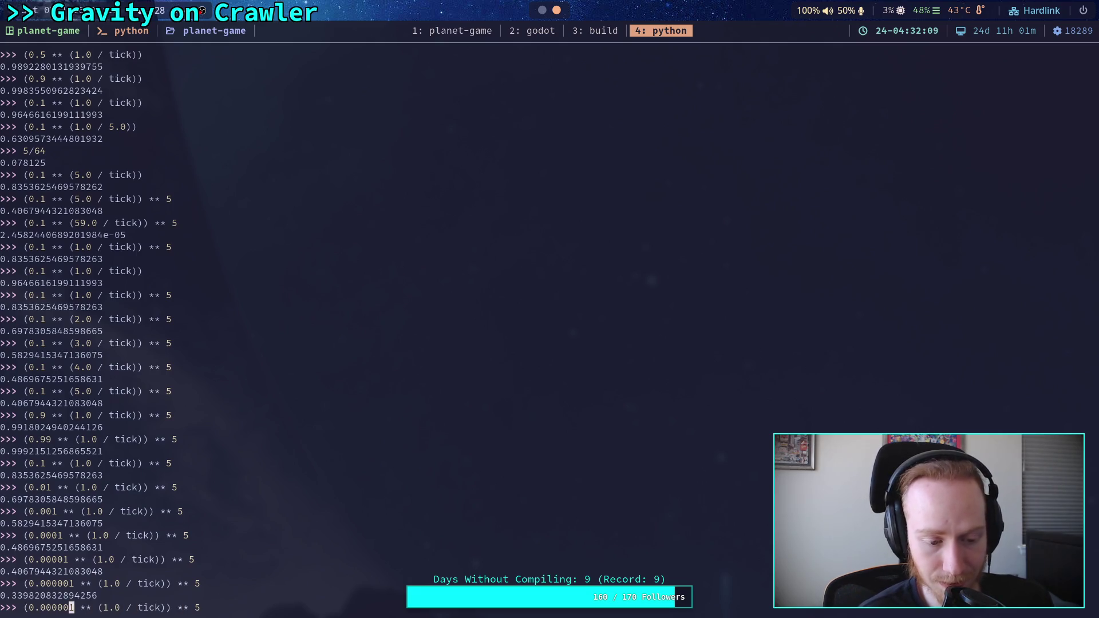
pyautogui.write('0')
pyautogui.press('Return')
pyautogui.press('Up')
pyautogui.press('Left')
pyautogui.press('Left')
pyautogui.press('Left')
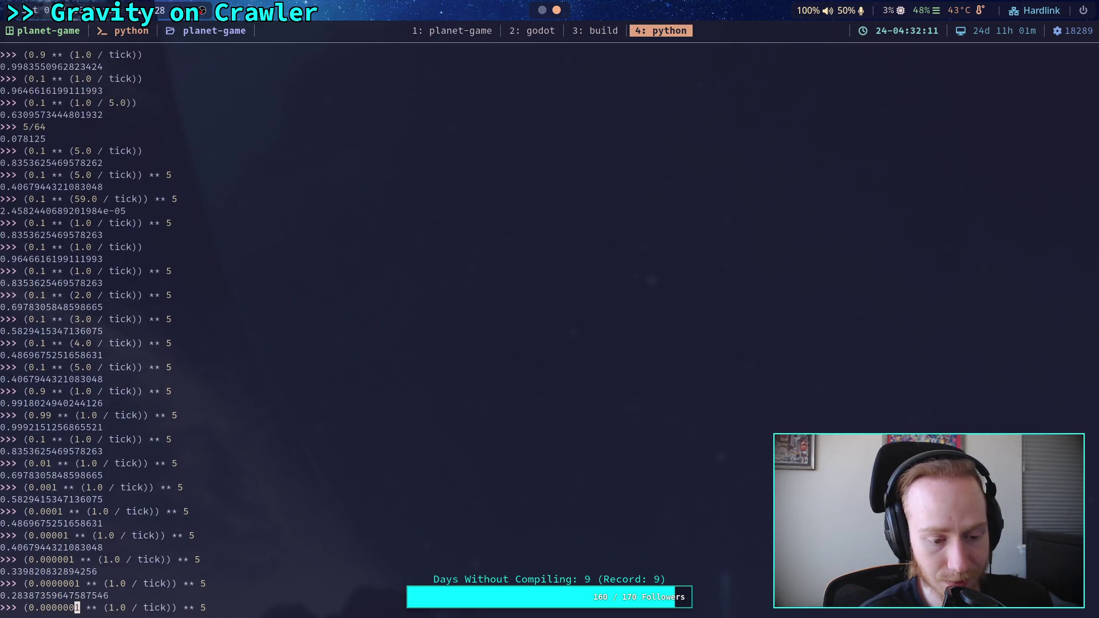
pyautogui.write('0')
pyautogui.press('Return')
pyautogui.press('Up')
pyautogui.press('Left')
pyautogui.press('Left')
pyautogui.press('Left')
pyautogui.press('Left')
pyautogui.press('Left')
pyautogui.press('Left')
pyautogui.write('0')
pyautogui.press('Return')
pyautogui.press('Up')
pyautogui.press('Left')
pyautogui.press('Left')
pyautogui.press('Left')
pyautogui.press('Left')
pyautogui.press('Left')
pyautogui.press('Left')
pyautogui.write('0')
pyautogui.press('Return')
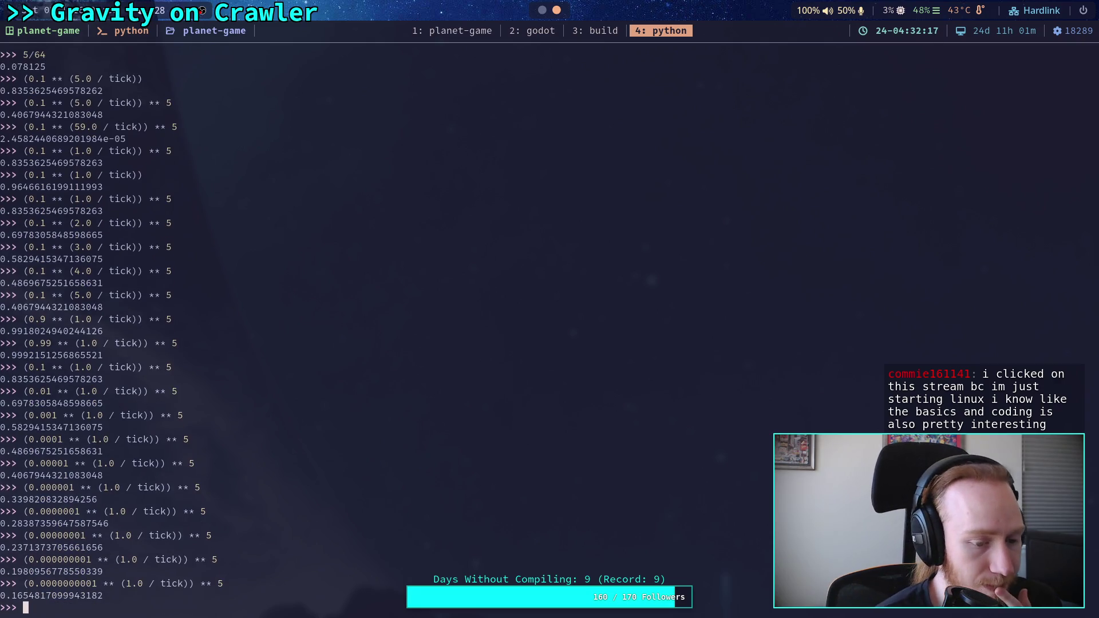
pyautogui.press('super+2')
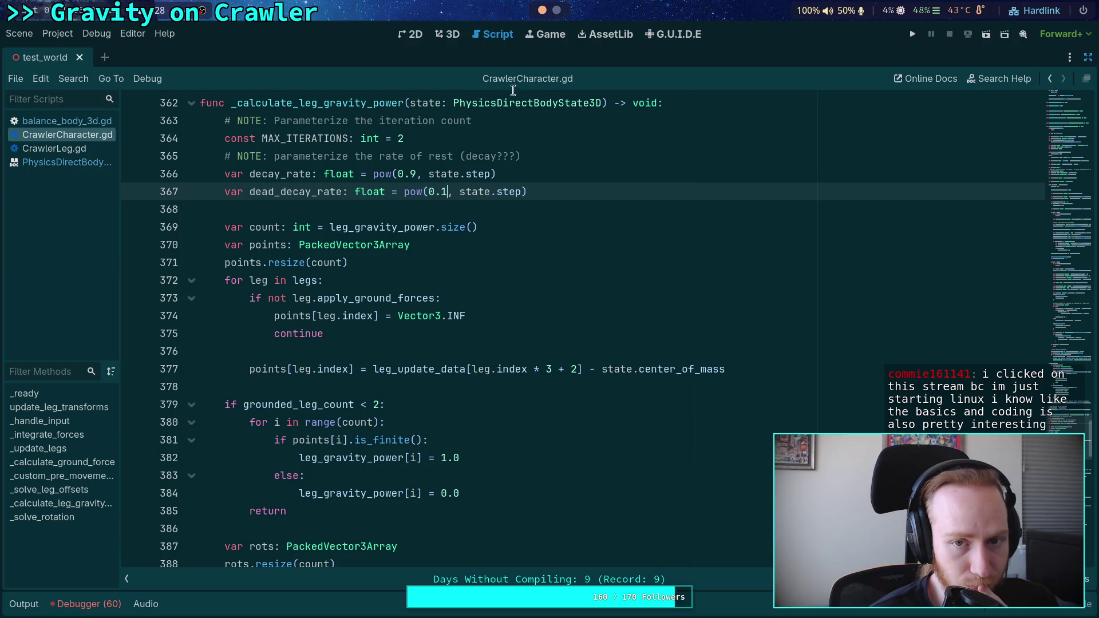
# Rerun the 0.1 five-tick decay with numerator 5.0 / tick
pyautogui.press('super+4')
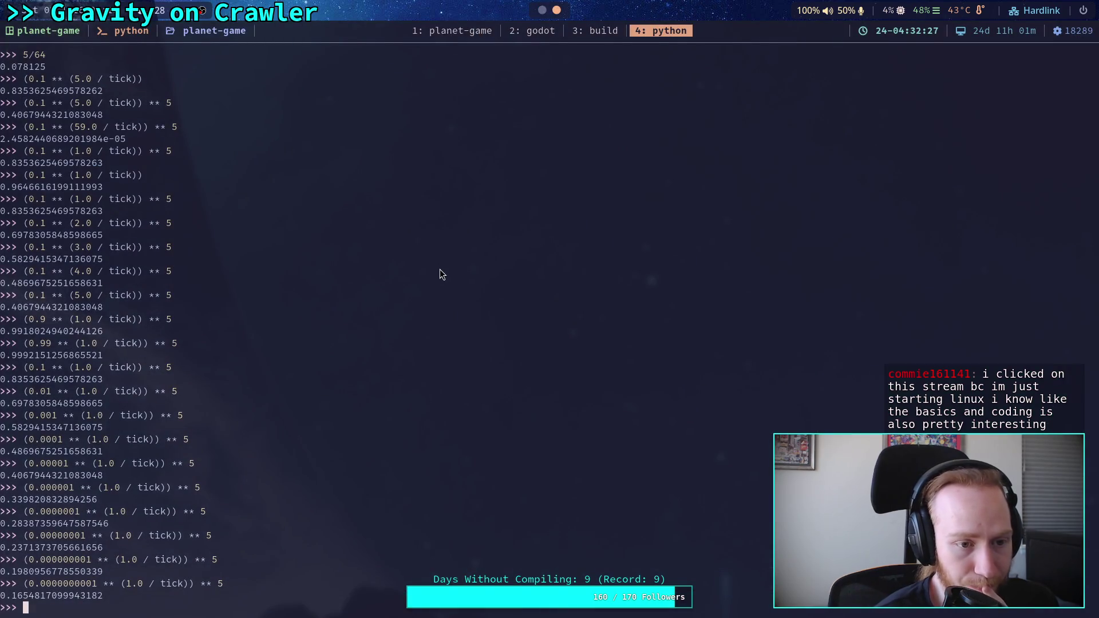
pyautogui.press('Up')
pyautogui.press('Left')
pyautogui.press('Left')
pyautogui.press('Left')
pyautogui.press('BackSpace')
pyautogui.press('BackSpace')
pyautogui.press('BackSpace')
pyautogui.press('BackSpace')
pyautogui.press('Right')
pyautogui.press('Right')
pyautogui.press('Right')
pyautogui.press('Left')
# Rerun the decay with the numerator back at 1.0
pyautogui.press('BackSpace')
pyautogui.write('5')
pyautogui.press('Return')
pyautogui.press('Up')
pyautogui.press('Left')
pyautogui.press('Left')
pyautogui.press('Left')
pyautogui.press('Left')
pyautogui.press('BackSpace')
pyautogui.write('1')
pyautogui.press('Return')
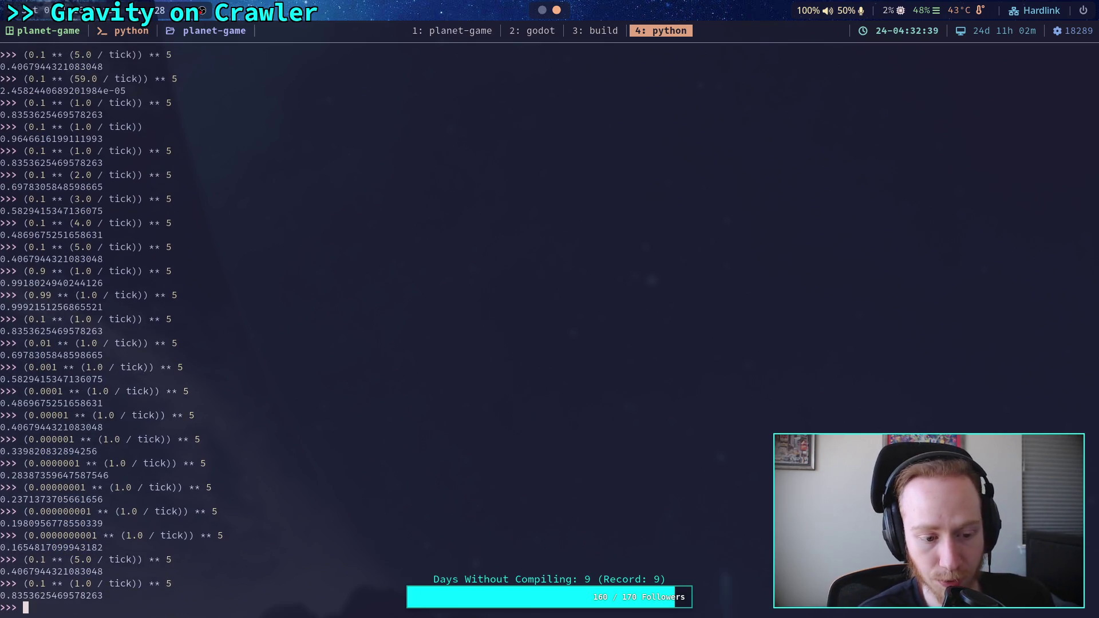
# Drop the ** 5 exponent to get the single-tick decay for 0.1
pyautogui.press('Up')
pyautogui.press('Left')
pyautogui.press('Left')
pyautogui.press('Left')
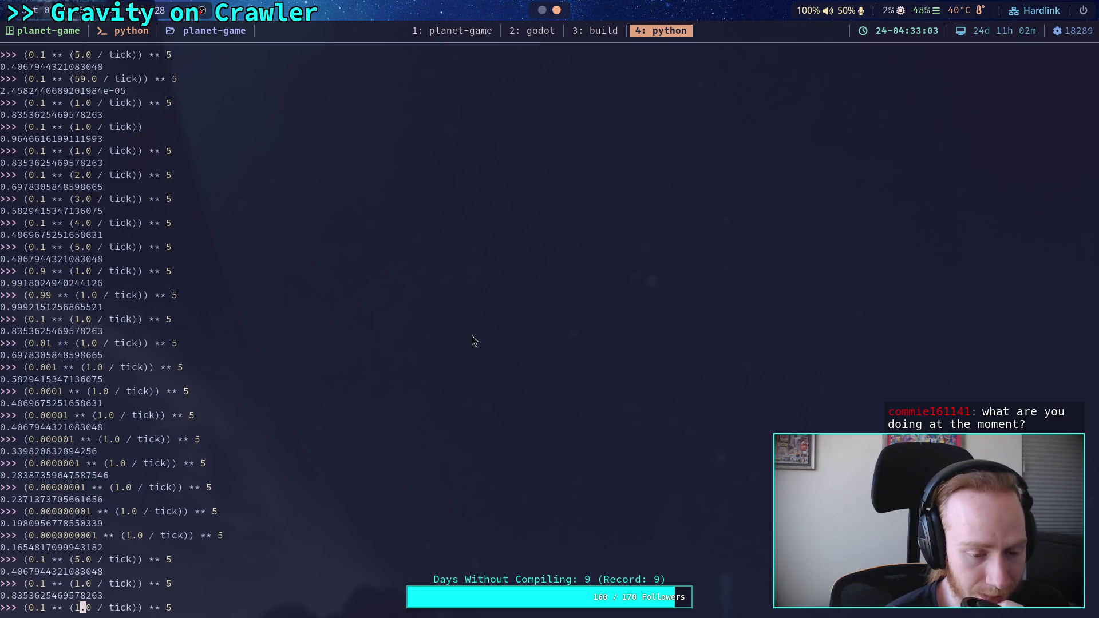
pyautogui.hotkey('ctrl', 'Left')
pyautogui.hotkey('ctrl', 'Left')
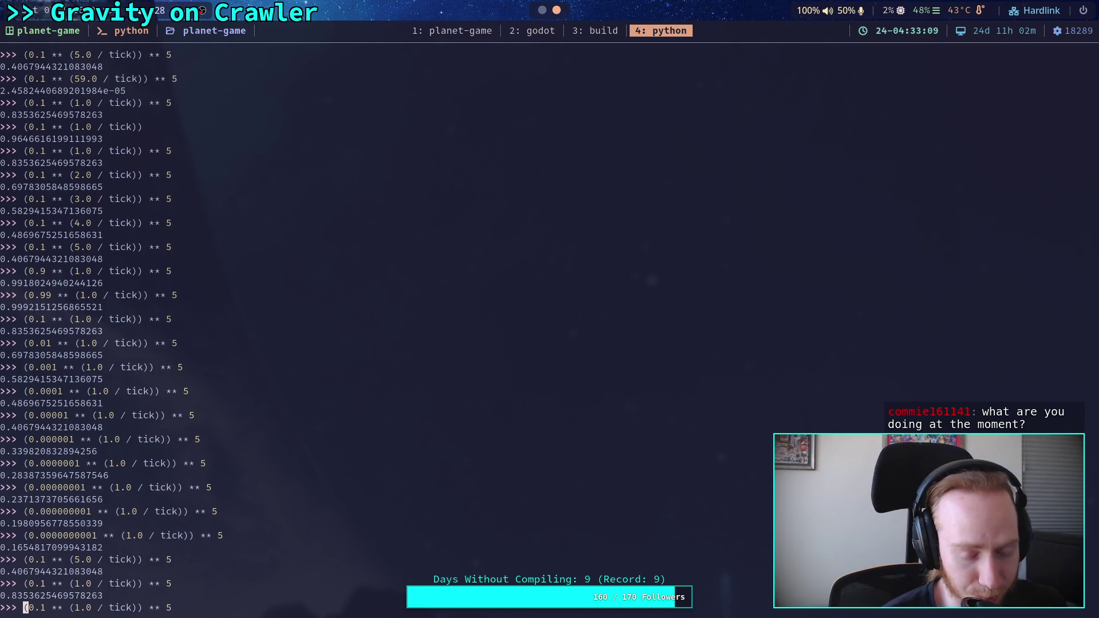
pyautogui.hotkey('ctrl', 'Right')
pyautogui.hotkey('ctrl', 'Right')
pyautogui.hotkey('ctrl', 'Right')
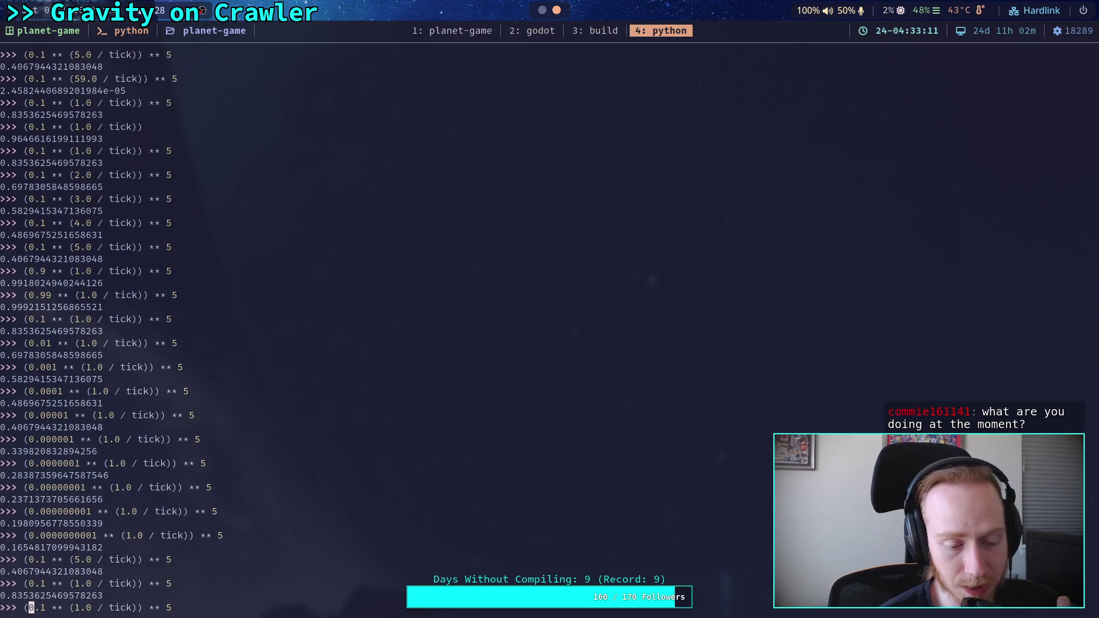
pyautogui.hotkey('ctrl', 'k')
pyautogui.hotkey('ctrl', 'Left')
pyautogui.hotkey('ctrl', 'Left')
pyautogui.hotkey('ctrl', 'Left')
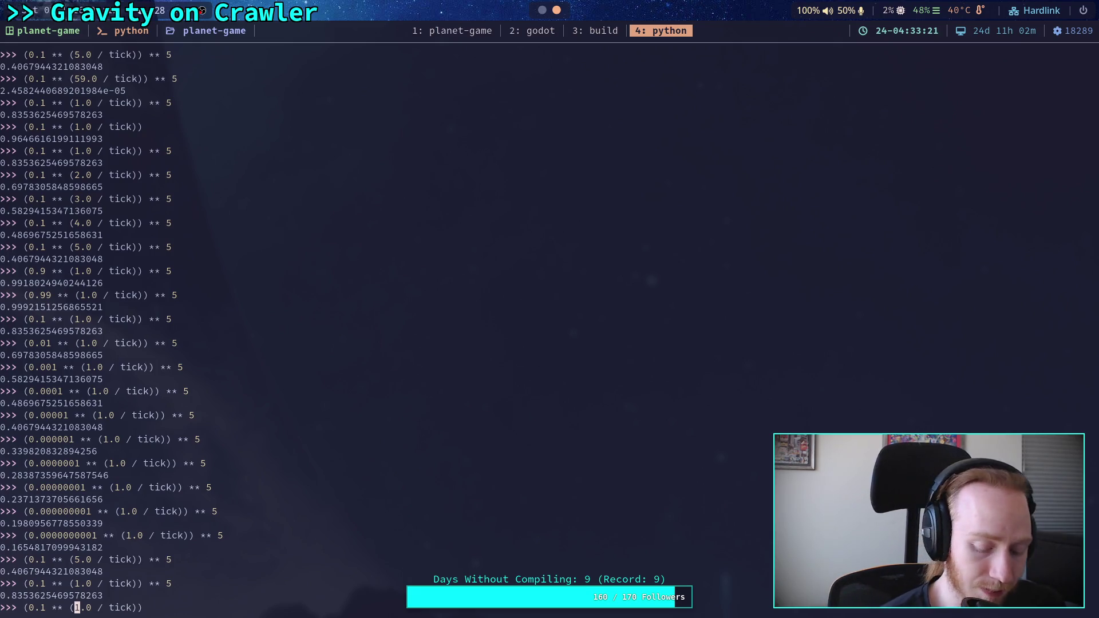
pyautogui.press('Return')
# Raise the single-tick decay to ** 64, returning 0.10000000000000026
pyautogui.press('Up')
pyautogui.write('** 5')
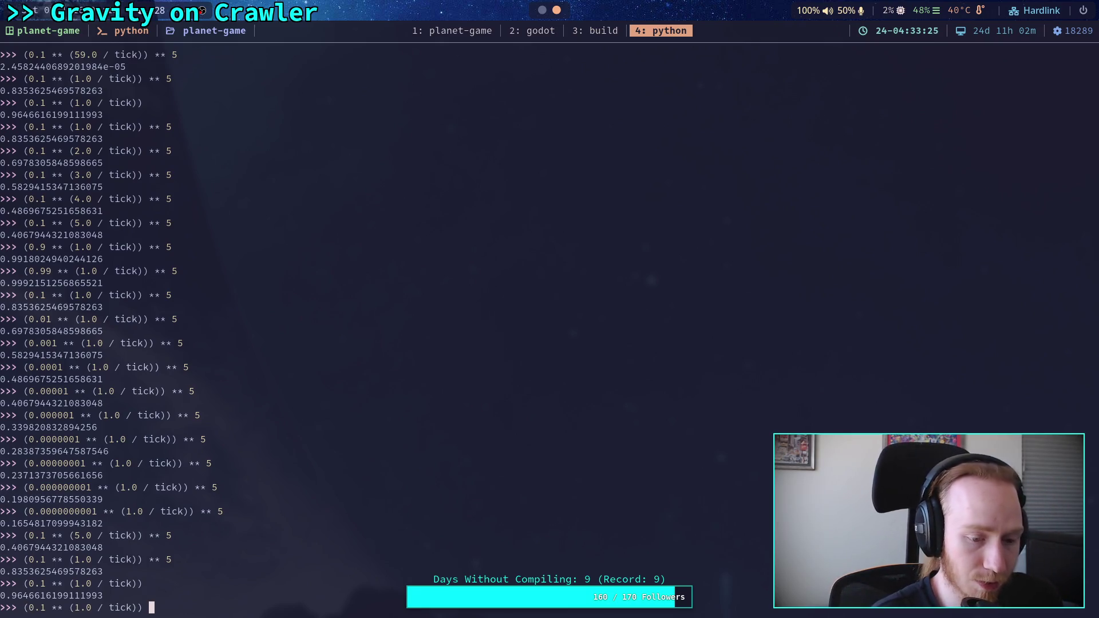
pyautogui.press('BackSpace')
pyautogui.write('64')
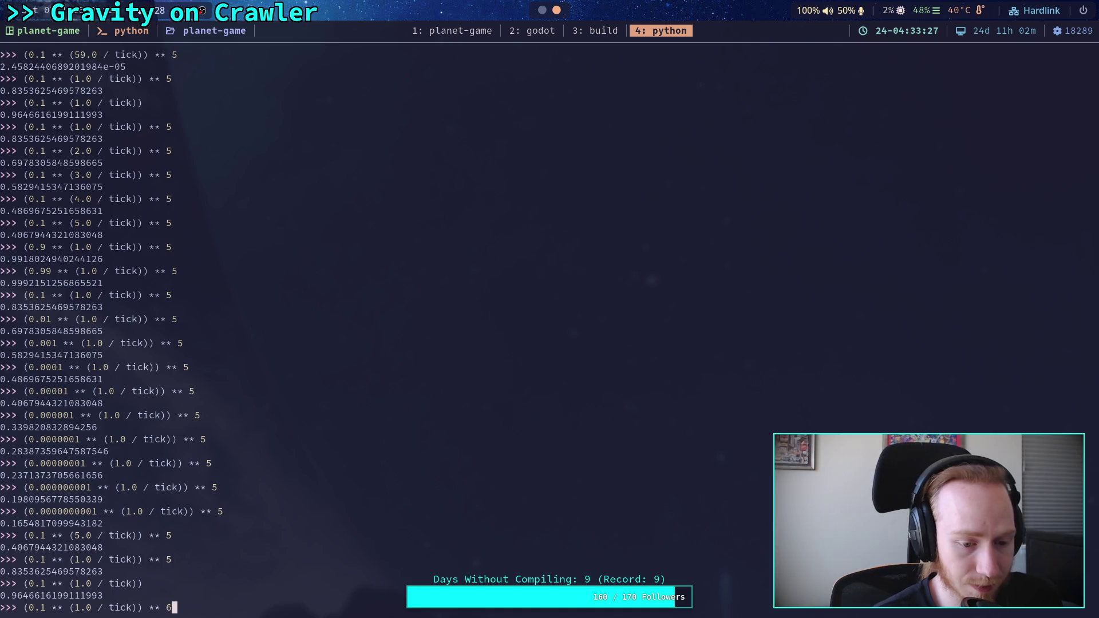
pyautogui.press('Return')
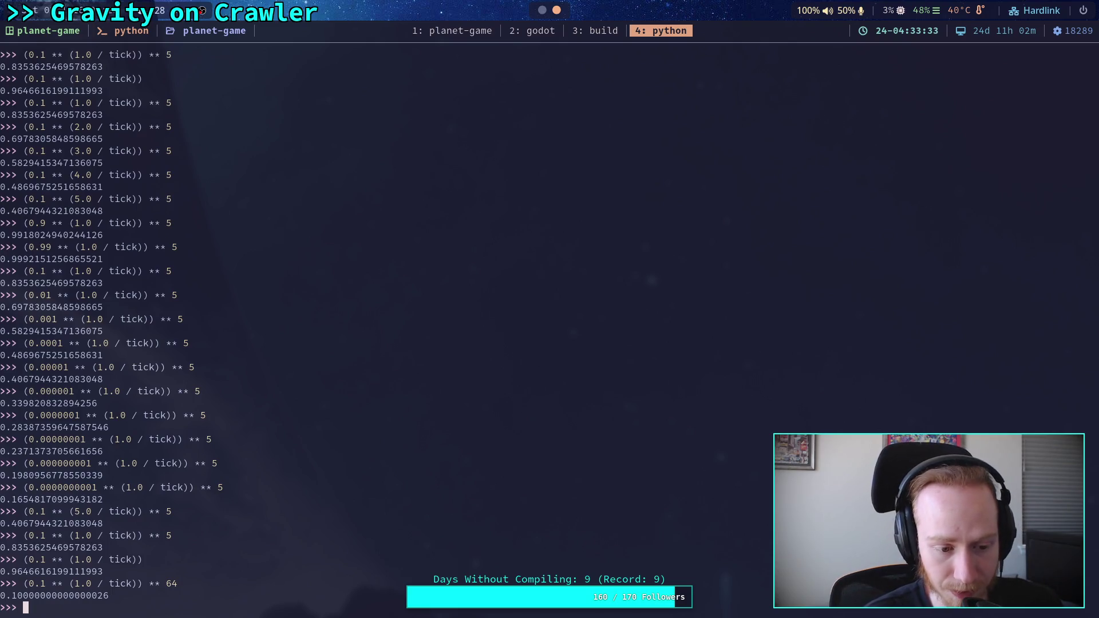
# Clear the recalled decay expression and evaluate 5 / 6
pyautogui.press('Up')
pyautogui.press('Left')
pyautogui.press('Left')
pyautogui.press('Left')
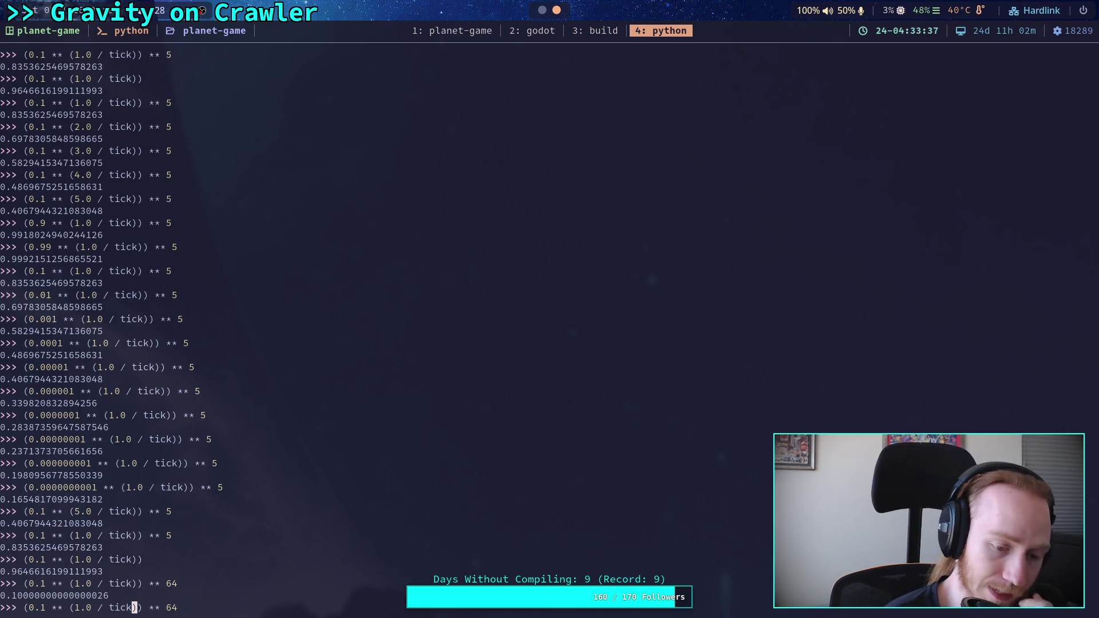
pyautogui.press('Right')
pyautogui.press('Right')
pyautogui.press('Right')
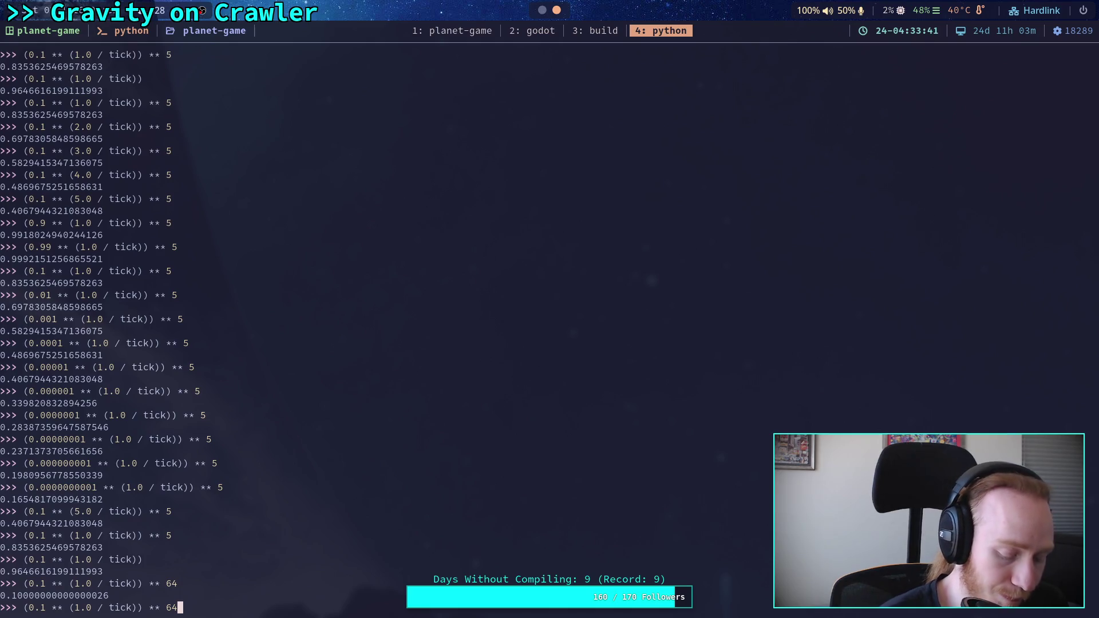
pyautogui.press('BackSpace')
pyautogui.press('BackSpace')
pyautogui.write('5')
pyautogui.press('Left')
pyautogui.press('Left')
pyautogui.press('Left')
pyautogui.press('Left')
pyautogui.press('Left')
pyautogui.press('Left')
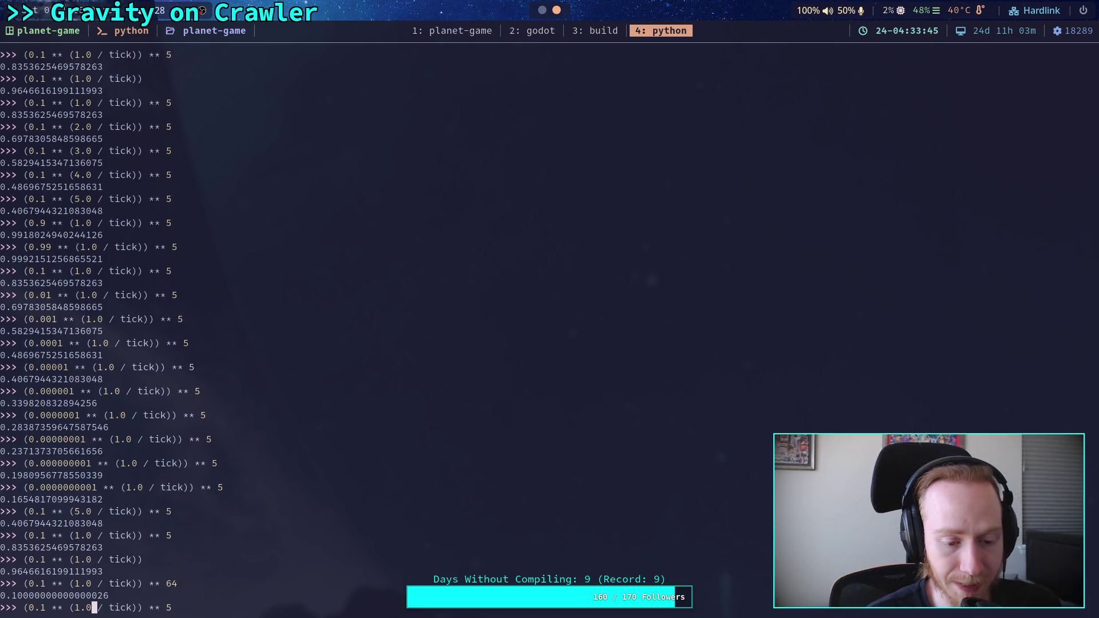
pyautogui.hotkey('ctrl', 'k')
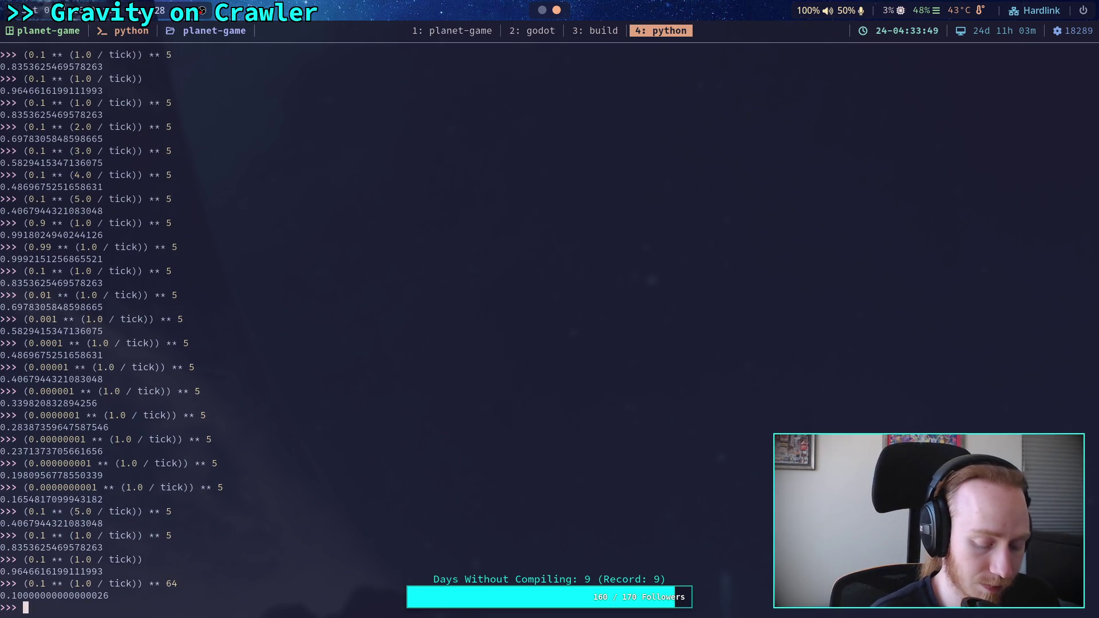
pyautogui.write('5')
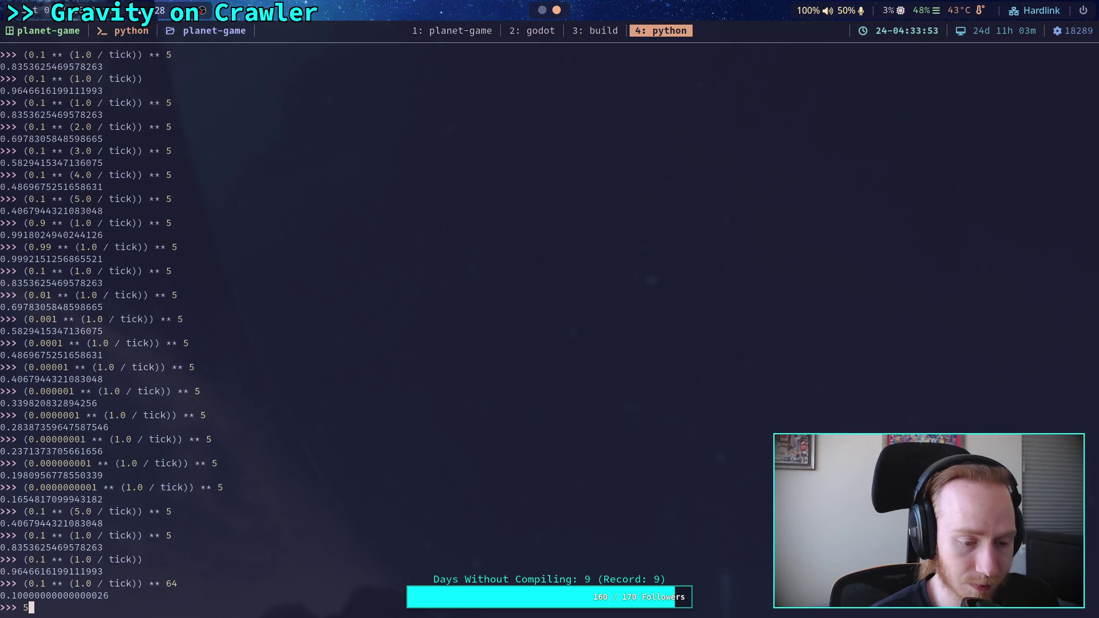
pyautogui.write(' / 6')
pyautogui.press('Return')
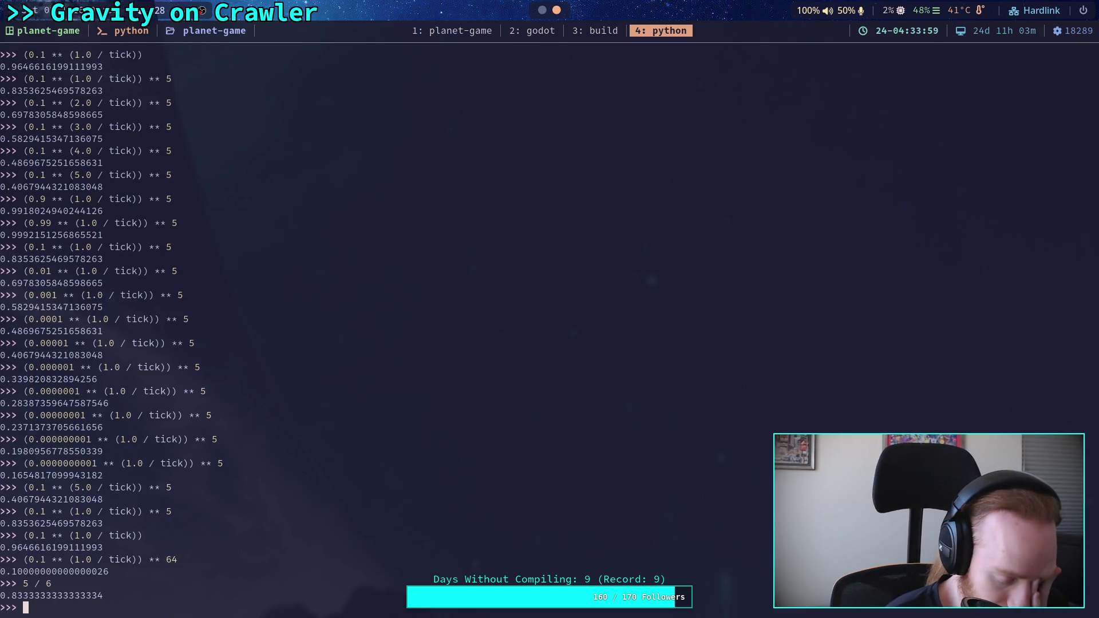
# Evaluate 5 / 64 (0.078125) and 1 / 64 (0.015625)
pyautogui.press('Up')
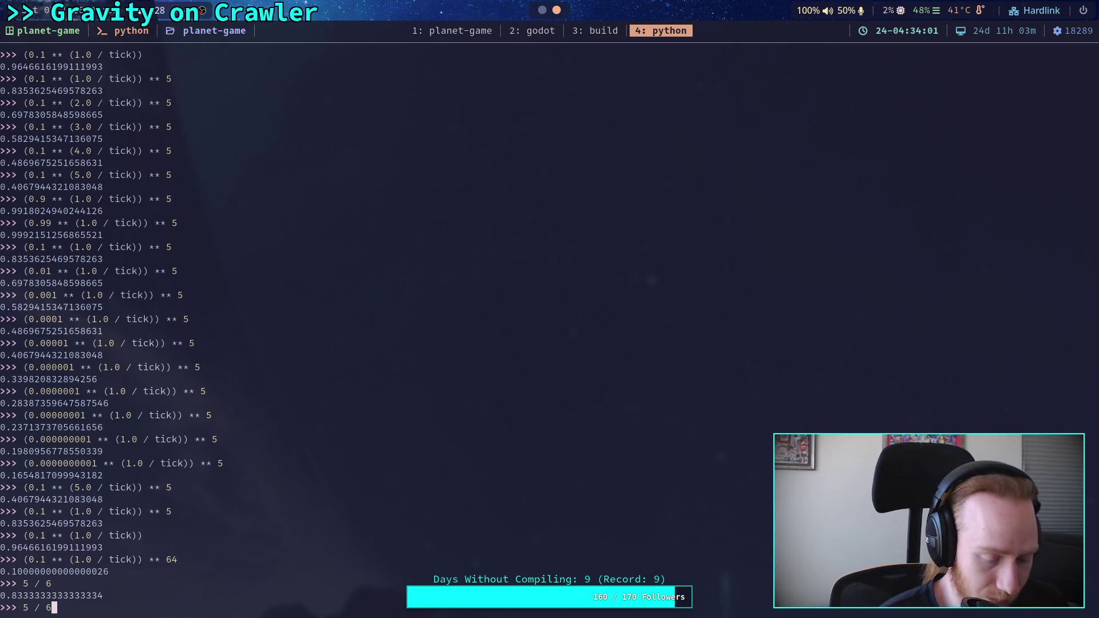
pyautogui.write('4')
pyautogui.press('Return')
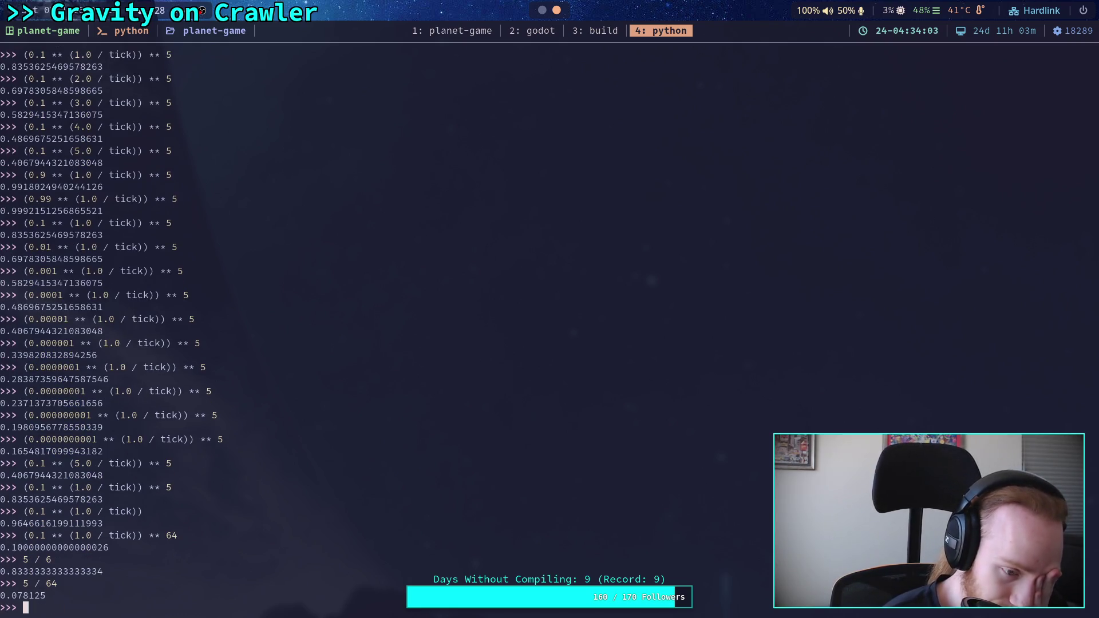
pyautogui.press('Up')
pyautogui.press('Left')
pyautogui.press('Left')
pyautogui.press('Left')
pyautogui.press('BackSpace')
pyautogui.write('1')
pyautogui.press('Return')
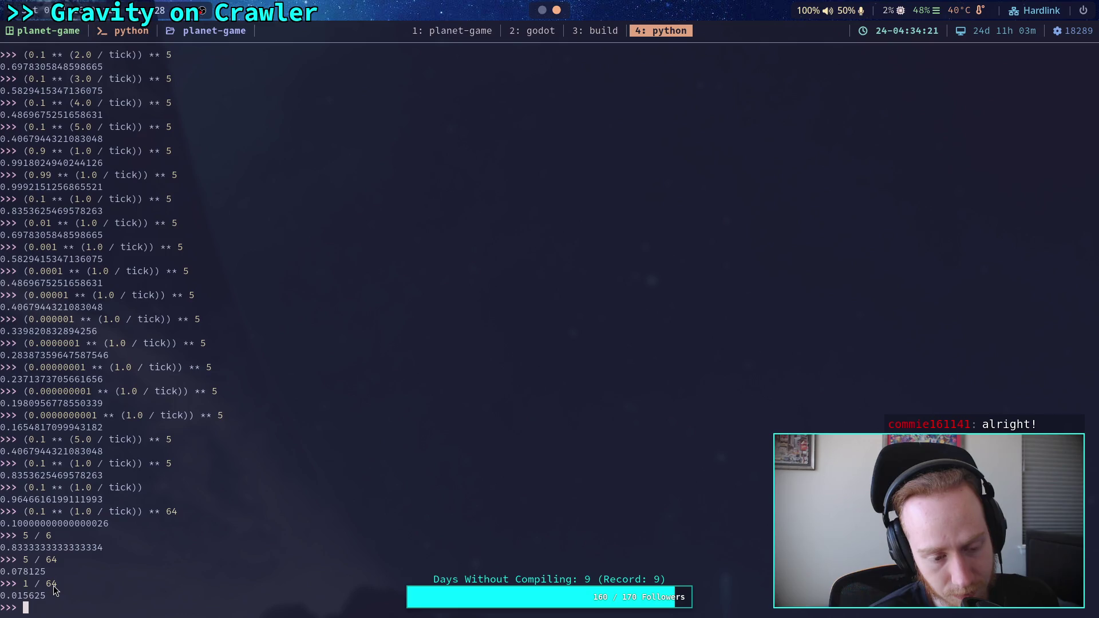
# Evaluate (0.1 ** (5.0 / tick)) ** 64, about 1e-05, and begin editing its exponent
pyautogui.press('Up')
pyautogui.press('Up')
pyautogui.press('Up')
pyautogui.press('Left')
pyautogui.press('Left')
pyautogui.press('Left')
pyautogui.press('Left')
pyautogui.press('Right')
pyautogui.press('Delete')
pyautogui.write('5')
pyautogui.press('Return')
pyautogui.press('Up')
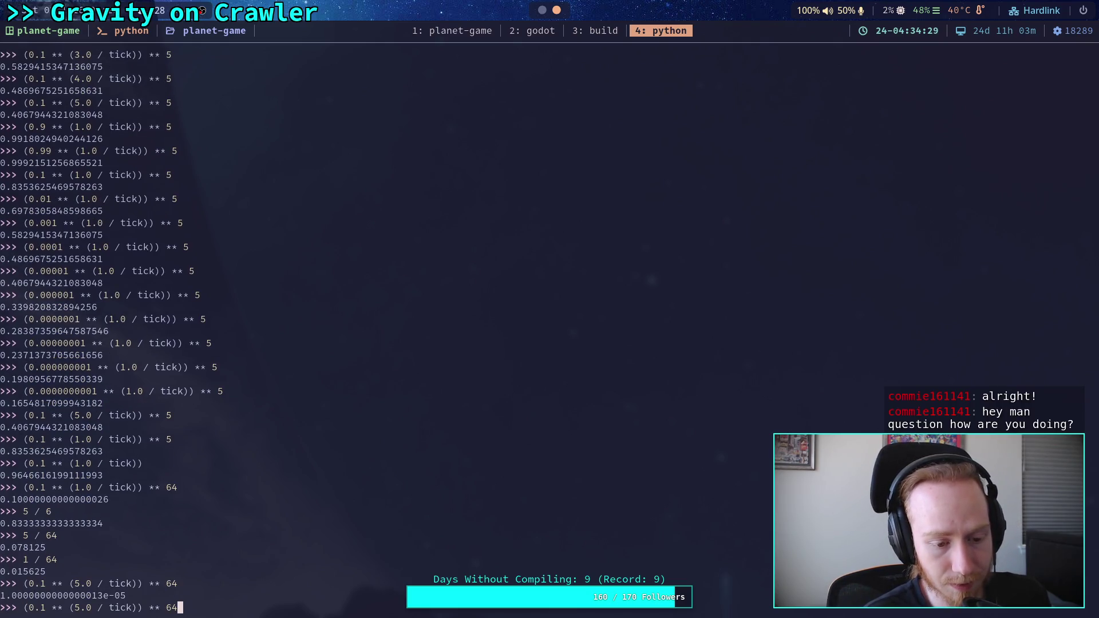
pyautogui.press('BackSpace')
pyautogui.press('BackSpace')
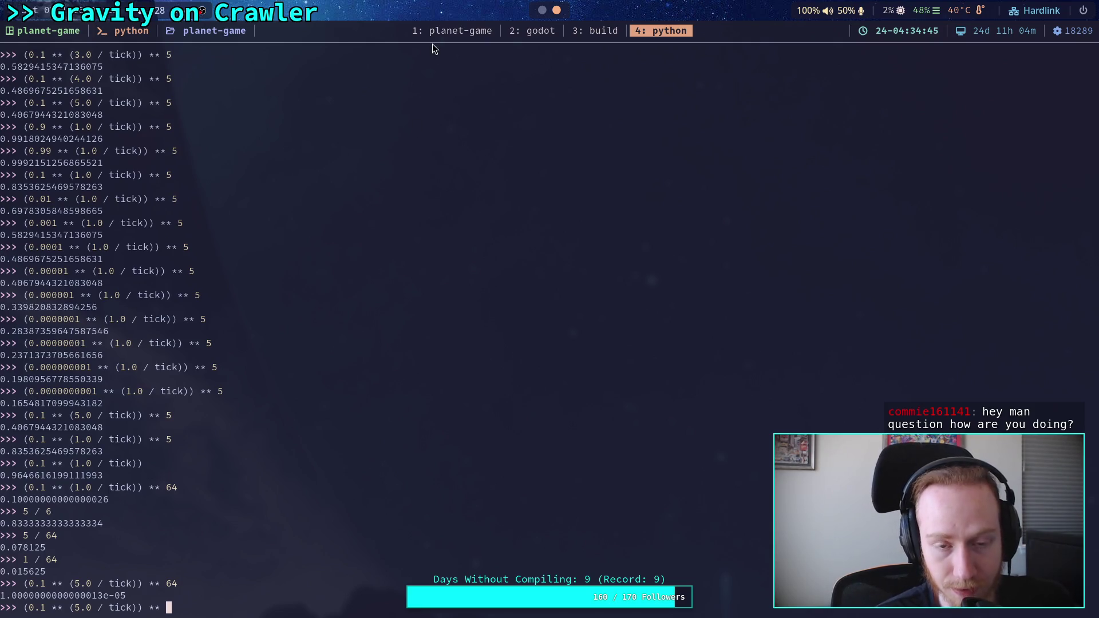
pyautogui.click(542, 11)
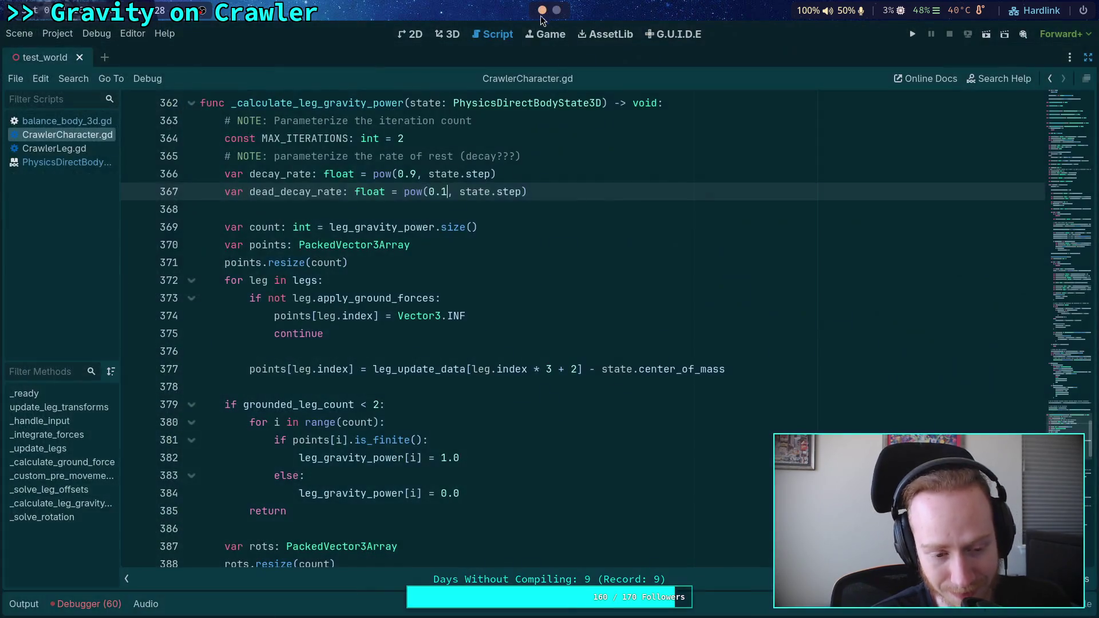
pyautogui.click(365, 383)
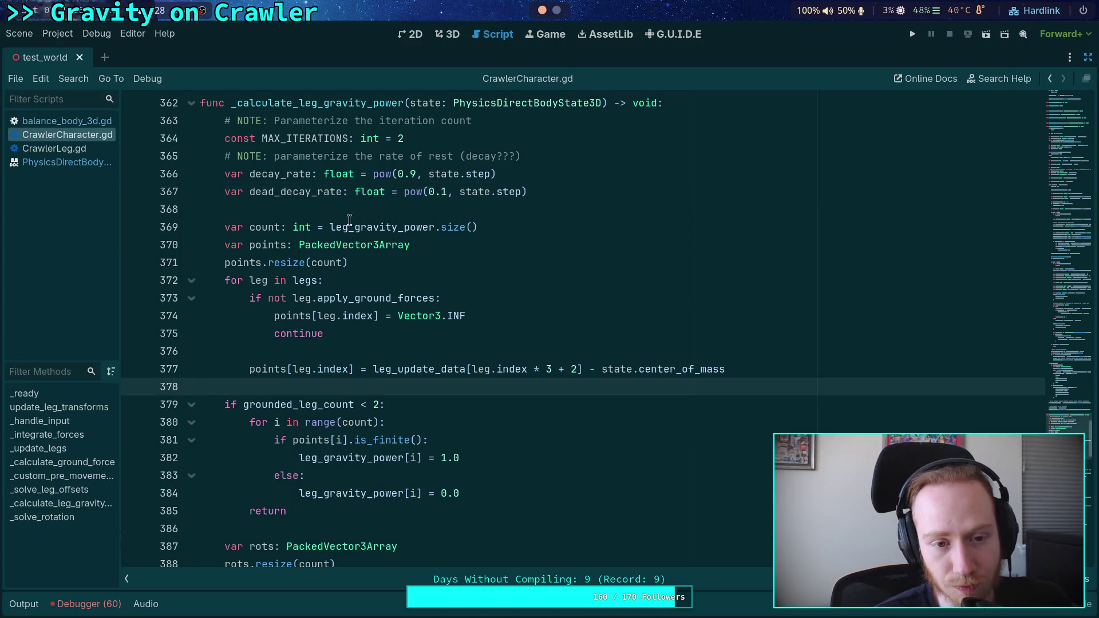
pyautogui.doubleClick(444, 192)
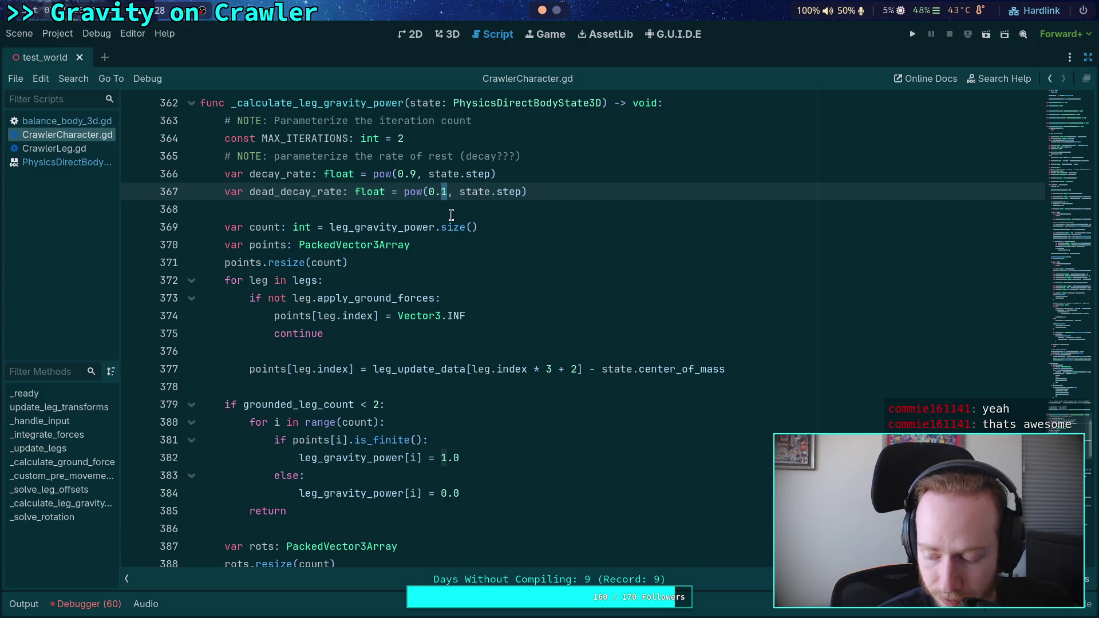
pyautogui.press('super+4')
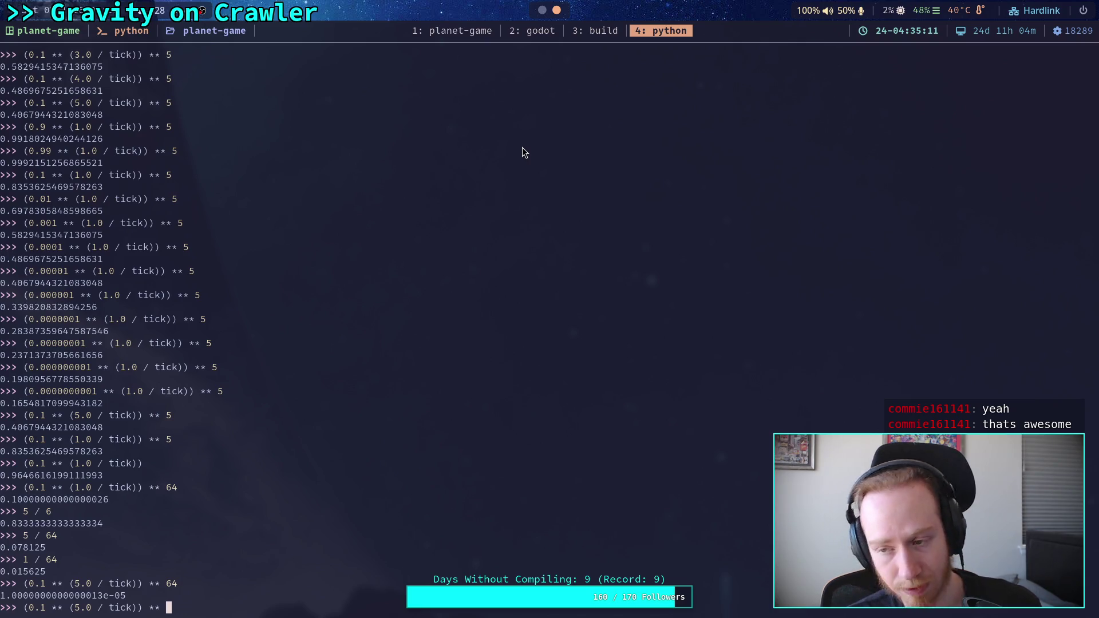
# Evaluate (0.1 ** (1.0 / (tick * 5.0))) ** 5, getting 0.9646616199111995
pyautogui.hotkey('ctrl', 'Left')
pyautogui.hotkey('ctrl', 'Left')
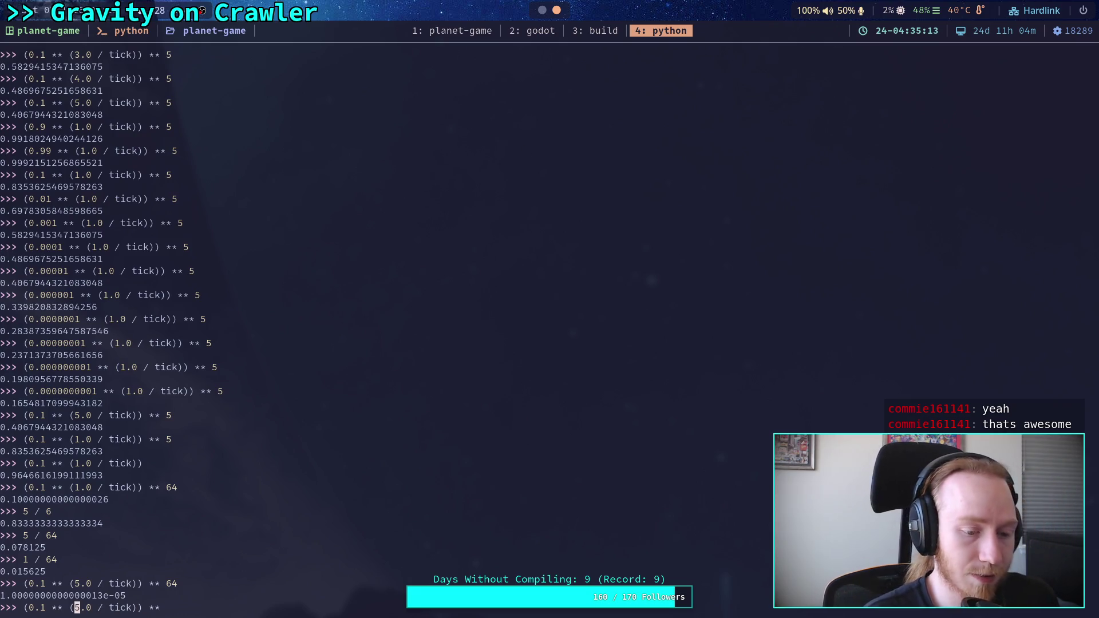
pyautogui.press('Delete')
pyautogui.write('1')
pyautogui.press('Right')
pyautogui.press('Right')
pyautogui.press('Right')
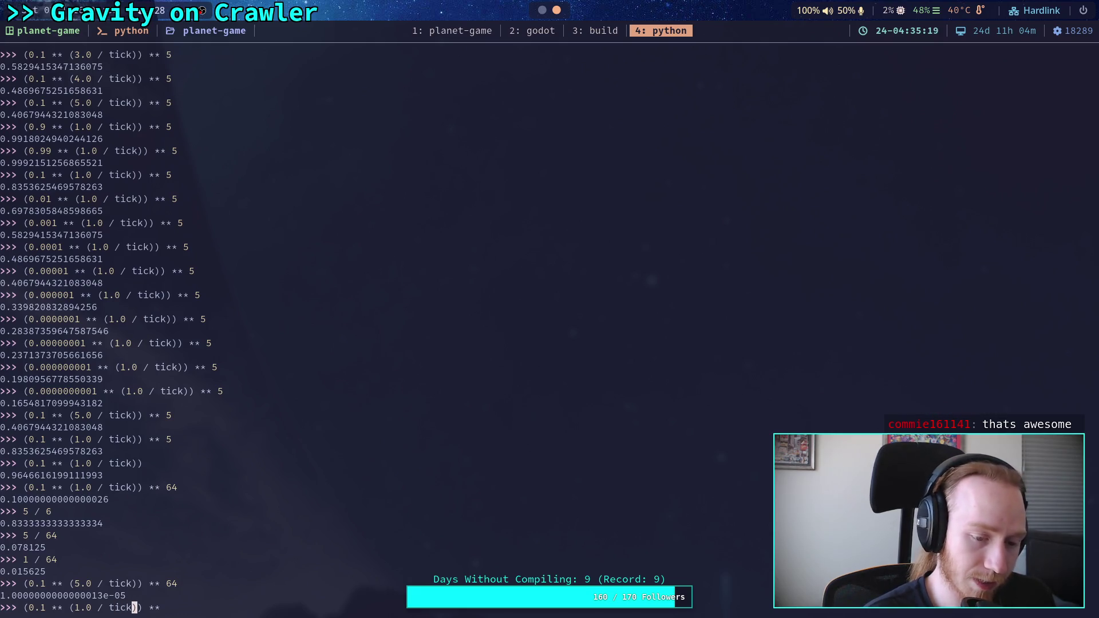
pyautogui.write('* 5.')
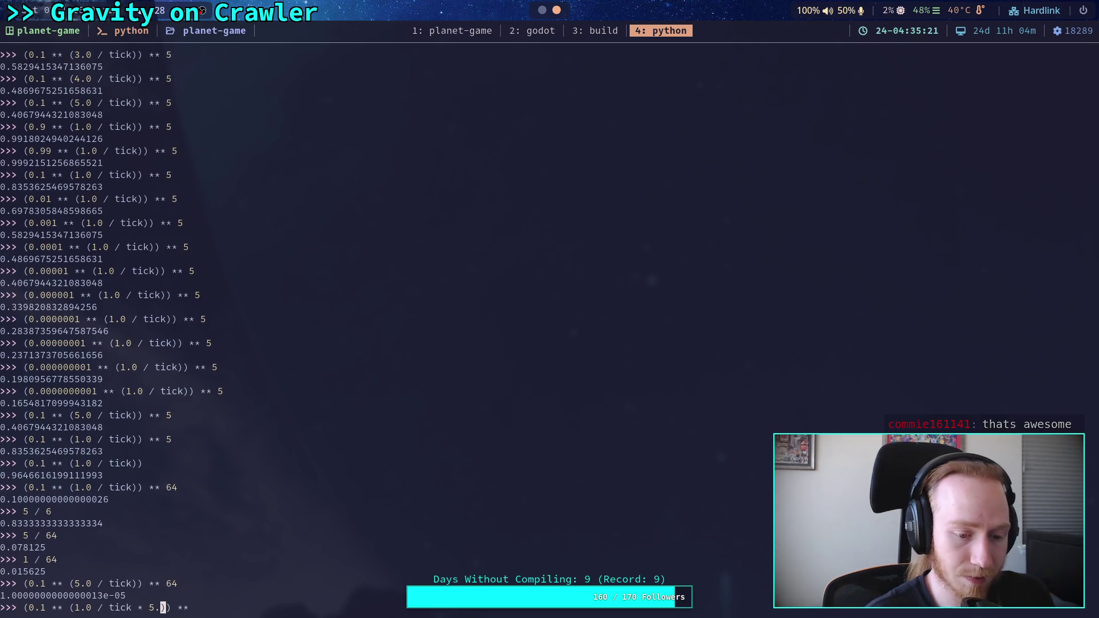
pyautogui.write('0)')
pyautogui.press('End')
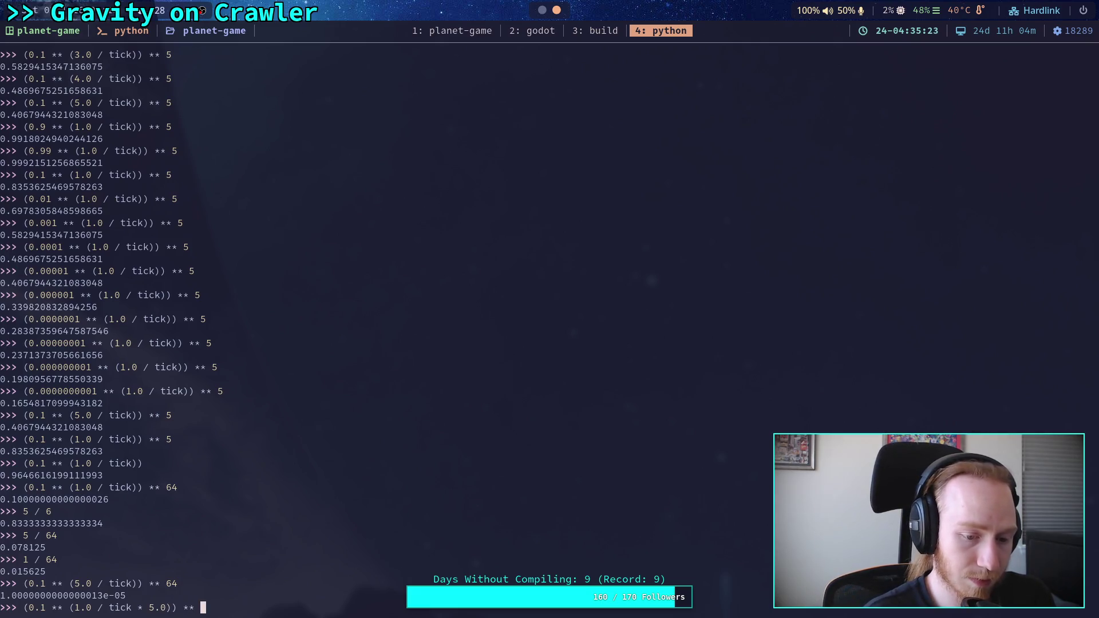
pyautogui.press('Left')
pyautogui.press('Left')
pyautogui.press('Left')
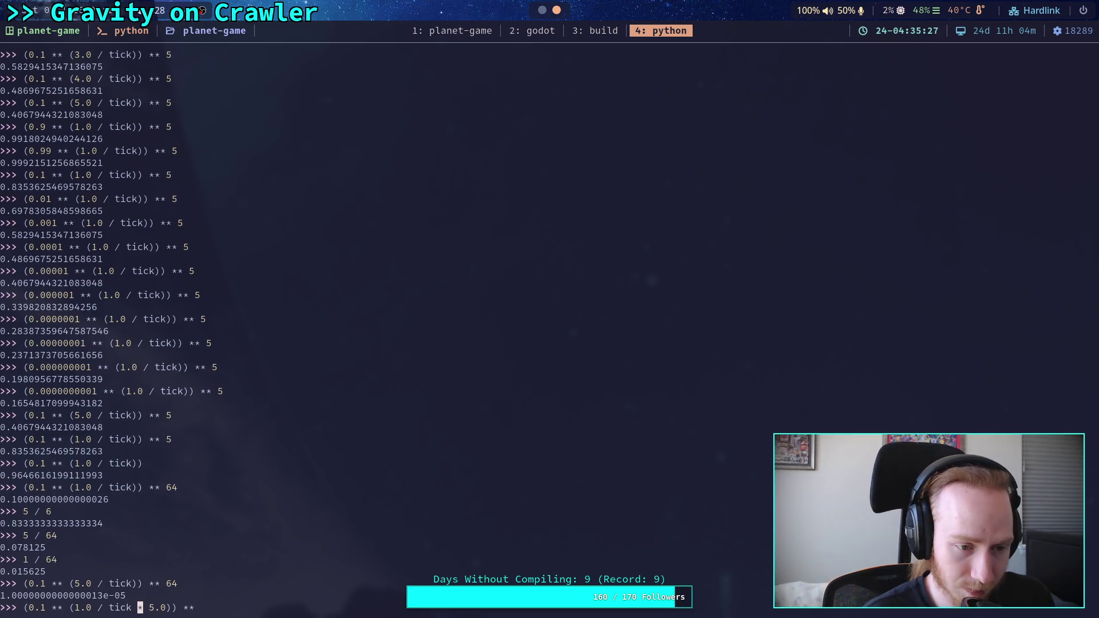
pyautogui.press('Left')
pyautogui.press('Left')
pyautogui.press('Left')
pyautogui.write('(')
pyautogui.press('Right')
pyautogui.press('Right')
pyautogui.press('Right')
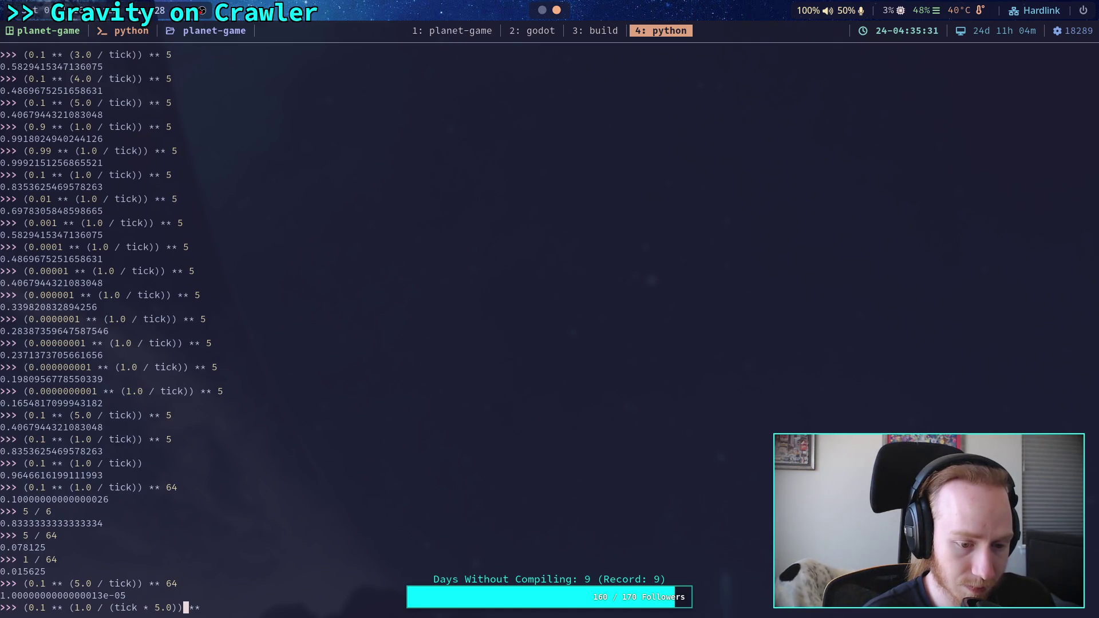
pyautogui.write(')')
pyautogui.press('Right')
pyautogui.press('Right')
pyautogui.press('Right')
pyautogui.write('5')
pyautogui.press('Return')
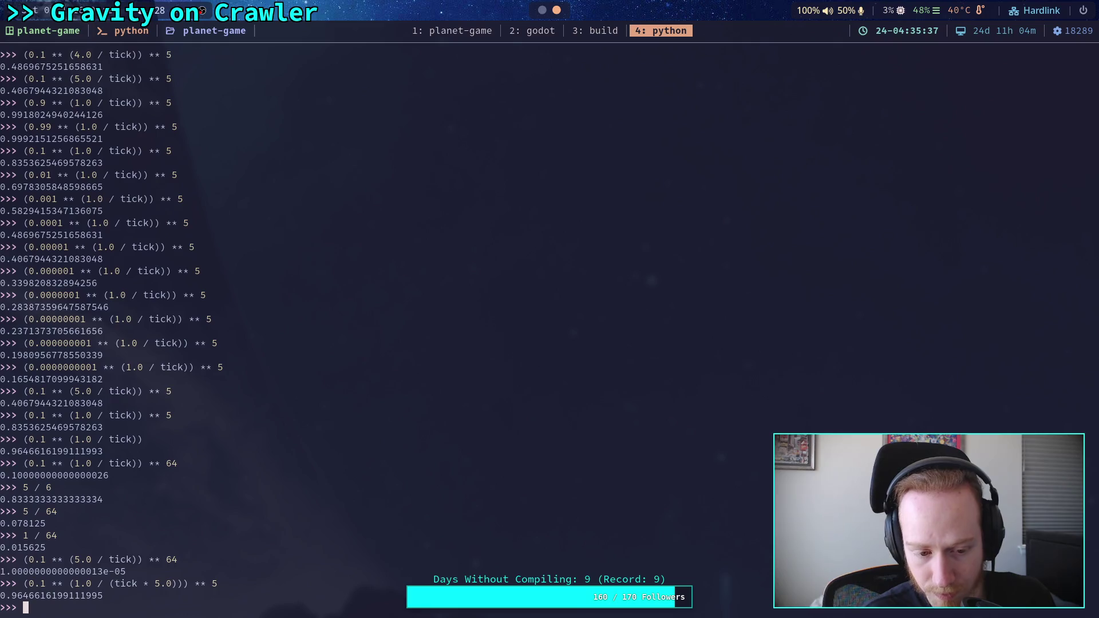
# Change the divisor to tick / 5.0 and rerun, getting 0.4067944321083048
pyautogui.press('Up')
pyautogui.press('Left')
pyautogui.hotkey('ctrl', 'Left')
pyautogui.press('Left')
pyautogui.press('Left')
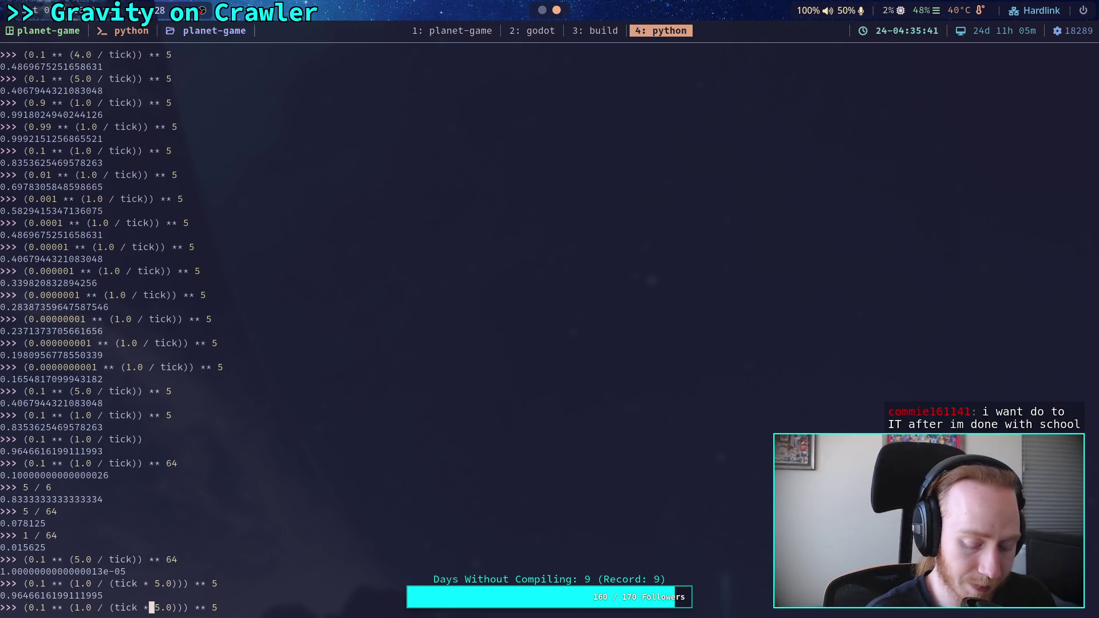
pyautogui.press('BackSpace')
pyautogui.write('/')
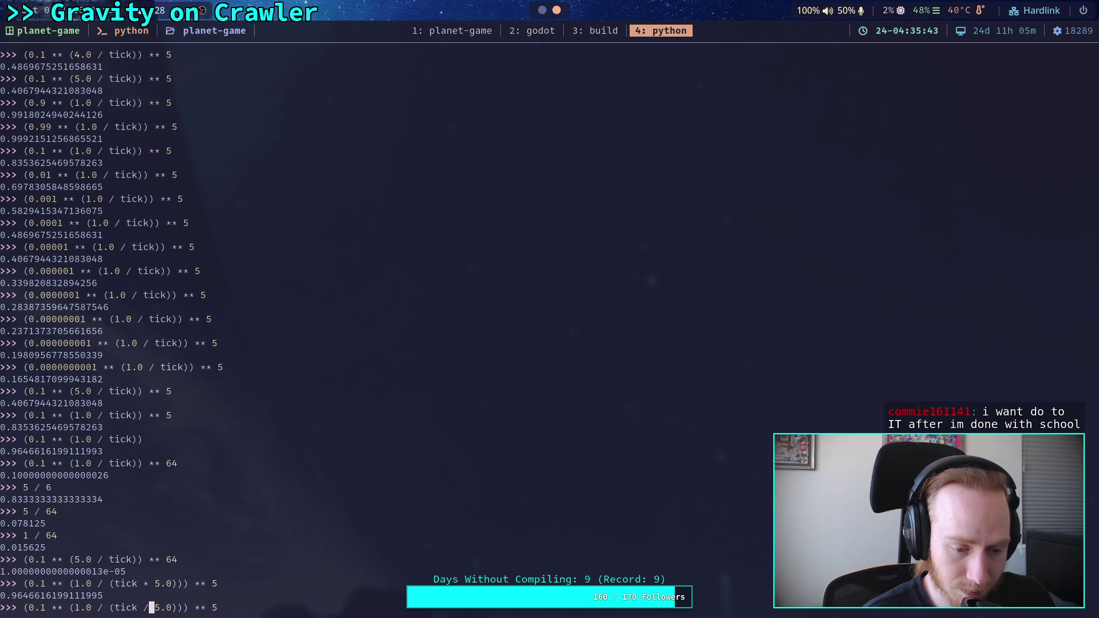
pyautogui.press('Return')
pyautogui.press('Up')
pyautogui.press('Left')
pyautogui.press('Left')
pyautogui.press('Left')
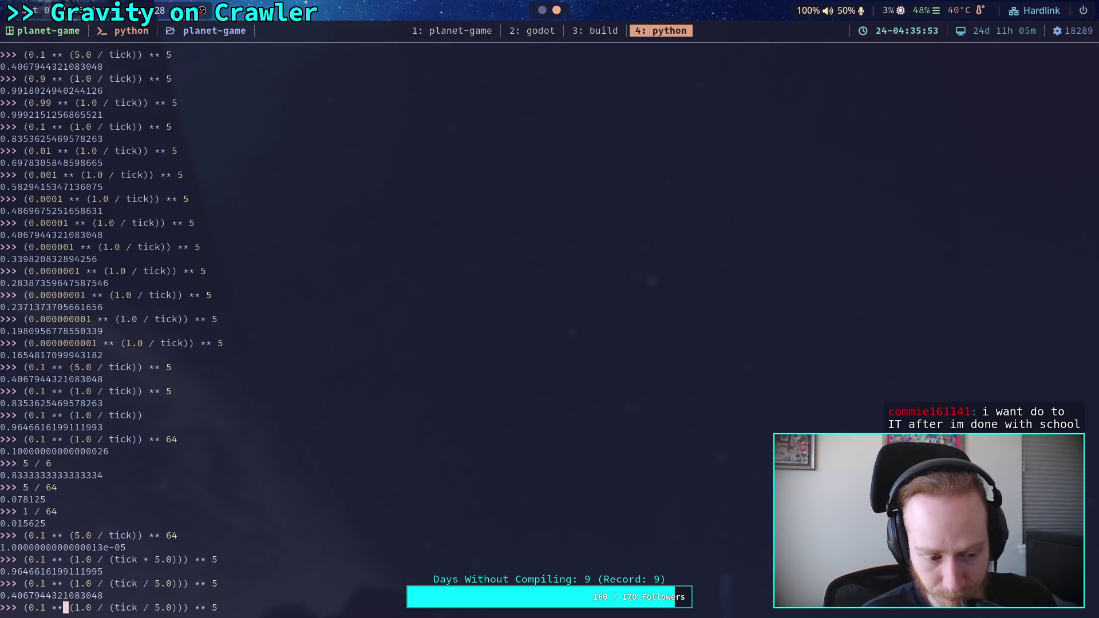
pyautogui.press('Home')
pyautogui.press('Right')
pyautogui.press('Right')
pyautogui.press('Right')
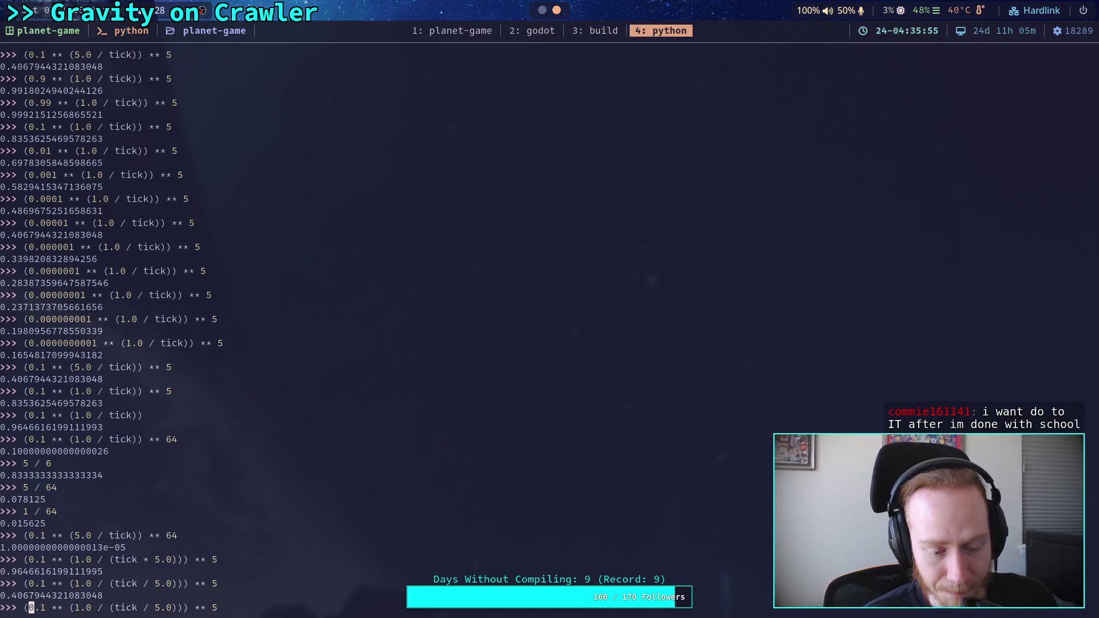
pyautogui.press('Right')
pyautogui.press('Right')
pyautogui.press('Right')
pyautogui.press('Left')
pyautogui.press('Left')
pyautogui.press('Left')
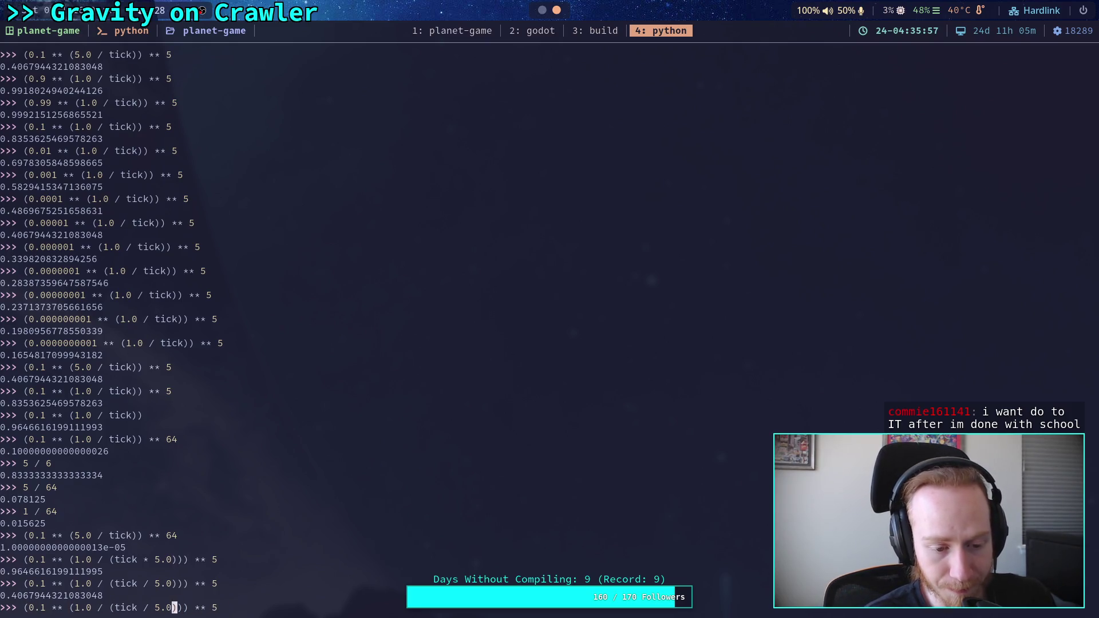
pyautogui.press('Home')
pyautogui.press('Right')
pyautogui.press('Right')
pyautogui.press('Right')
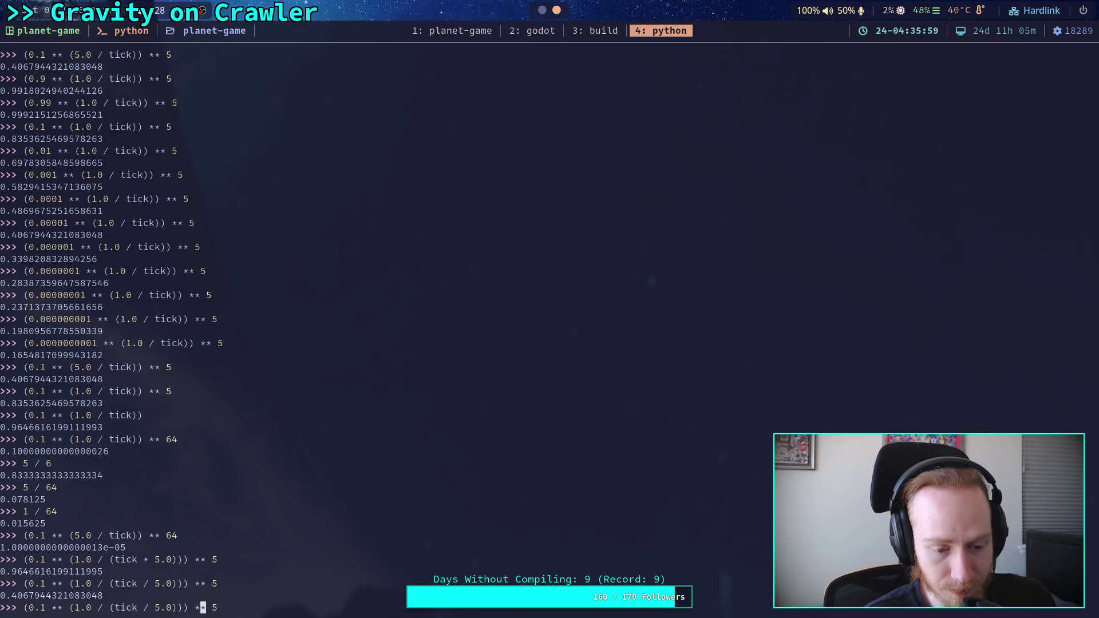
pyautogui.press('Left')
pyautogui.press('Left')
pyautogui.press('Left')
pyautogui.press('Right')
pyautogui.press('Right')
pyautogui.press('Right')
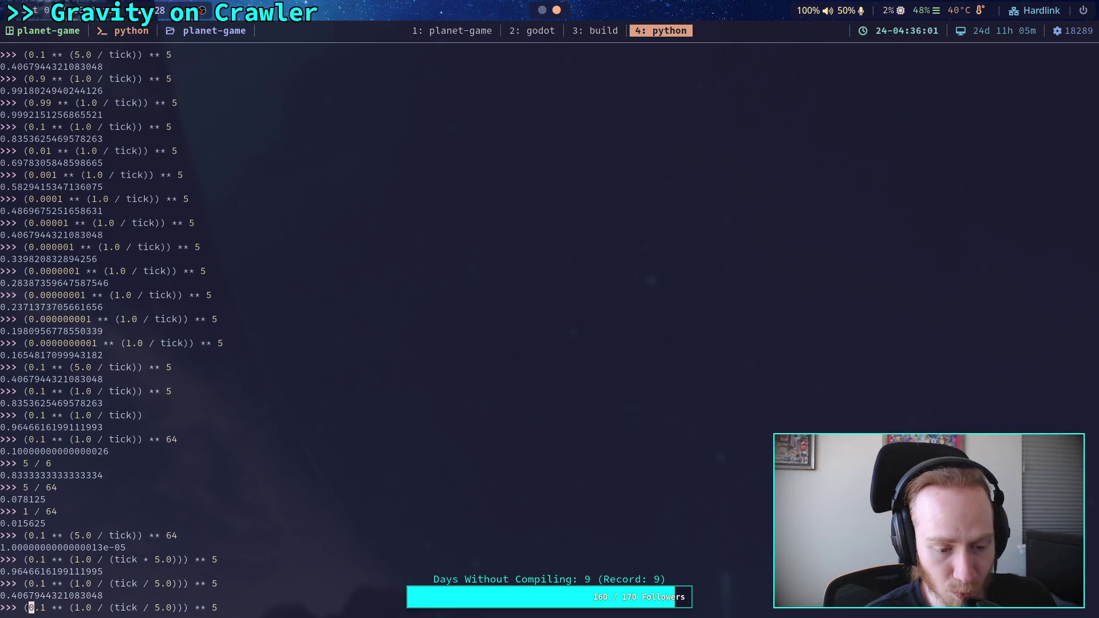
pyautogui.press('Right')
pyautogui.press('Right')
pyautogui.press('Right')
pyautogui.press('Left')
pyautogui.press('Left')
pyautogui.press('Left')
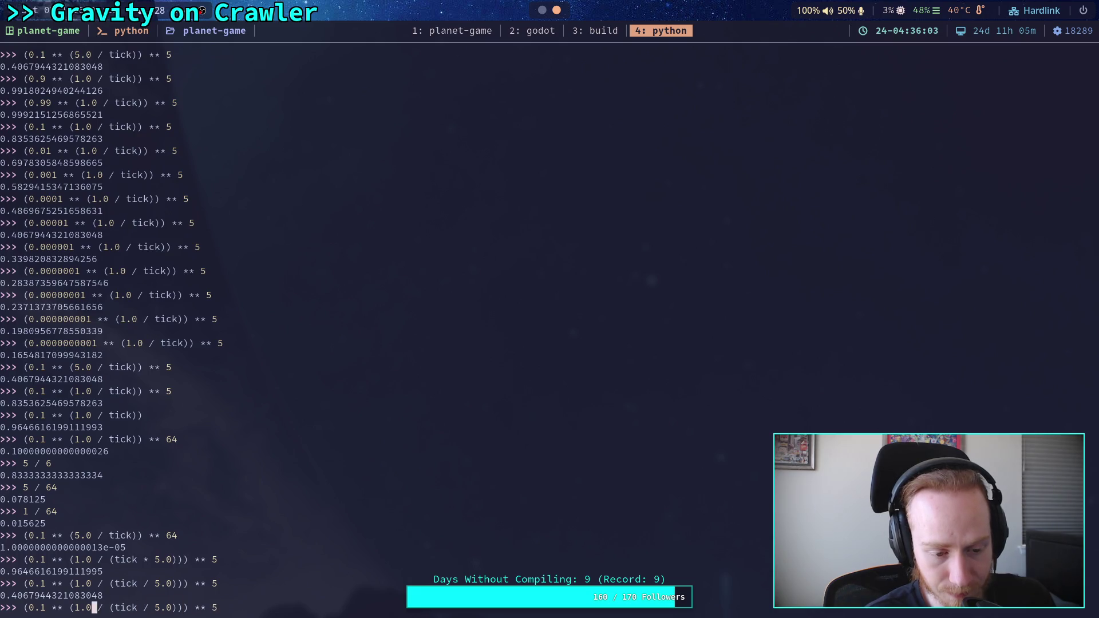
pyautogui.press('Right')
pyautogui.press('Right')
pyautogui.press('Right')
pyautogui.press('Left')
pyautogui.press('Left')
pyautogui.press('Left')
pyautogui.press('Left')
pyautogui.press('Left')
pyautogui.press('Left')
pyautogui.press('Right')
pyautogui.press('Right')
pyautogui.press('Right')
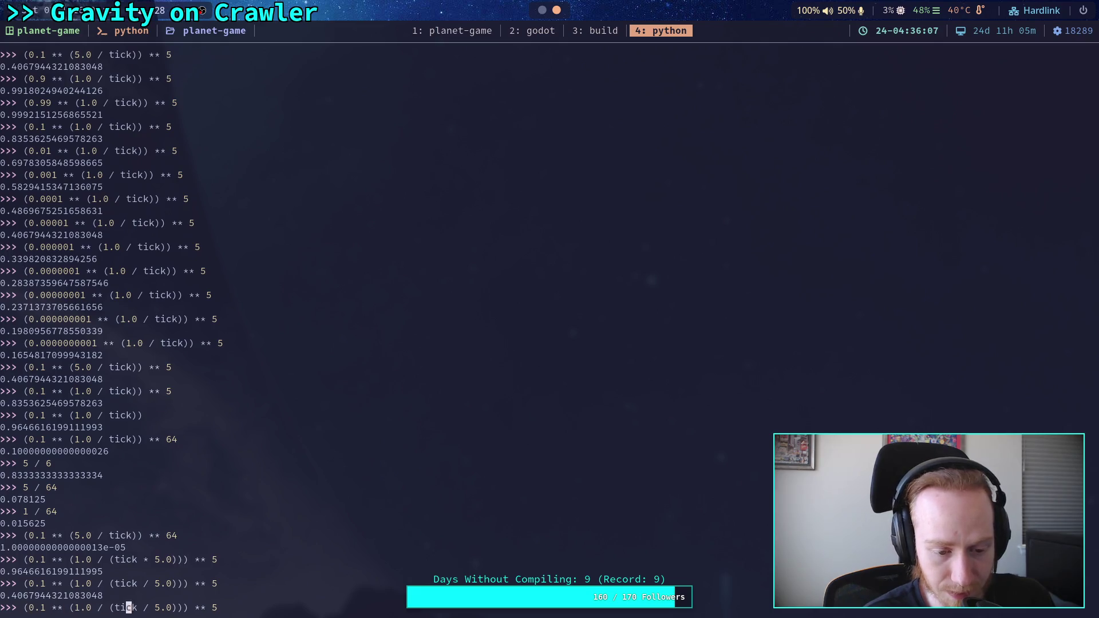
pyautogui.press('Left')
pyautogui.press('Left')
pyautogui.press('Left')
pyautogui.press('Right')
pyautogui.press('Right')
pyautogui.press('Right')
pyautogui.press('Right')
pyautogui.press('Right')
pyautogui.press('Right')
pyautogui.press('Left')
pyautogui.press('Left')
pyautogui.press('Left')
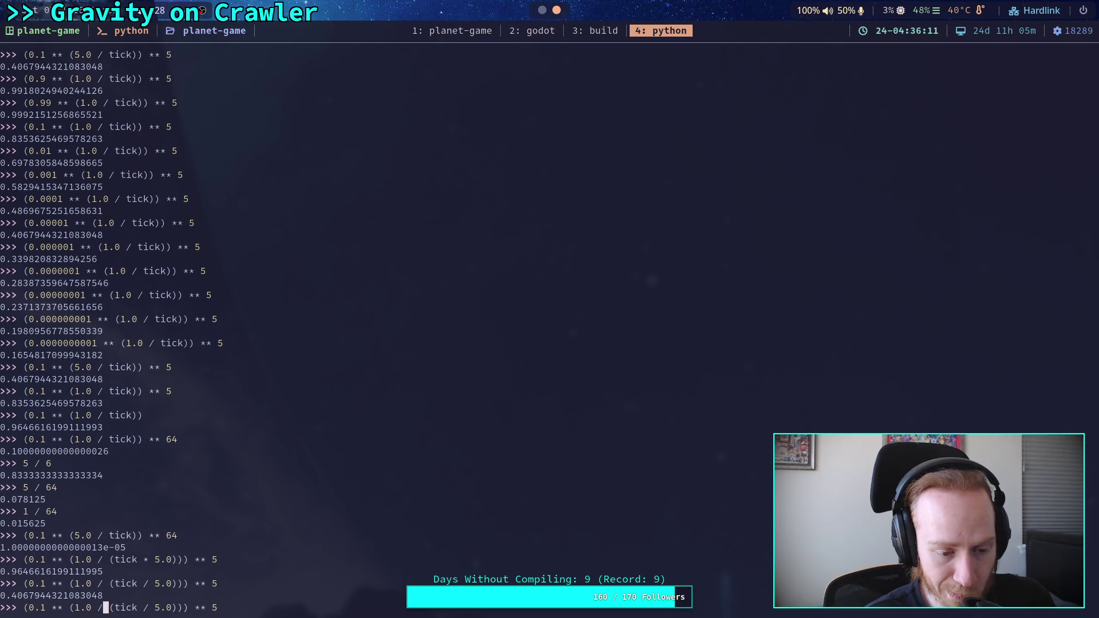
pyautogui.press('Right')
pyautogui.press('Right')
pyautogui.press('Right')
pyautogui.press('Left')
pyautogui.press('Left')
pyautogui.press('Left')
pyautogui.press('Left')
pyautogui.press('Left')
pyautogui.press('Left')
pyautogui.press('Right')
pyautogui.press('Right')
pyautogui.press('Right')
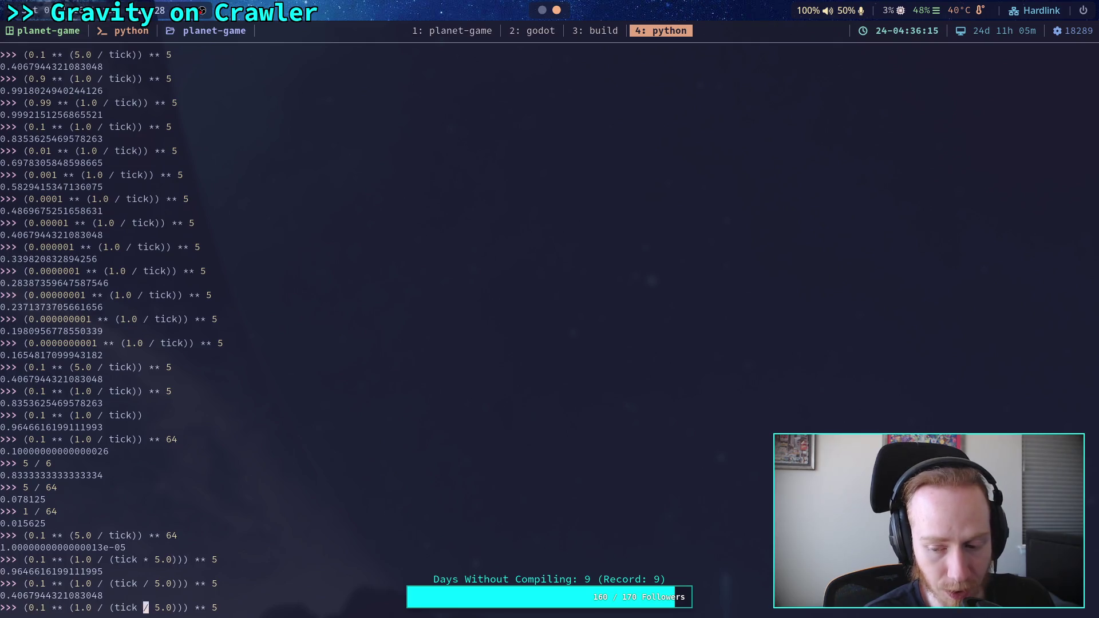
pyautogui.press('Left')
pyautogui.press('Left')
pyautogui.press('Left')
pyautogui.press('Left')
pyautogui.press('Left')
pyautogui.press('Left')
pyautogui.press('Right')
pyautogui.press('Right')
pyautogui.press('Right')
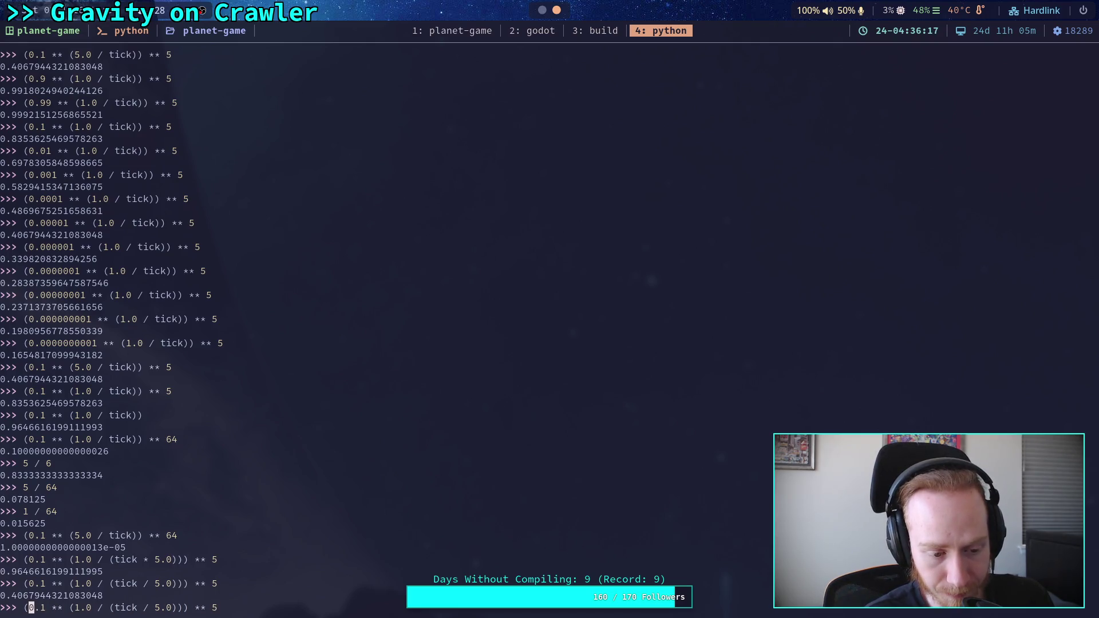
pyautogui.press('Left')
pyautogui.press('Left')
pyautogui.press('Left')
pyautogui.press('Left')
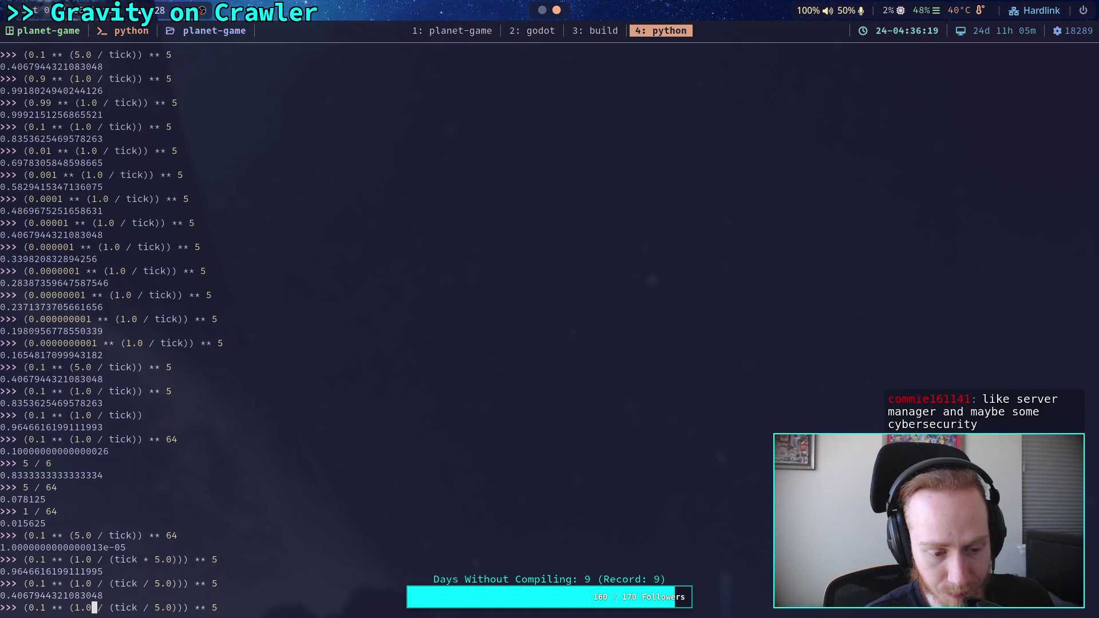
pyautogui.press('Right')
pyautogui.press('Right')
pyautogui.press('Right')
pyautogui.press('Right')
pyautogui.press('Right')
pyautogui.press('Right')
pyautogui.press('Left')
pyautogui.press('Left')
pyautogui.press('Left')
pyautogui.press('Right')
pyautogui.press('Right')
pyautogui.press('Right')
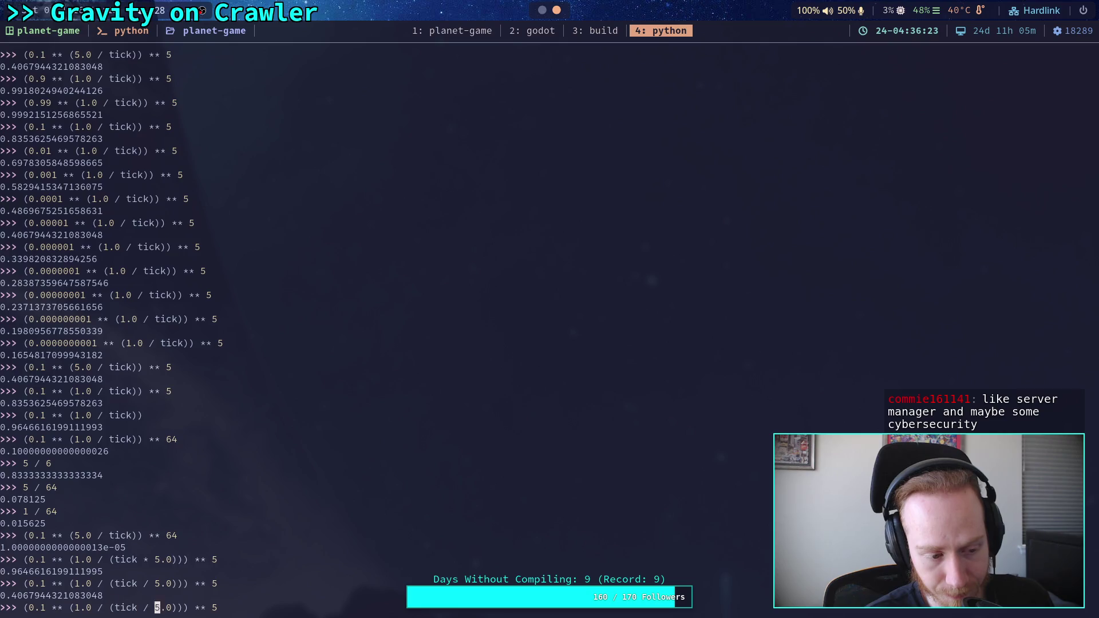
pyautogui.press('Left')
pyautogui.press('Left')
pyautogui.press('Left')
pyautogui.press('Left')
pyautogui.press('Left')
pyautogui.press('Left')
pyautogui.press('Right')
pyautogui.press('Right')
pyautogui.press('Right')
pyautogui.press('Left')
pyautogui.press('Left')
pyautogui.press('Left')
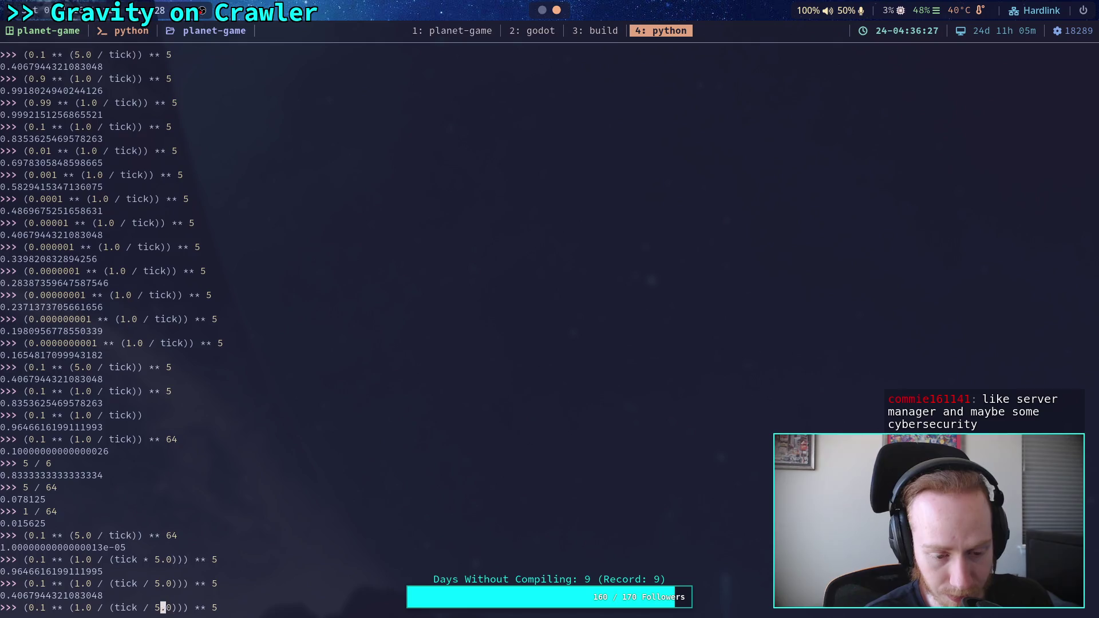
pyautogui.press('Right')
pyautogui.press('Right')
pyautogui.press('Right')
pyautogui.press('Right')
pyautogui.press('Right')
pyautogui.press('Right')
pyautogui.press('Left')
pyautogui.press('Left')
pyautogui.press('Left')
pyautogui.press('Right')
pyautogui.press('Right')
pyautogui.press('Right')
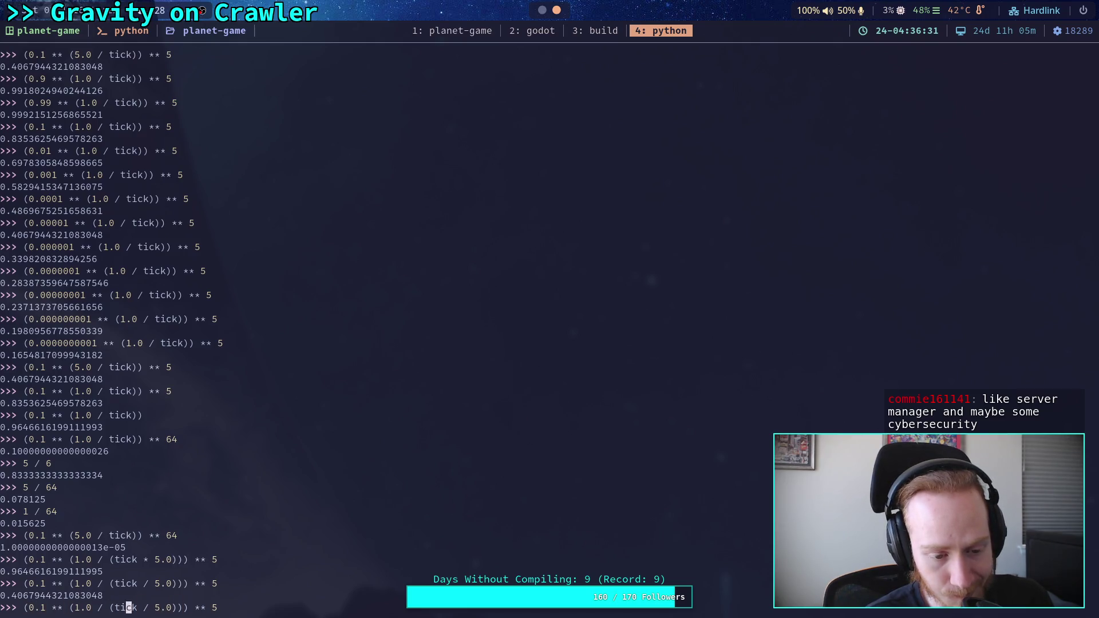
pyautogui.press('Left')
pyautogui.press('Left')
pyautogui.press('Left')
pyautogui.press('Left')
pyautogui.press('Left')
pyautogui.press('Left')
pyautogui.press('Right')
pyautogui.press('Right')
pyautogui.press('Right')
pyautogui.press('Left')
pyautogui.press('Left')
pyautogui.press('Left')
pyautogui.press('Left')
pyautogui.press('Left')
pyautogui.press('Left')
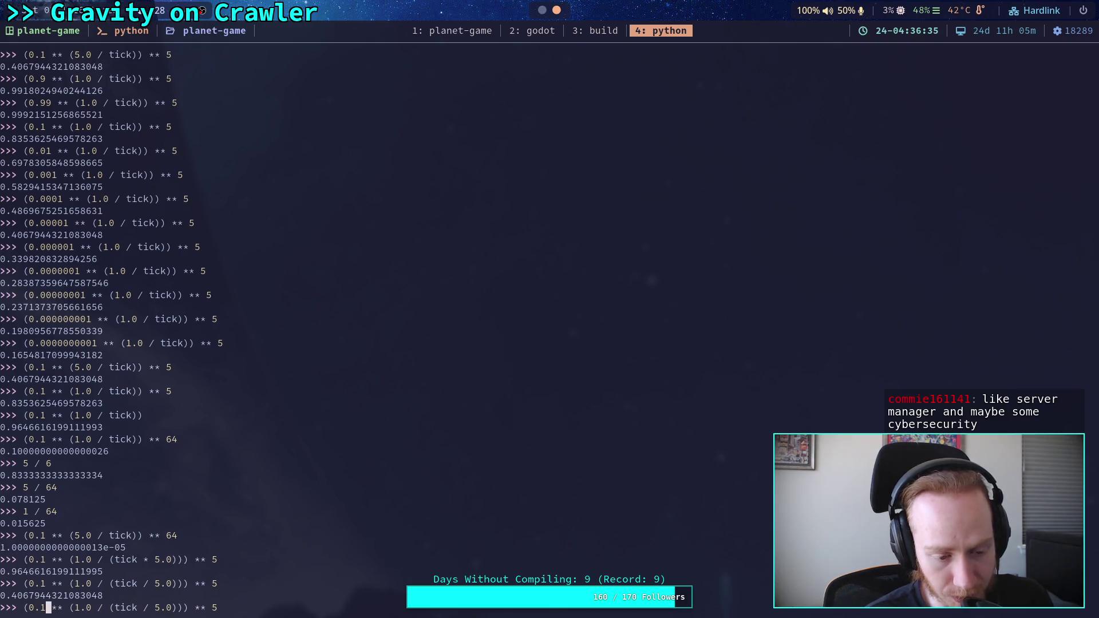
pyautogui.press('Right')
pyautogui.press('Right')
pyautogui.press('Right')
pyautogui.press('Left')
pyautogui.press('Left')
pyautogui.press('Left')
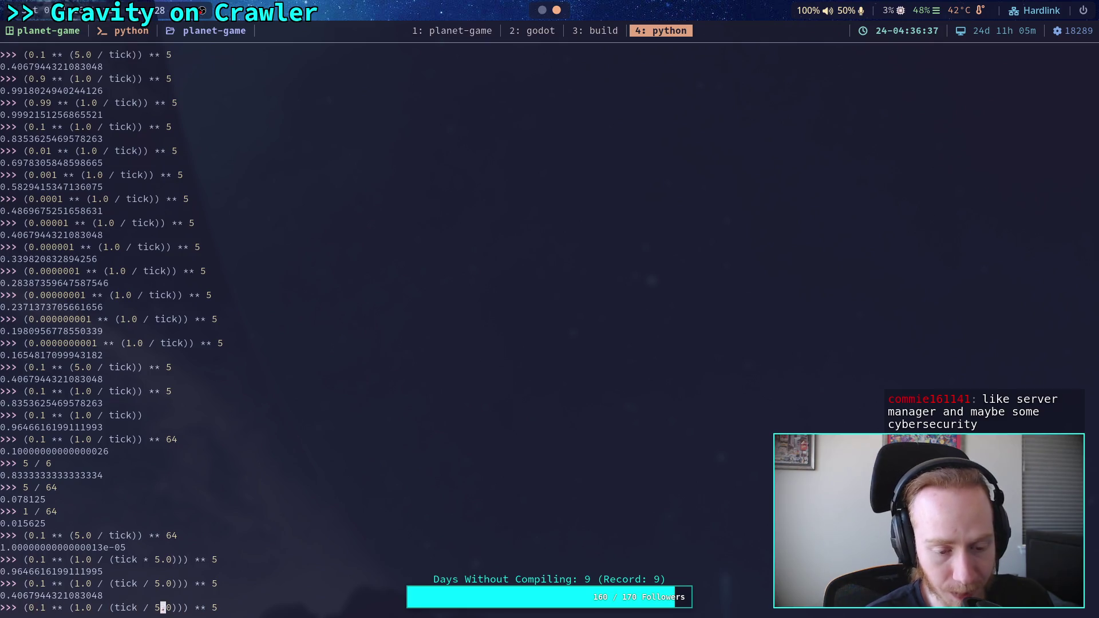
pyautogui.press('Right')
pyautogui.press('Right')
pyautogui.press('Right')
pyautogui.press('Right')
pyautogui.press('Right')
pyautogui.press('Right')
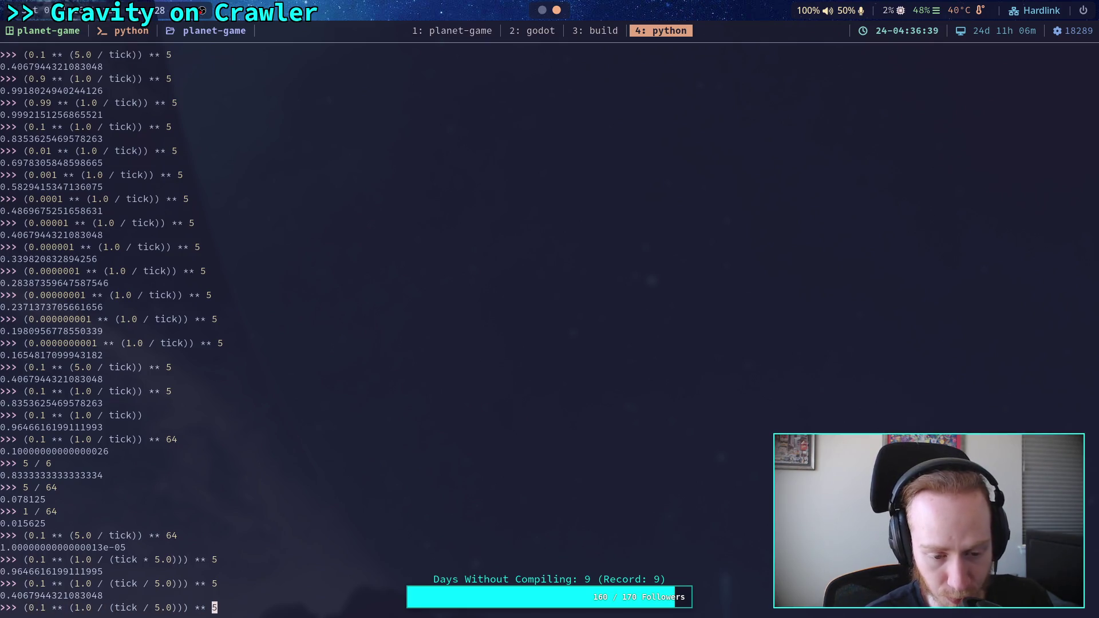
pyautogui.press('Left')
pyautogui.press('Left')
pyautogui.press('Left')
pyautogui.press('Right')
pyautogui.press('Right')
pyautogui.press('Right')
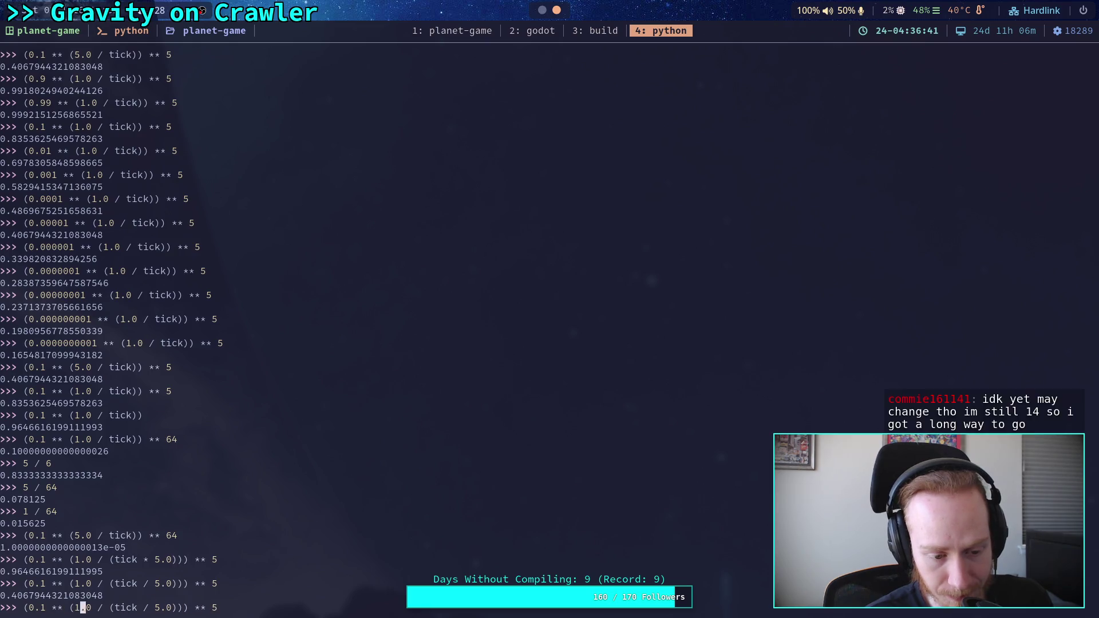
pyautogui.press('Left')
pyautogui.press('Left')
pyautogui.press('Left')
pyautogui.press('Left')
pyautogui.press('Left')
pyautogui.press('Left')
pyautogui.press('Right')
pyautogui.press('Right')
pyautogui.press('Right')
pyautogui.press('Left')
pyautogui.press('Left')
pyautogui.press('Left')
pyautogui.press('Left')
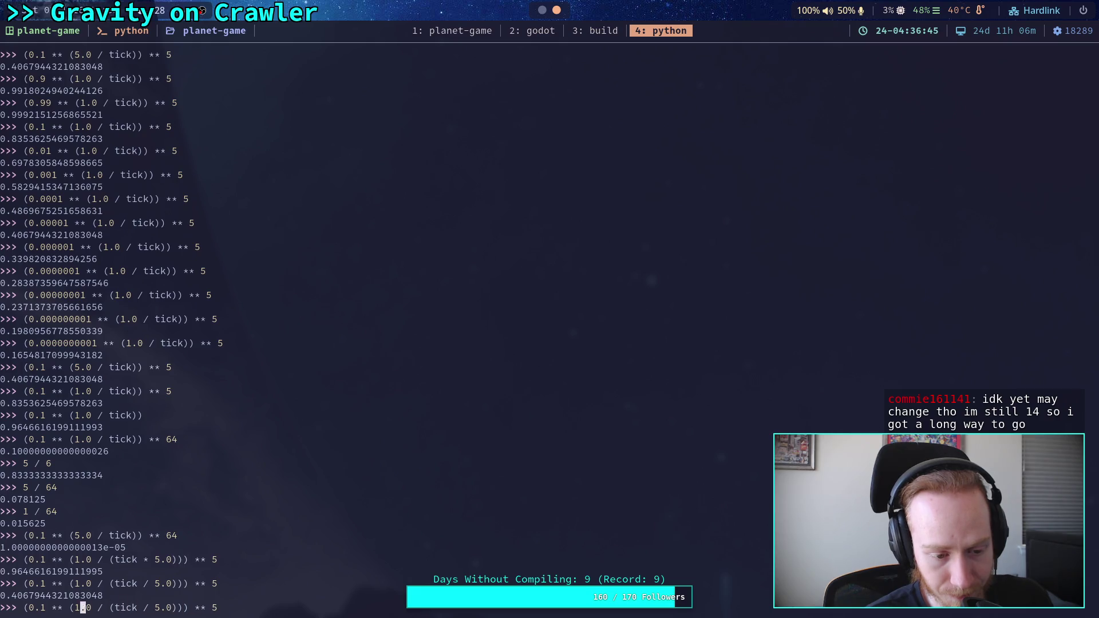
pyautogui.press('Right')
pyautogui.press('Right')
pyautogui.press('Right')
pyautogui.press('Right')
pyautogui.press('Right')
pyautogui.press('Left')
pyautogui.press('Left')
pyautogui.press('Left')
pyautogui.press('Right')
pyautogui.press('Right')
pyautogui.press('Right')
pyautogui.press('Right')
pyautogui.press('Right')
pyautogui.press('Right')
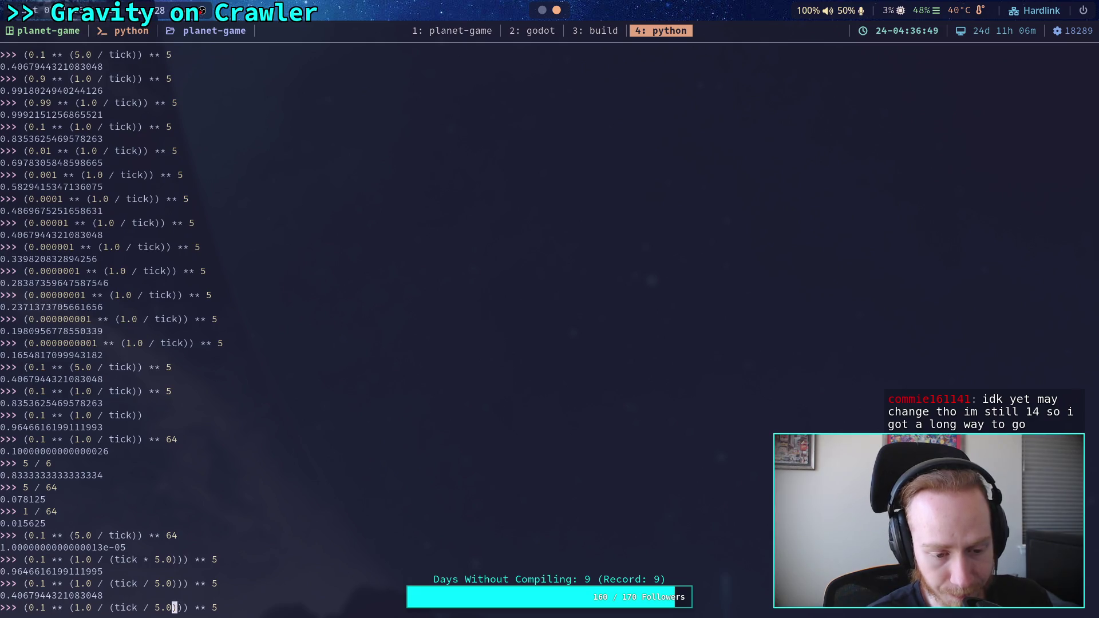
pyautogui.press('Left')
pyautogui.press('Left')
pyautogui.press('Left')
pyautogui.press('Right')
pyautogui.press('Right')
pyautogui.press('Right')
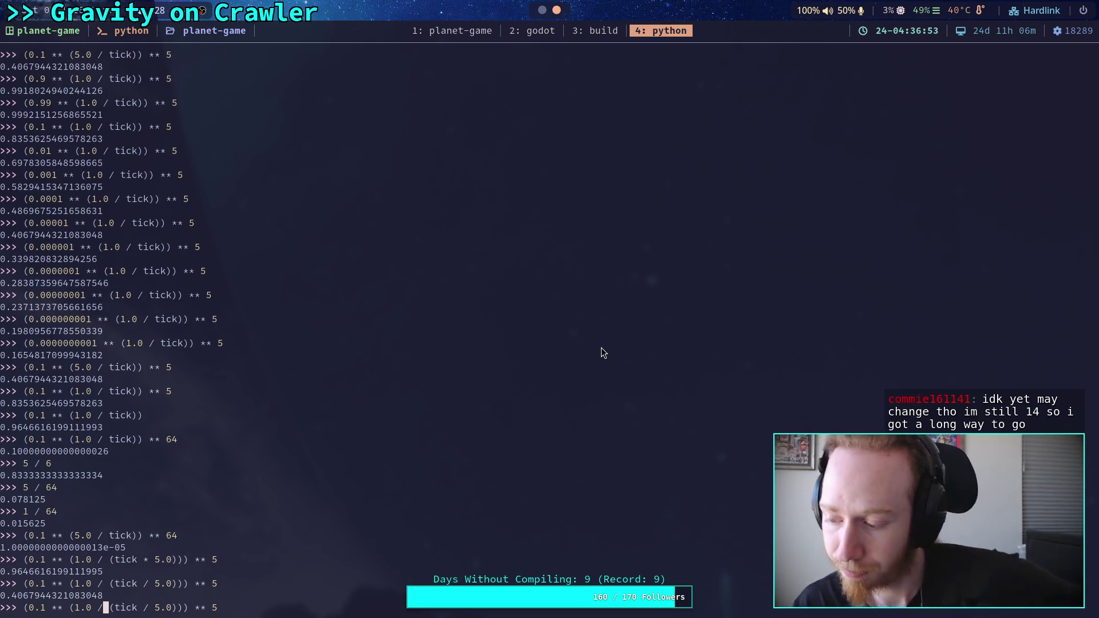
pyautogui.press('super+2')
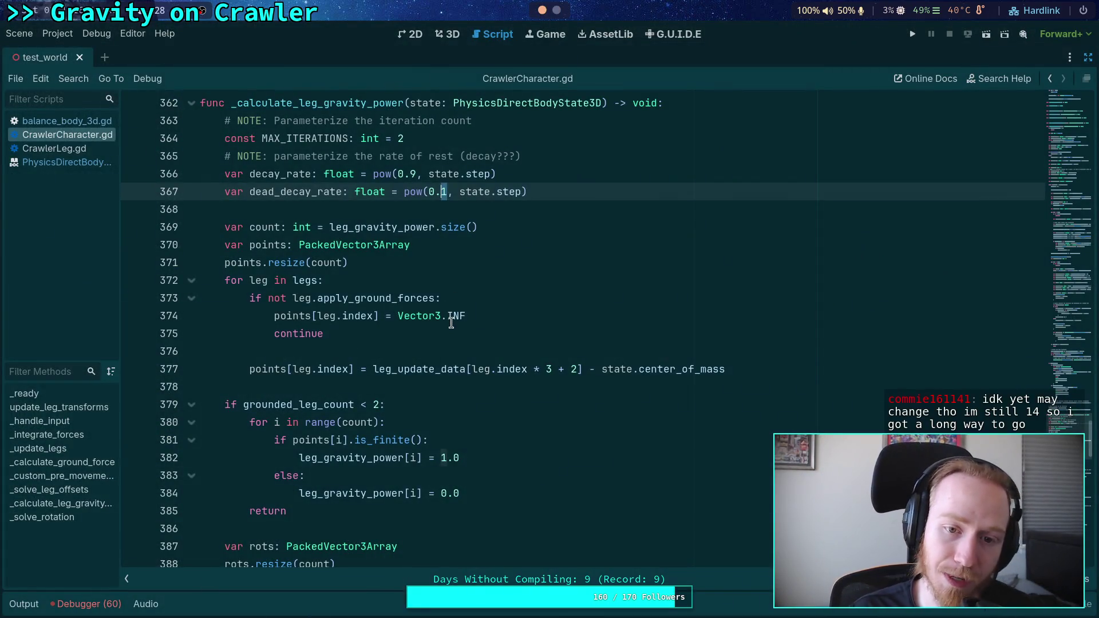
# Scroll up to _calculate_leg_gravity_power and select state.step in line 367's dead_decay_rate expression
pyautogui.scroll(1, 455, 315)
pyautogui.scroll(1, 483, 264)
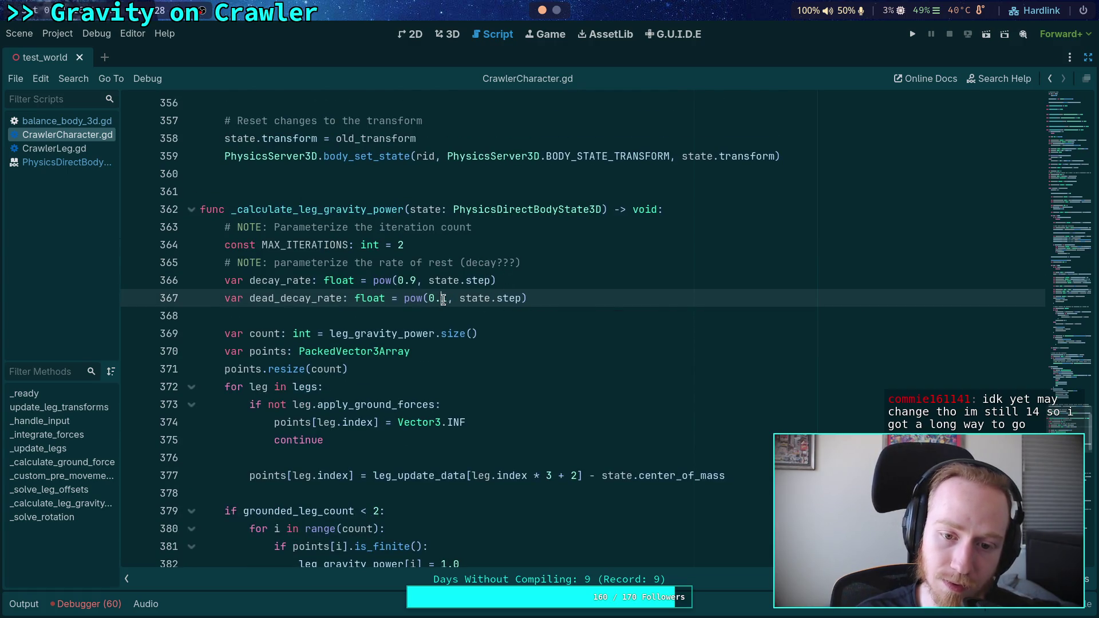
pyautogui.moveTo(519, 300); pyautogui.dragTo(460, 298)
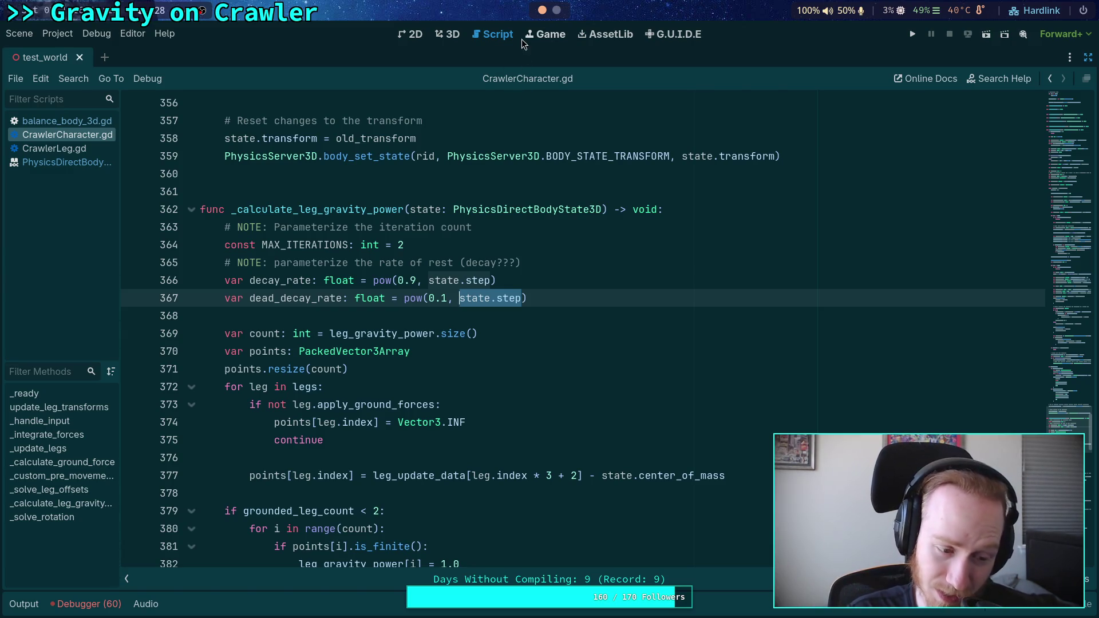
pyautogui.click(555, 9)
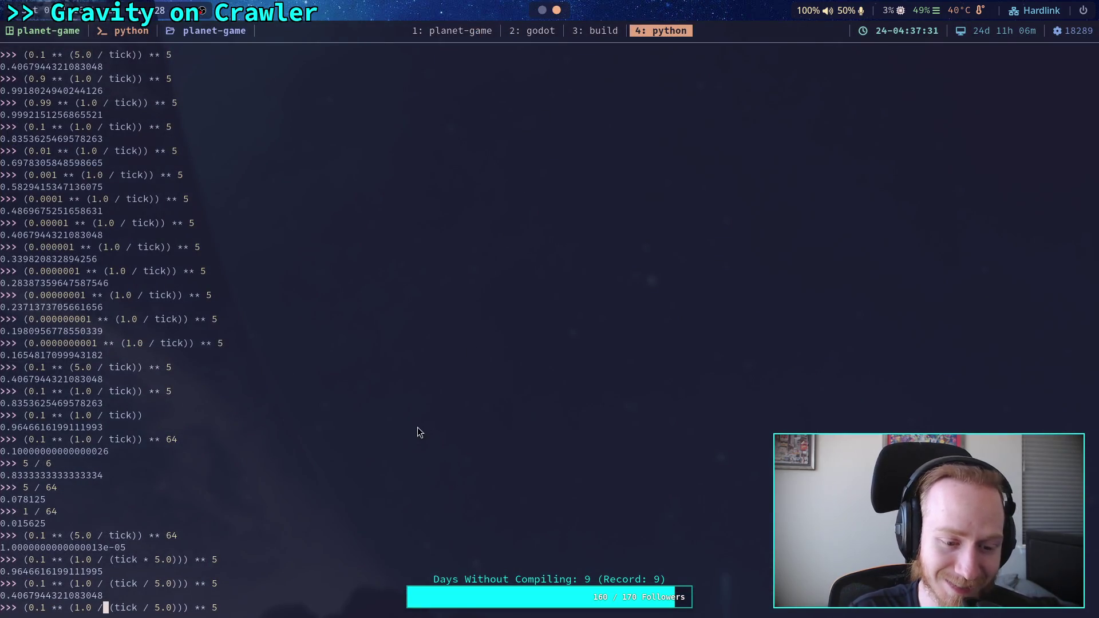
# Edit the recalled decay expression to (0.1 ** (1.0 / tick)) ** 5, dropping the / 5.0 divisor
pyautogui.press('Right')
pyautogui.press('Right')
pyautogui.press('Right')
pyautogui.press('Left')
pyautogui.press('Left')
pyautogui.press('Left')
pyautogui.press('Left')
pyautogui.press('Left')
pyautogui.press('Left')
pyautogui.press('Right')
pyautogui.press('Right')
pyautogui.press('Right')
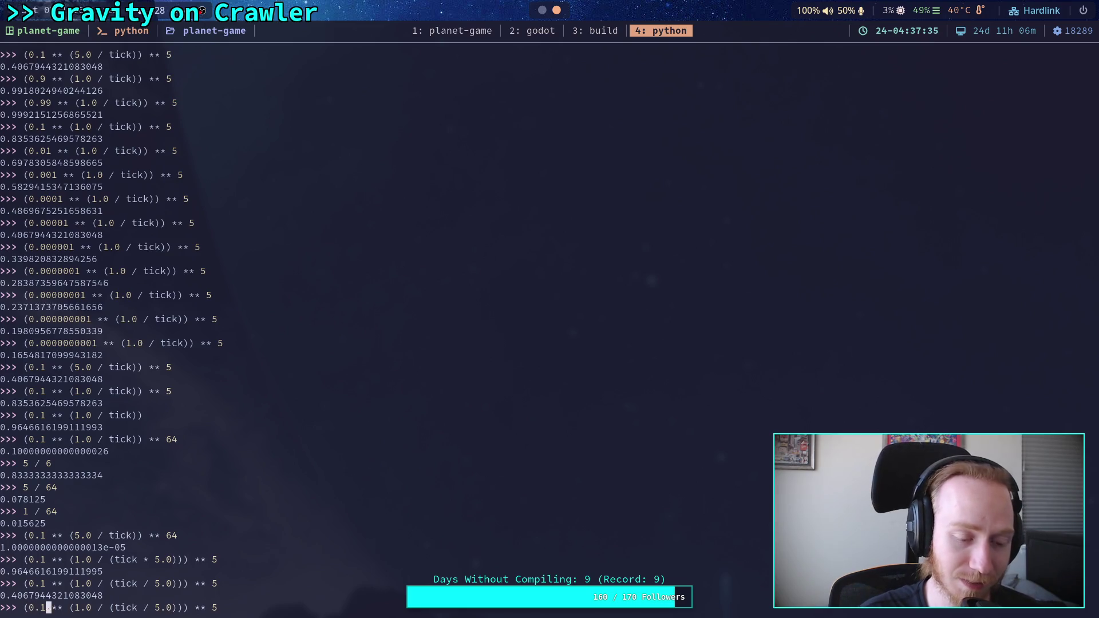
pyautogui.press('Right')
pyautogui.press('Right')
pyautogui.press('Right')
pyautogui.press('BackSpace')
pyautogui.press('BackSpace')
pyautogui.press('BackSpace')
pyautogui.write('k')
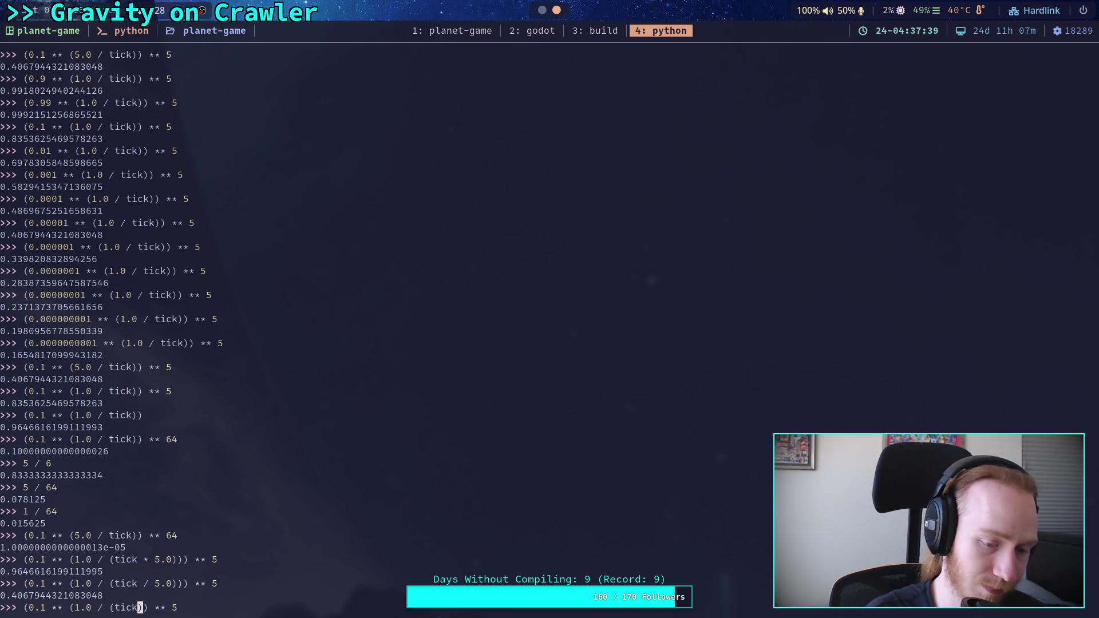
pyautogui.press('Left')
pyautogui.press('Left')
pyautogui.press('Left')
pyautogui.press('BackSpace')
pyautogui.press('Right')
pyautogui.press('Right')
pyautogui.press('Right')
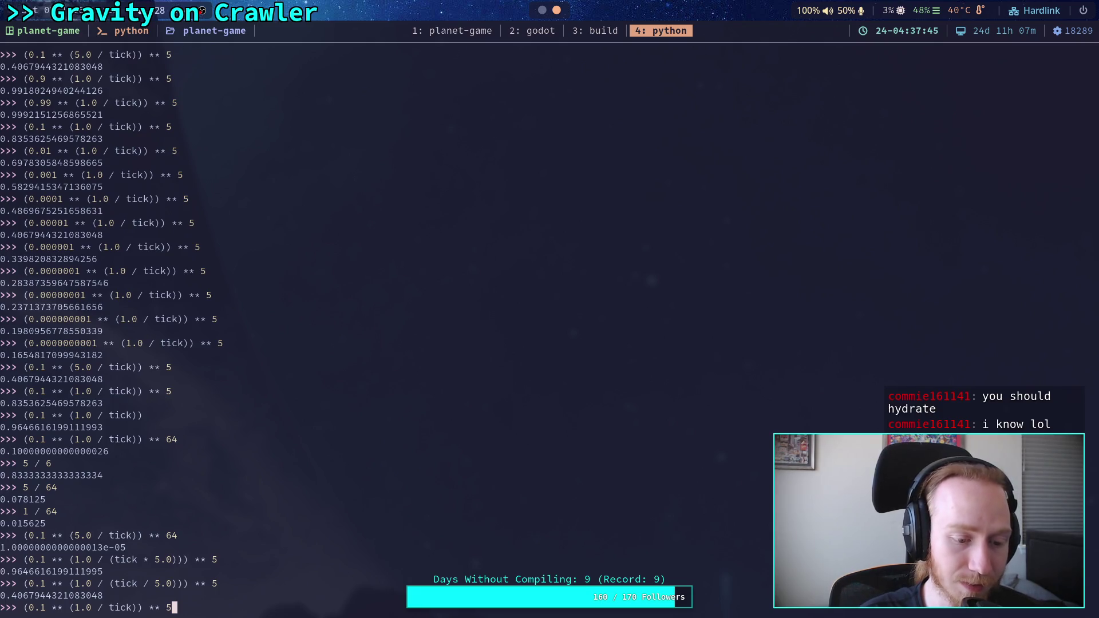
# Delete the whole decay expression, leaving an empty Python prompt
pyautogui.press('Left')
pyautogui.press('Left')
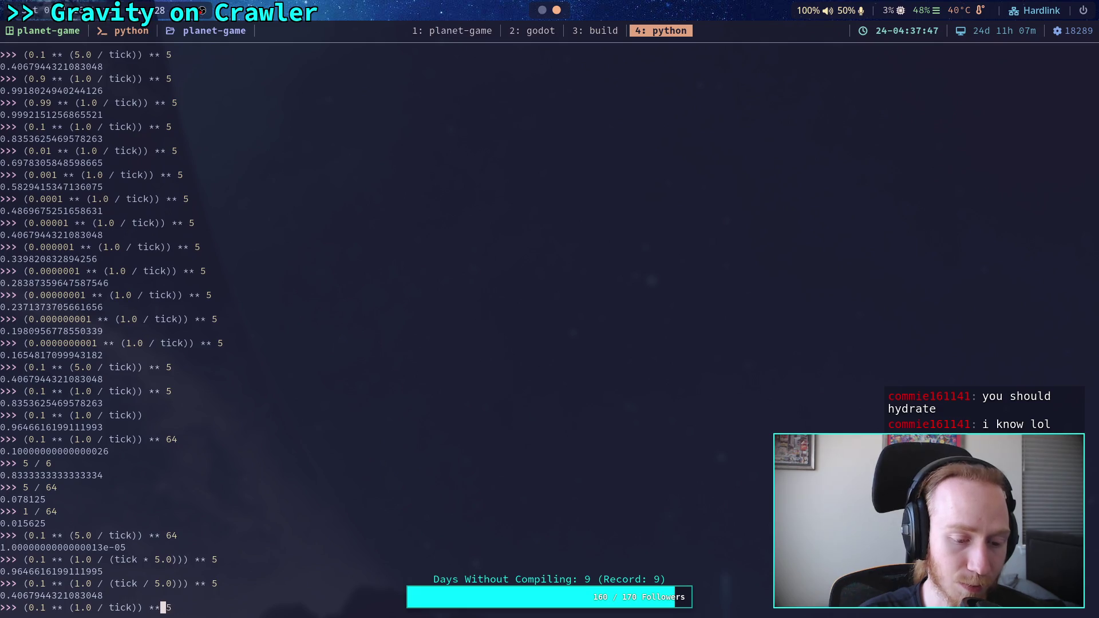
pyautogui.press('Left')
pyautogui.press('Left')
pyautogui.press('Left')
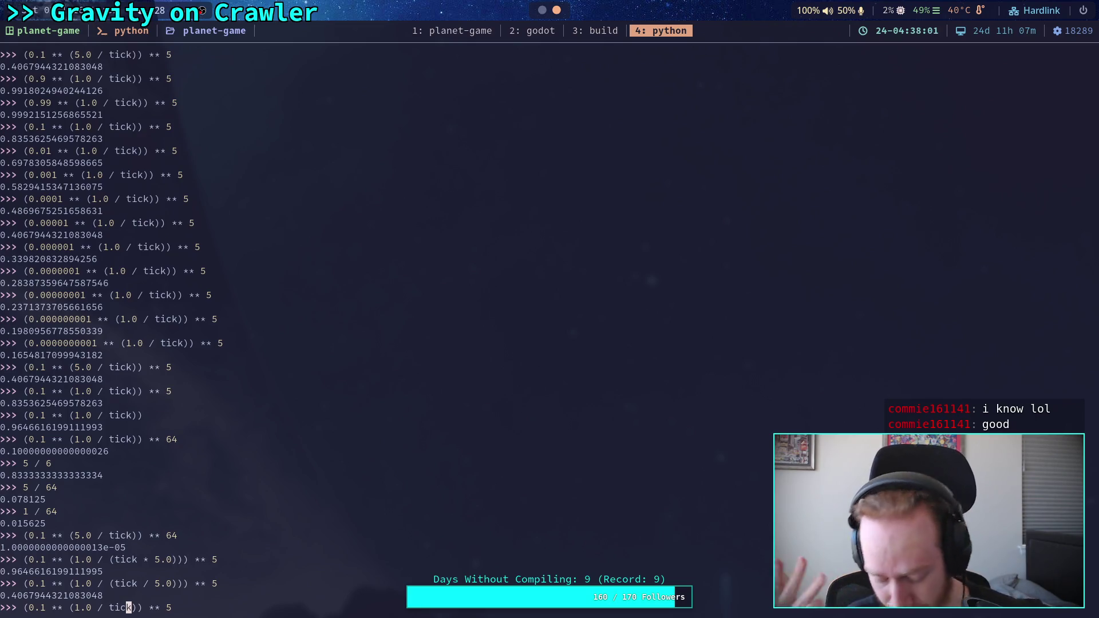
pyautogui.press('Delete')
pyautogui.press('Delete')
pyautogui.press('Delete')
pyautogui.press('BackSpace')
pyautogui.press('BackSpace')
pyautogui.press('BackSpace')
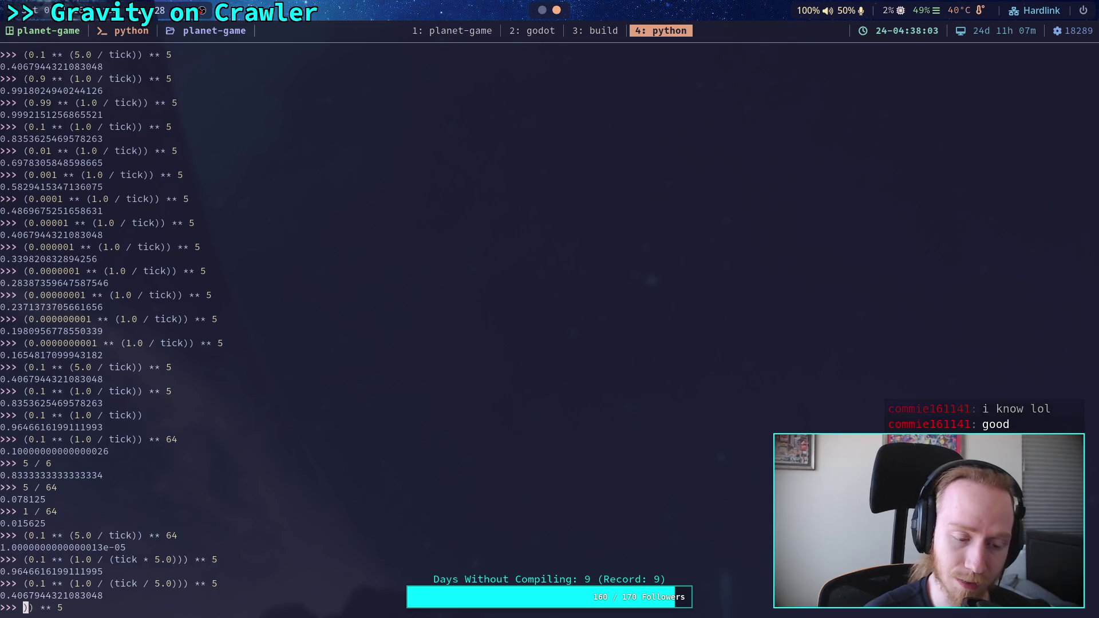
pyautogui.press('Delete')
pyautogui.press('Delete')
# Evaluate 1.0 / 64.0 in the REPL, giving 0.015625
pyautogui.write('1.9')
pyautogui.press('BackSpace')
pyautogui.press('BackSpace')
pyautogui.write('0 6')
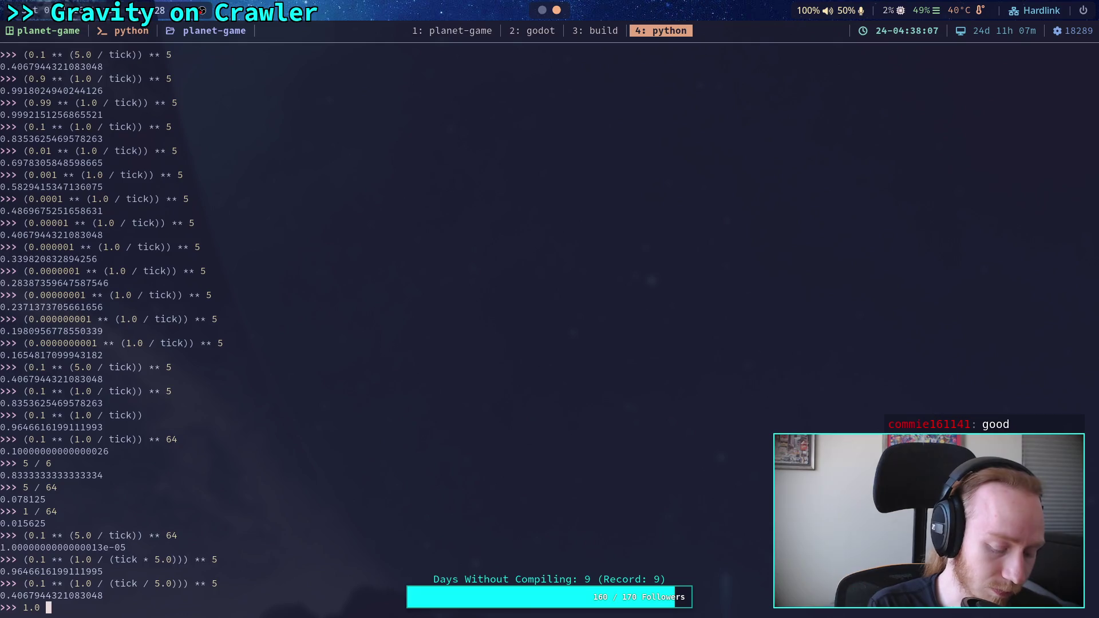
pyautogui.press('BackSpace')
pyautogui.write('/ 64.0')
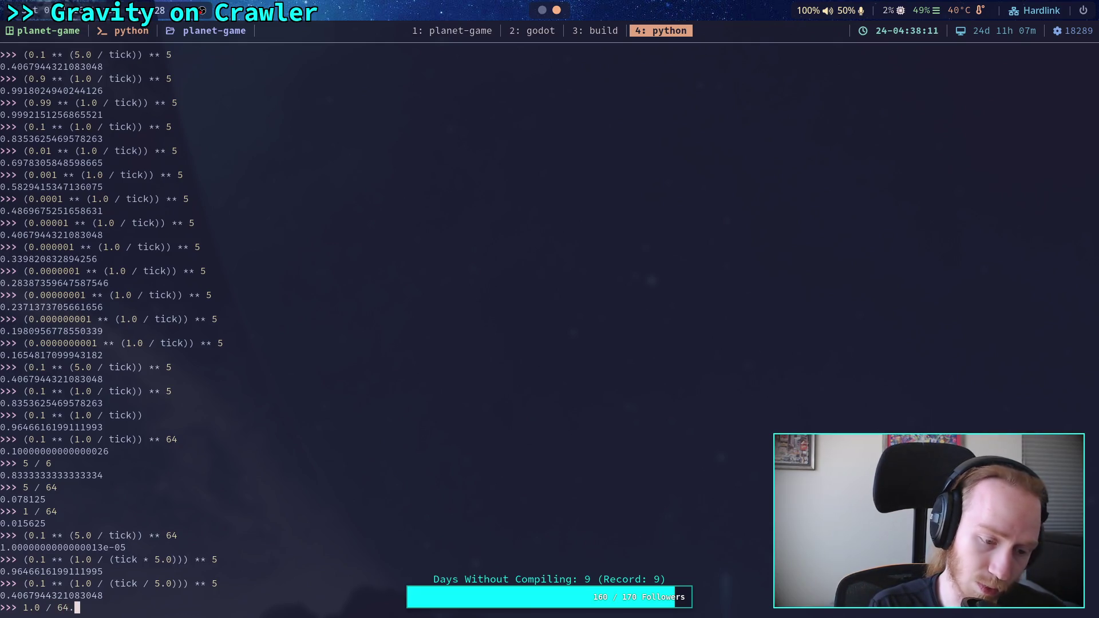
pyautogui.press('Return')
# Change the divisor to 5.0 and evaluate 1.0 / 5.0, giving 0.2
pyautogui.press('Up')
pyautogui.press('Left')
pyautogui.press('Left')
pyautogui.press('BackSpace')
pyautogui.press('BackSpace')
pyautogui.write('5')
pyautogui.press('Return')
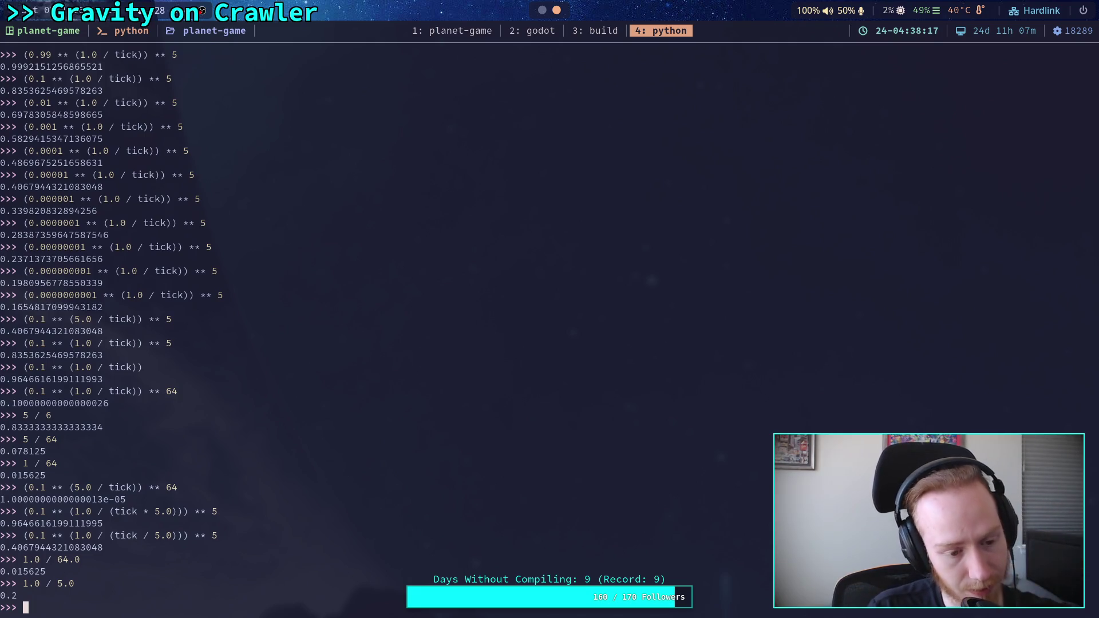
# Evaluate the simplified decay expression (0.1 ** (1.0/5.0)) ** 5, which returns 0.1
pyautogui.press('Up')
pyautogui.press('Up')
pyautogui.press('Up')
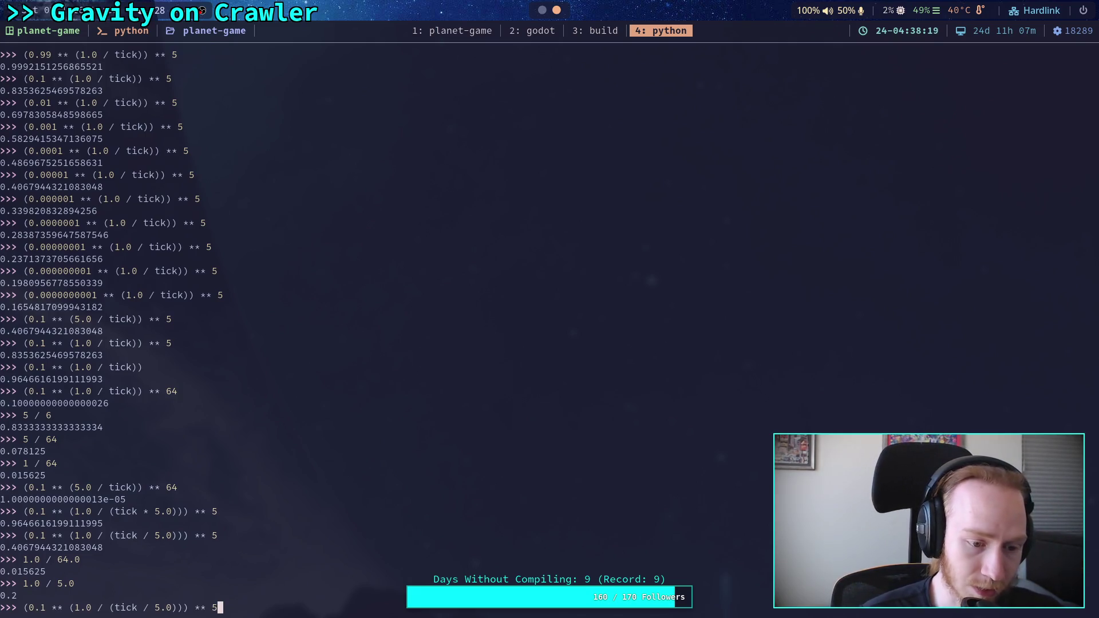
pyautogui.press('Left')
pyautogui.press('Left')
pyautogui.press('Left')
pyautogui.press('BackSpace')
pyautogui.press('BackSpace')
pyautogui.press('BackSpace')
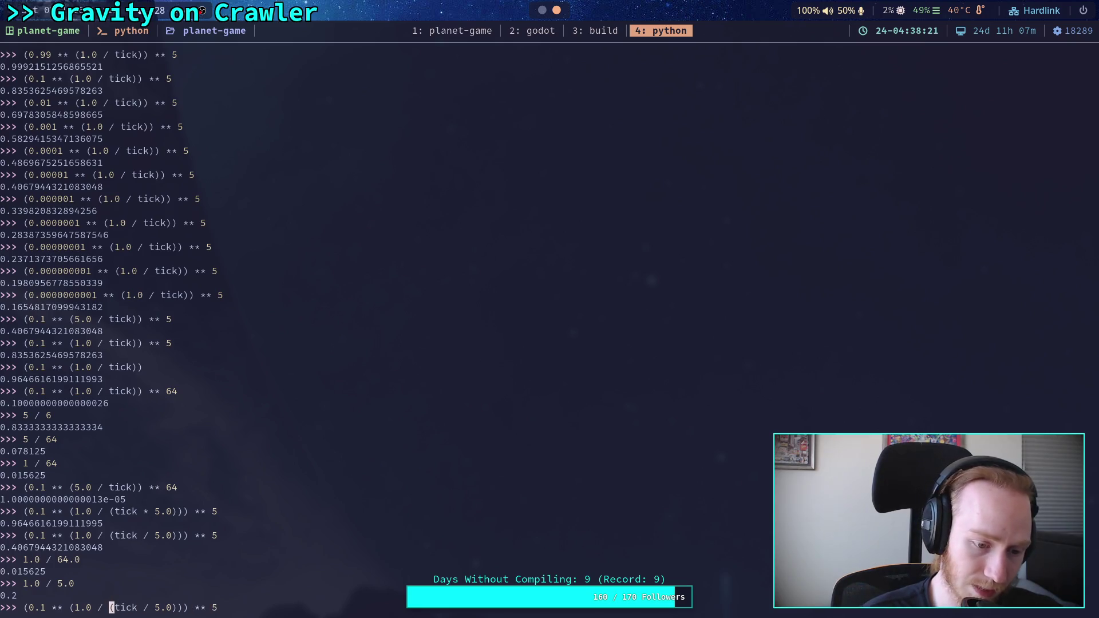
pyautogui.press('Right')
pyautogui.press('Right')
pyautogui.press('Right')
pyautogui.press('Right')
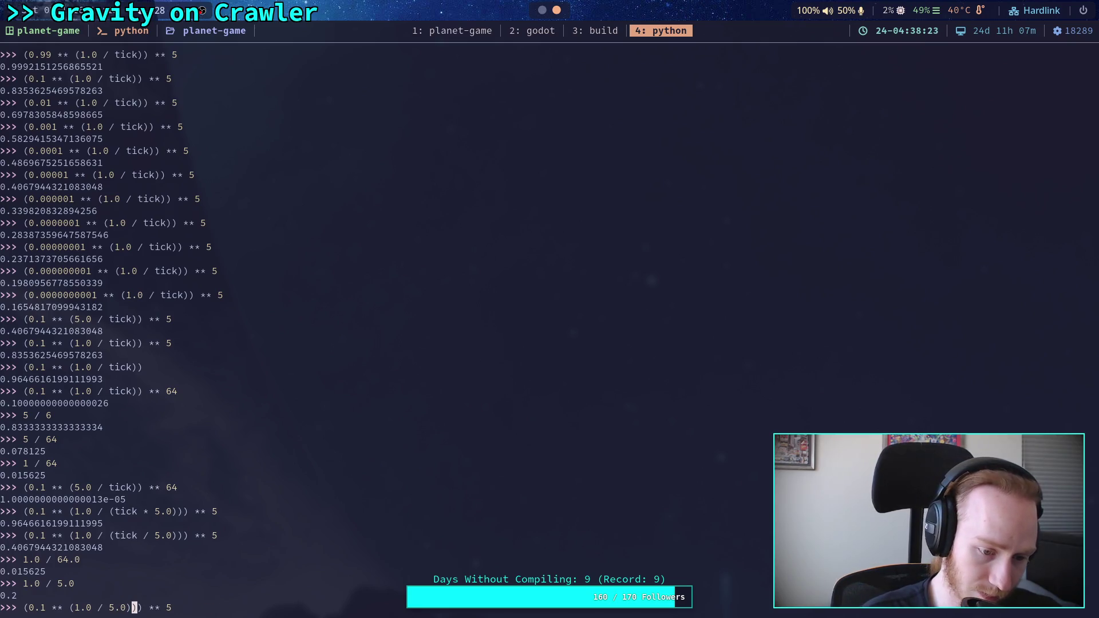
pyautogui.press('BackSpace')
pyautogui.press('Return')
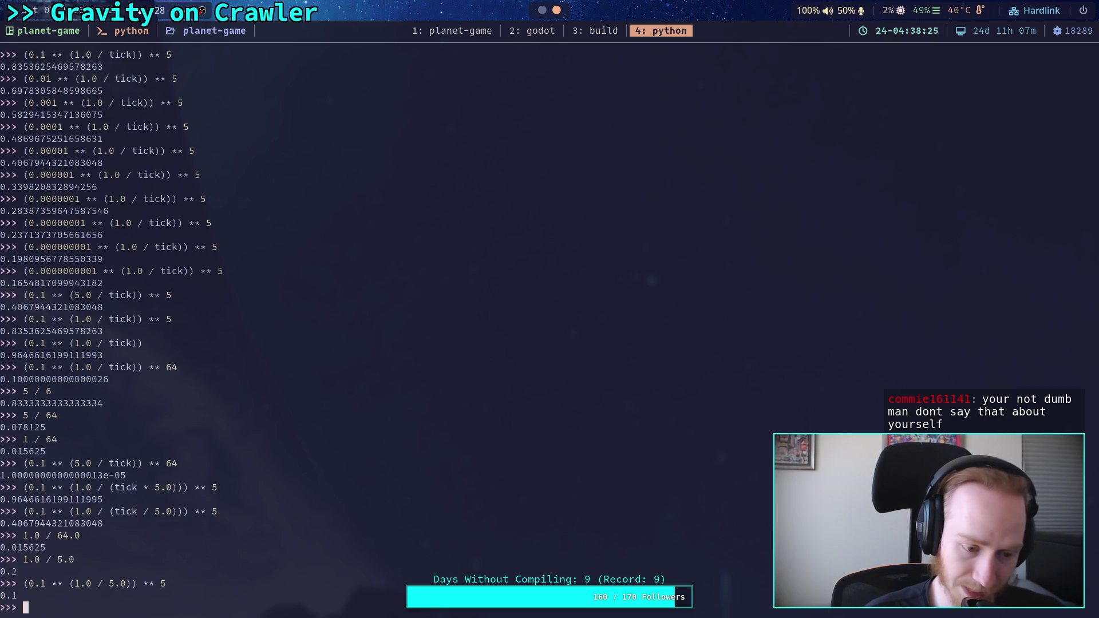
# After glancing at the script, evaluate 5 / 64 (0.078125) and then 1.0 / 5.0
pyautogui.press('super+2')
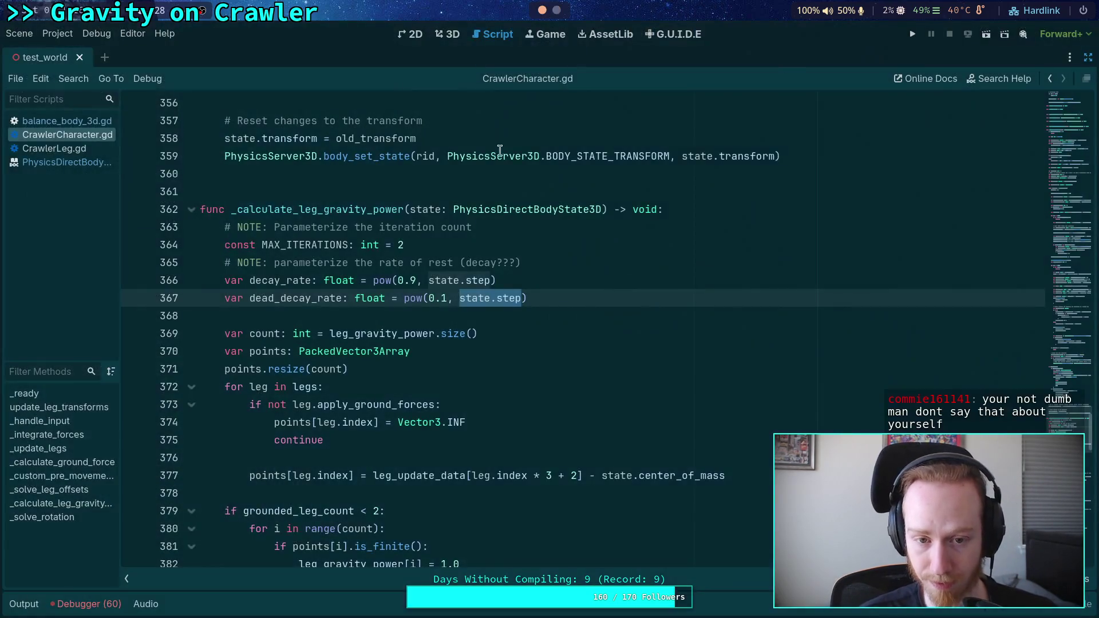
pyautogui.press('super+4')
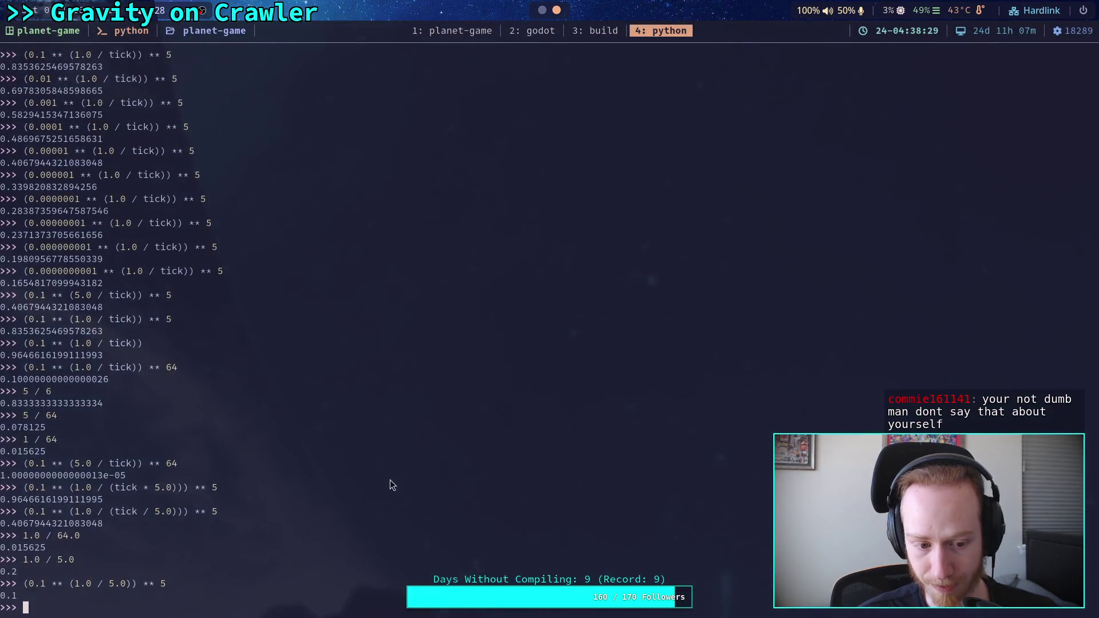
pyautogui.write('5 / 64')
pyautogui.press('Return')
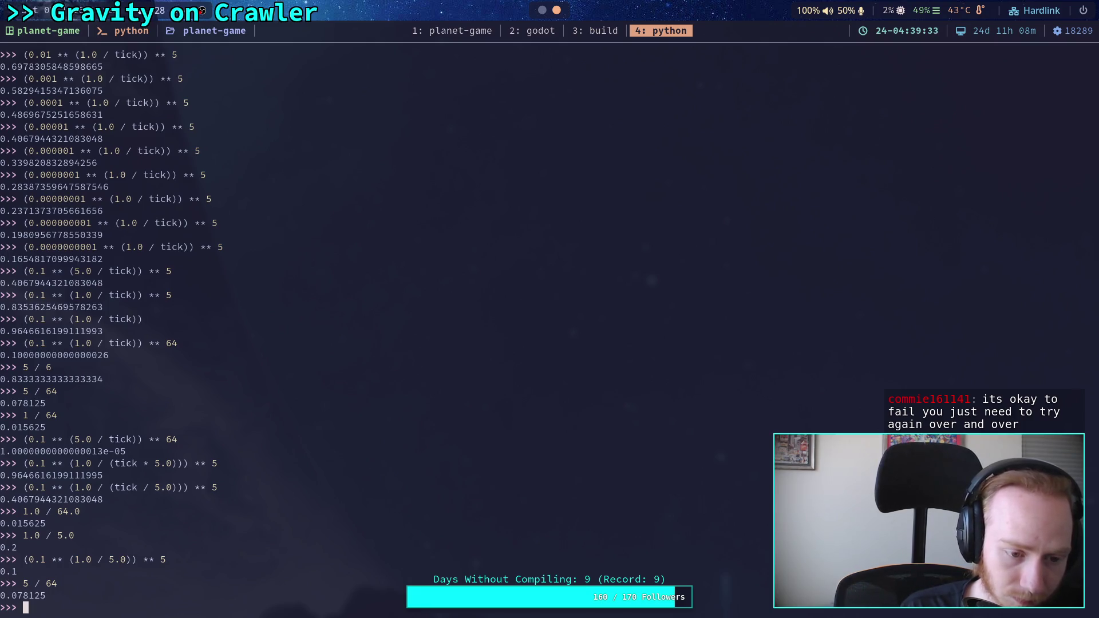
pyautogui.write('1.0 / 5.0')
pyautogui.press('Return')
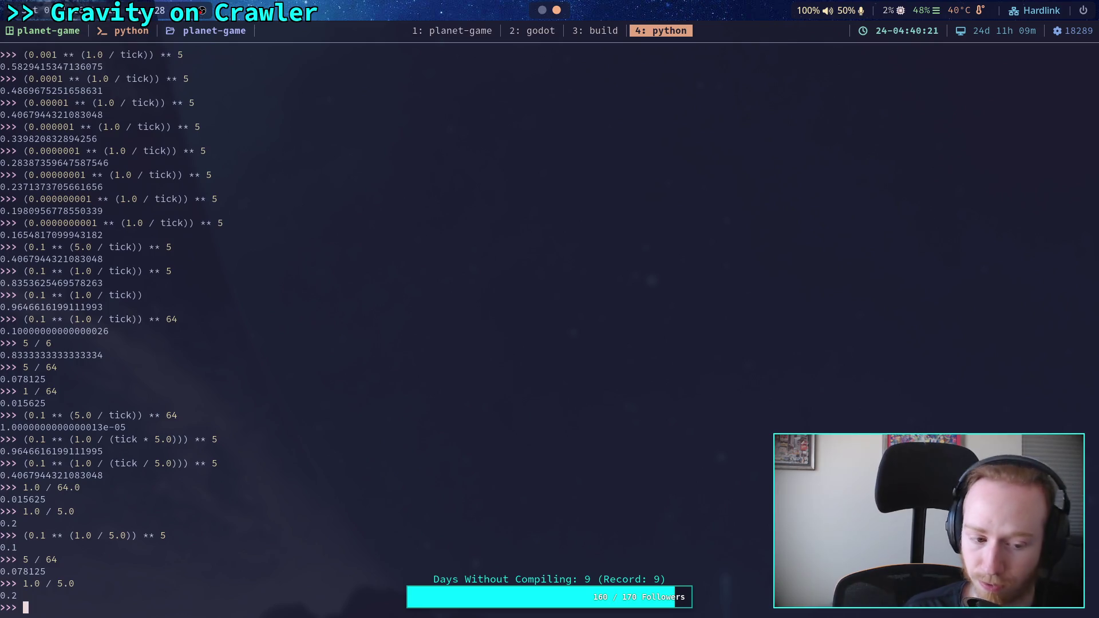
# Evaluate 1 / 64, then the ratio (1 / 64) / (5 / 64), which returns 0.2
pyautogui.write('1 /')
pyautogui.write(' 64')
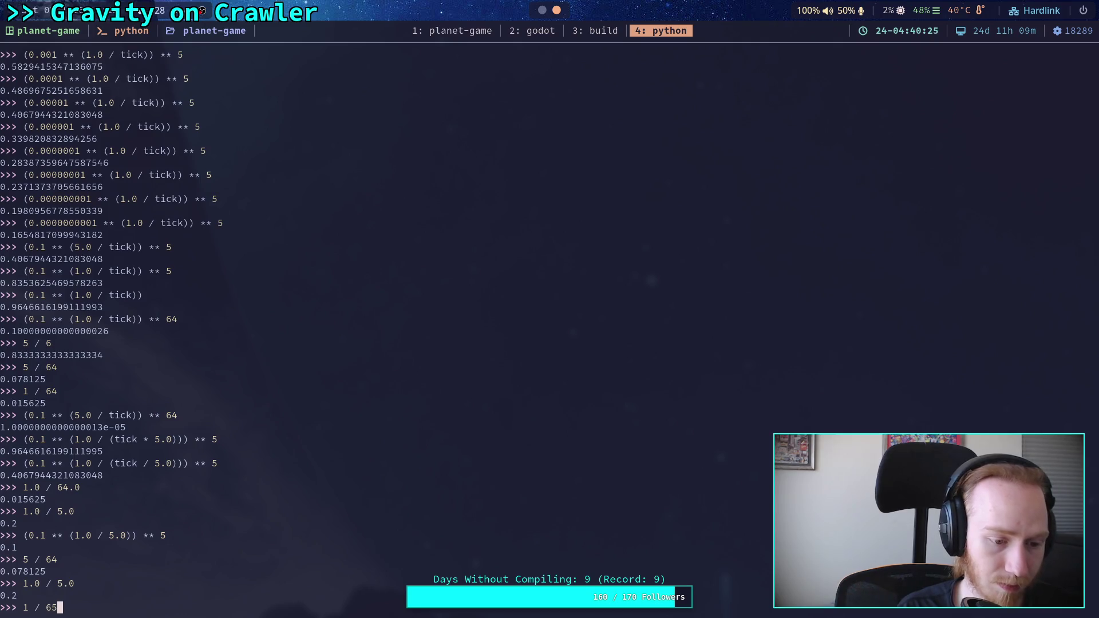
pyautogui.press('Return')
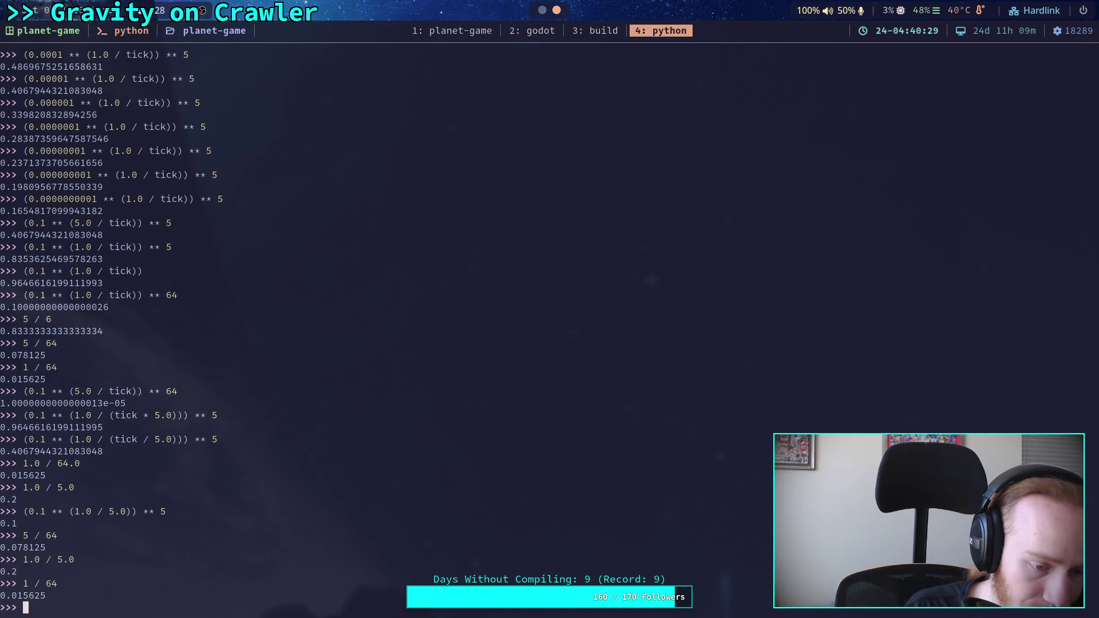
pyautogui.write('(')
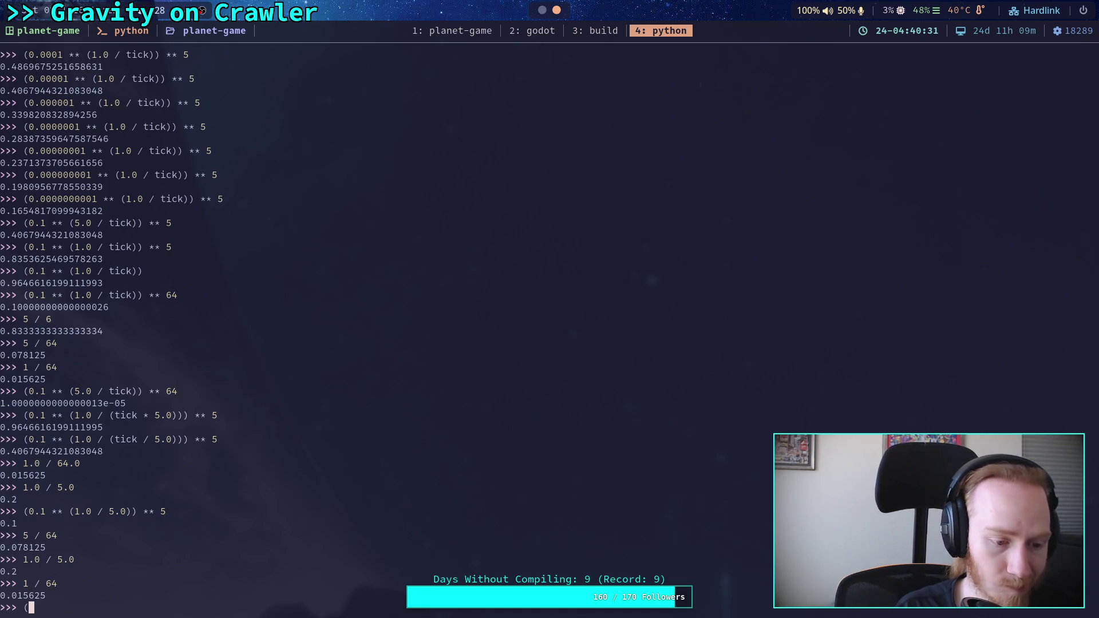
pyautogui.write('1 / 64')
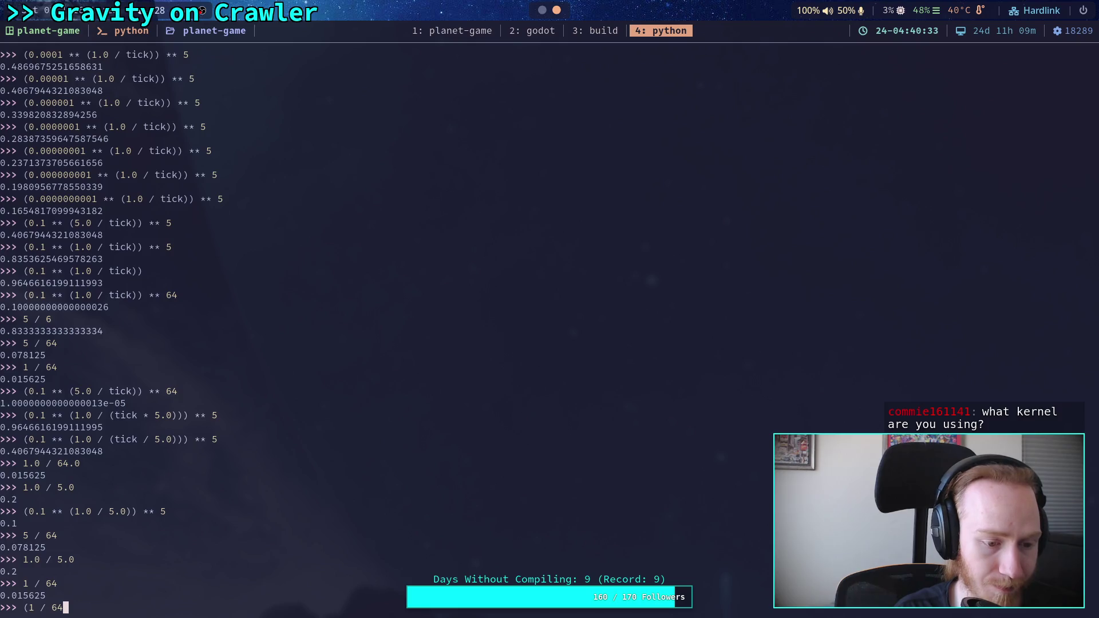
pyautogui.write(') / (5 / 64)')
pyautogui.press('Return')
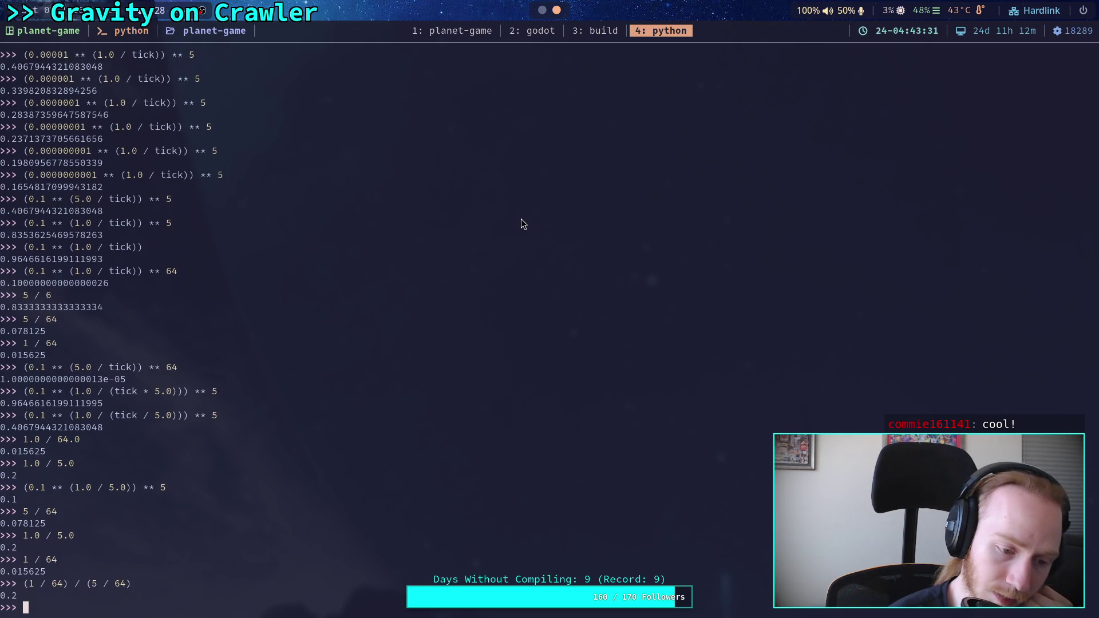
# Replace the 5 / 64 divisor with 0.1 to get 0.15625, then return to Godot
pyautogui.press('Up')
pyautogui.press('BackSpace')
pyautogui.press('BackSpace')
pyautogui.press('BackSpace')
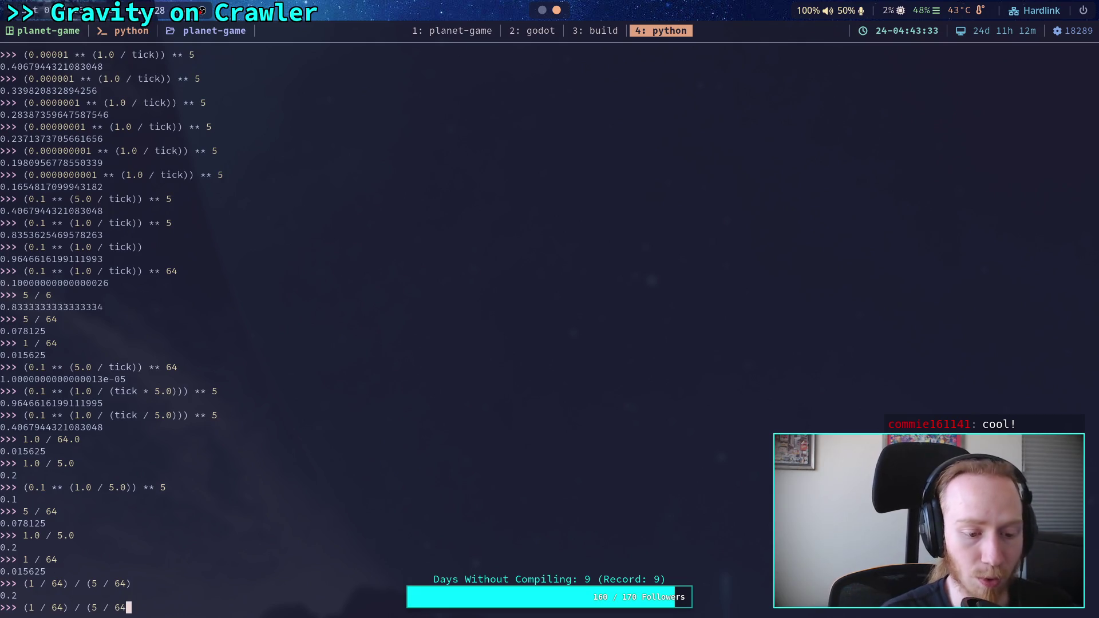
pyautogui.write('0.1')
pyautogui.press('Return')
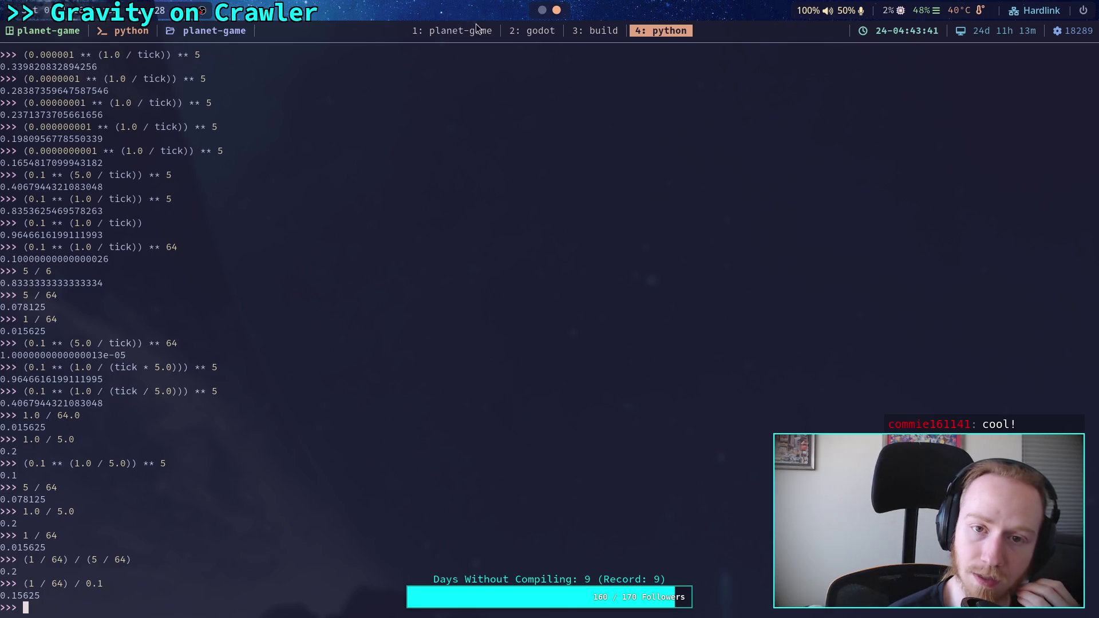
pyautogui.click(532, 30)
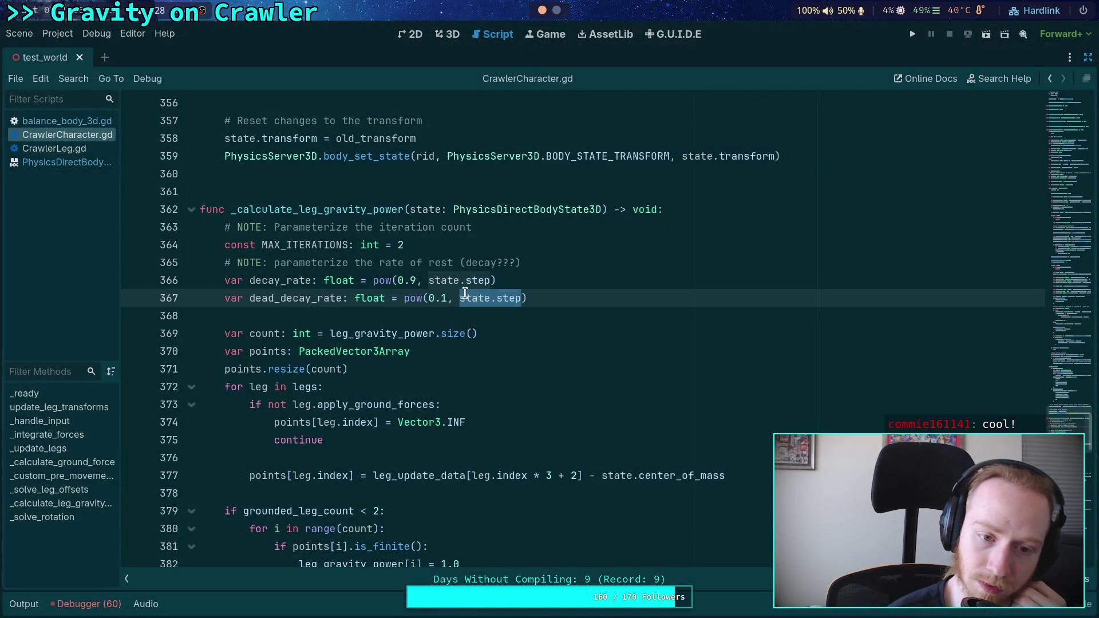
# Append '/ 0.1' and the comment '# roughly 10% after 0.1 seconds' after state.step on line 367
pyautogui.click(433, 296)
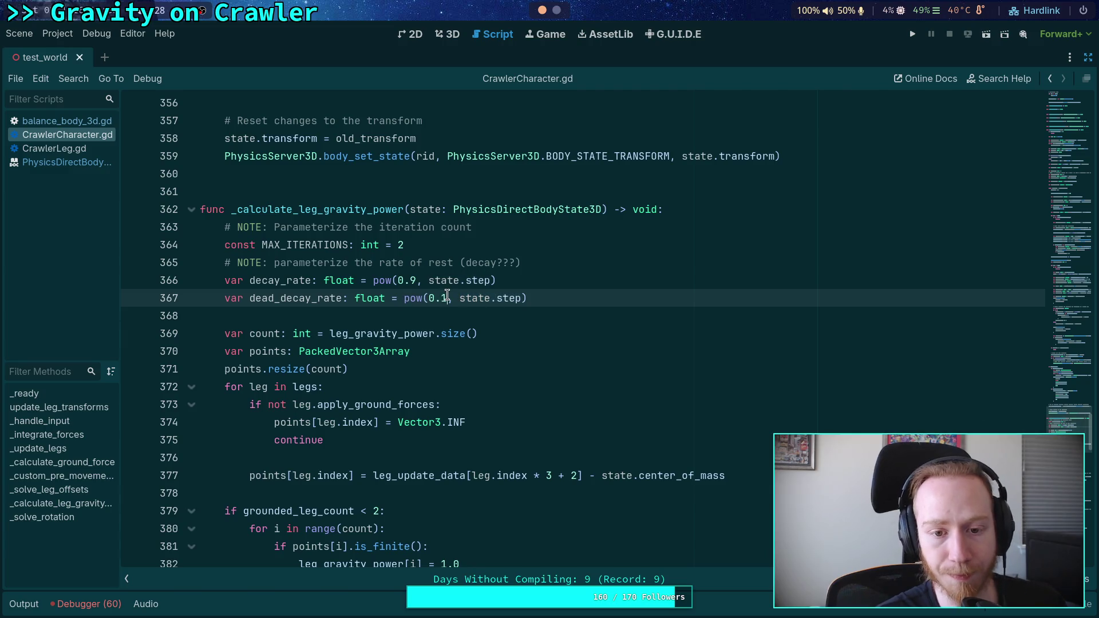
pyautogui.write('/ 0.1')
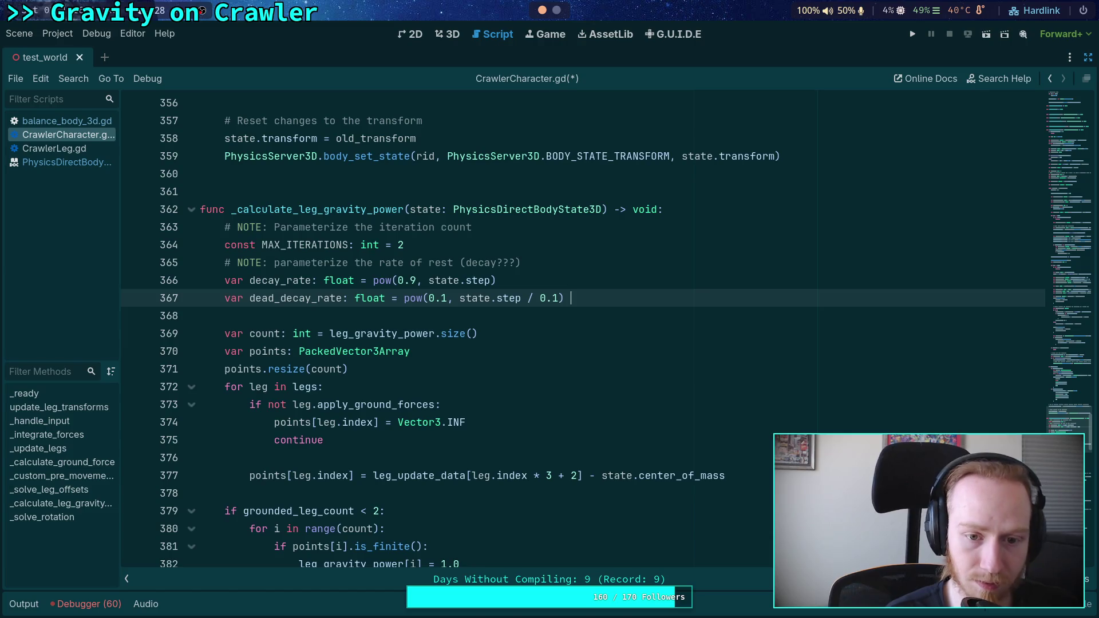
pyautogui.write(' # roug')
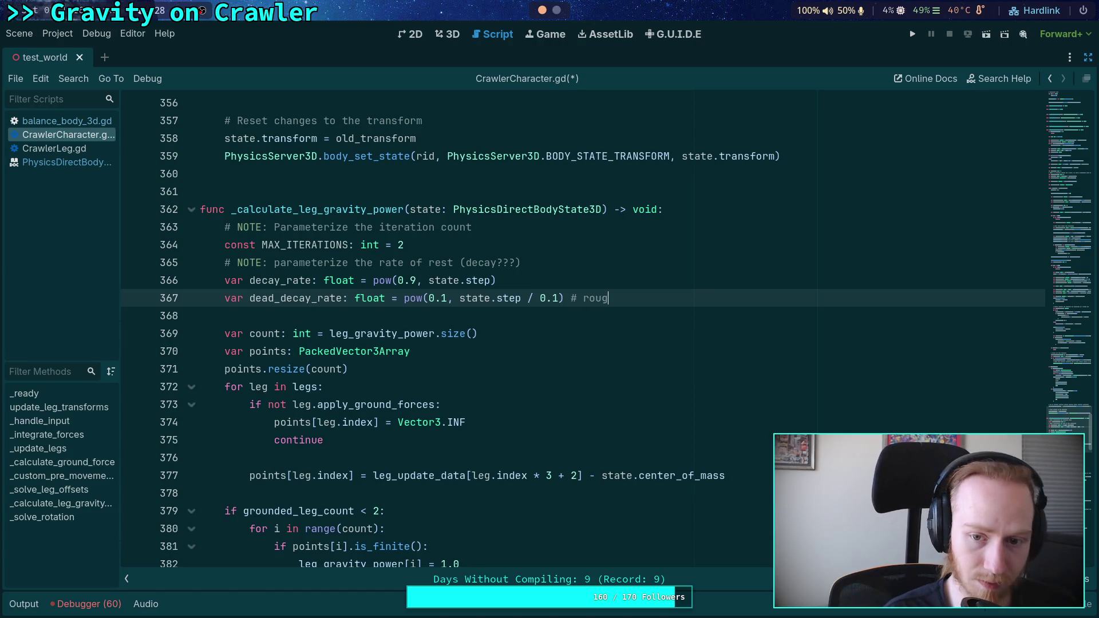
pyautogui.write('hly 10% ')
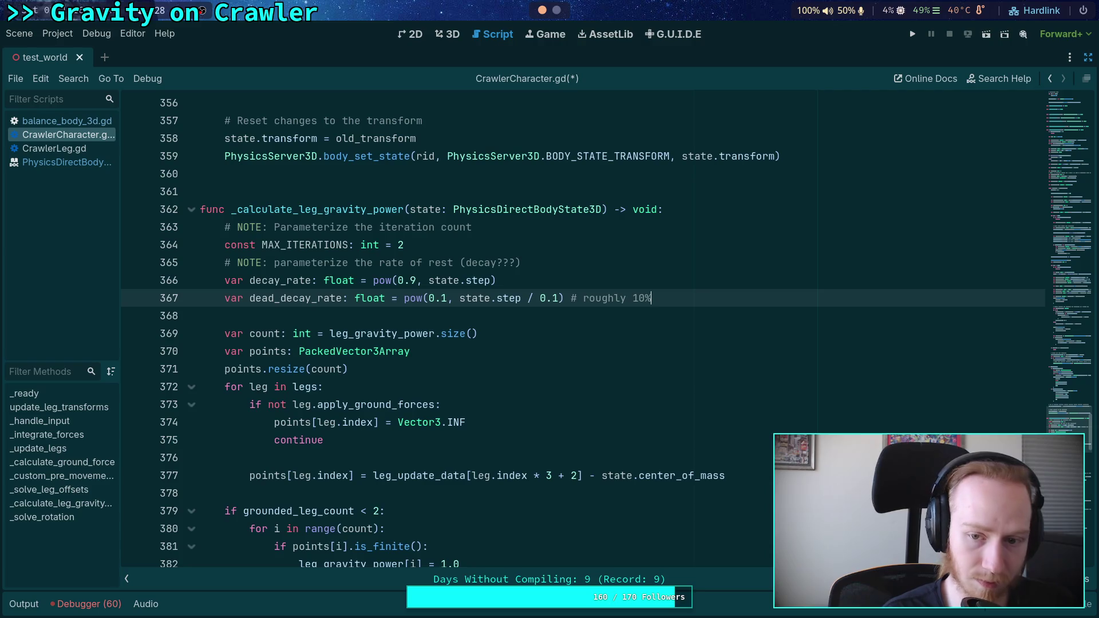
pyautogui.write('after')
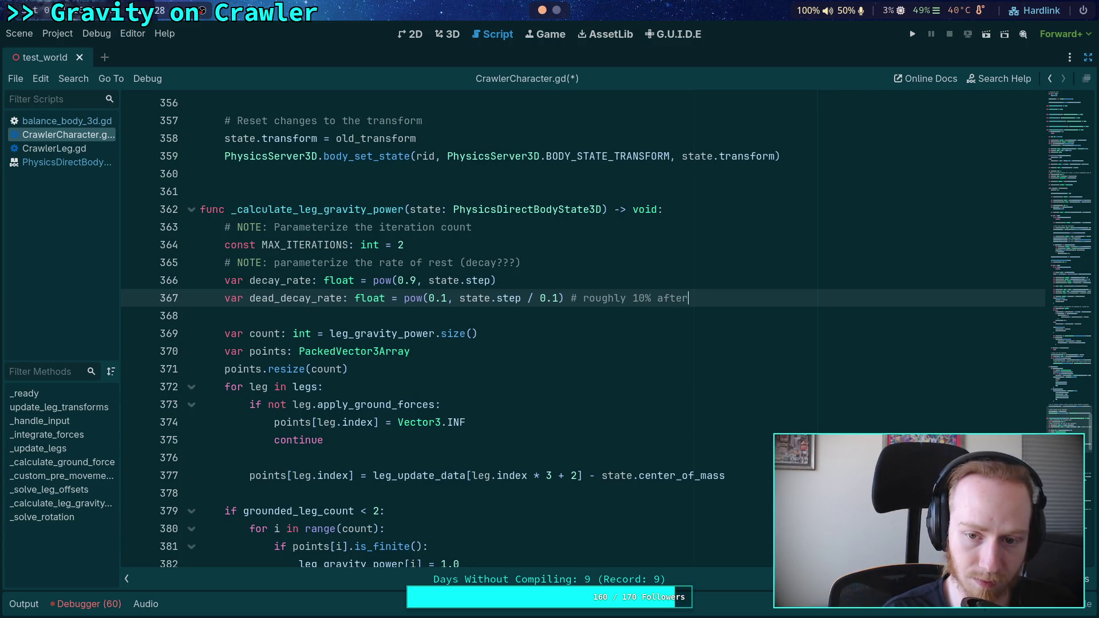
pyautogui.write(' 0.1 se')
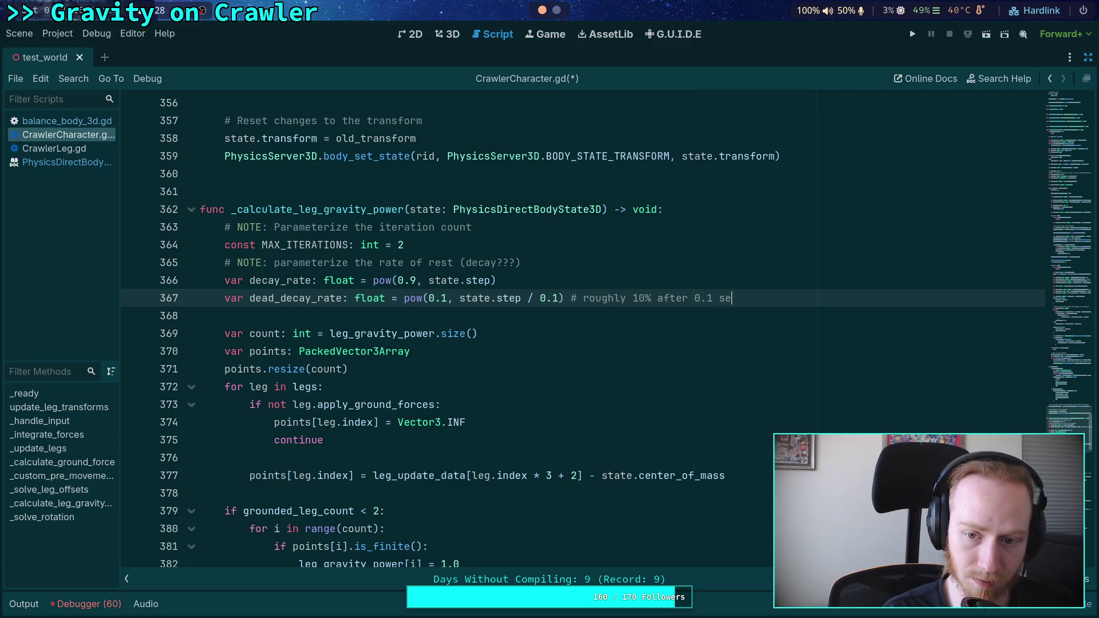
pyautogui.write('conds')
pyautogui.press('super+2')
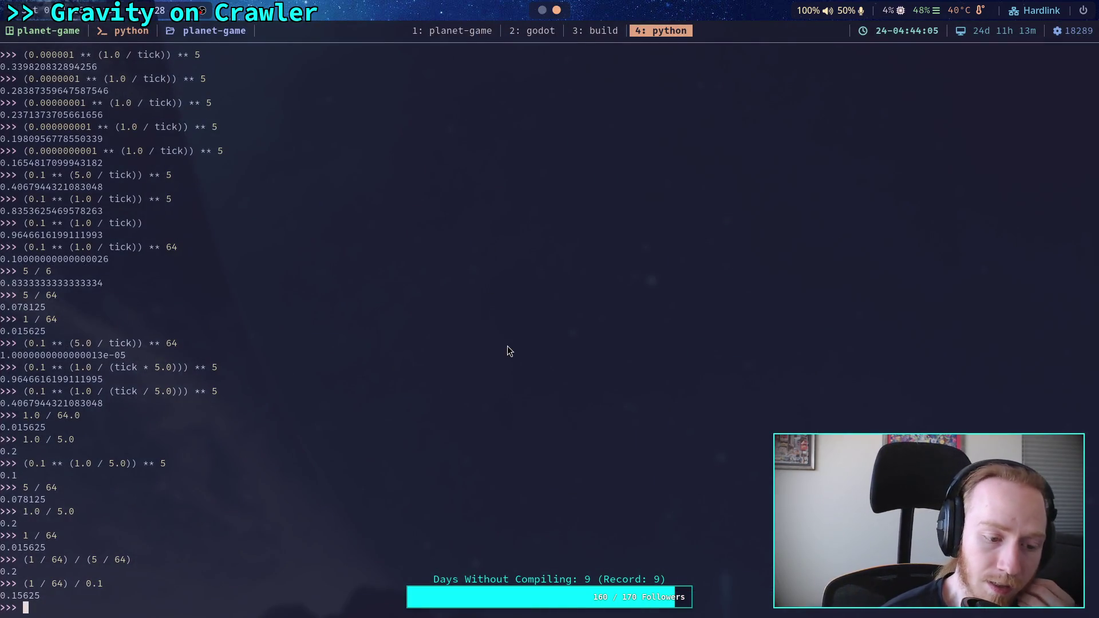
# Rewrite the recalled decay expression to use tick / 0.1 and evaluate it with exponent 5
pyautogui.press('Up')
pyautogui.press('Up')
pyautogui.press('Up')
pyautogui.press('Up')
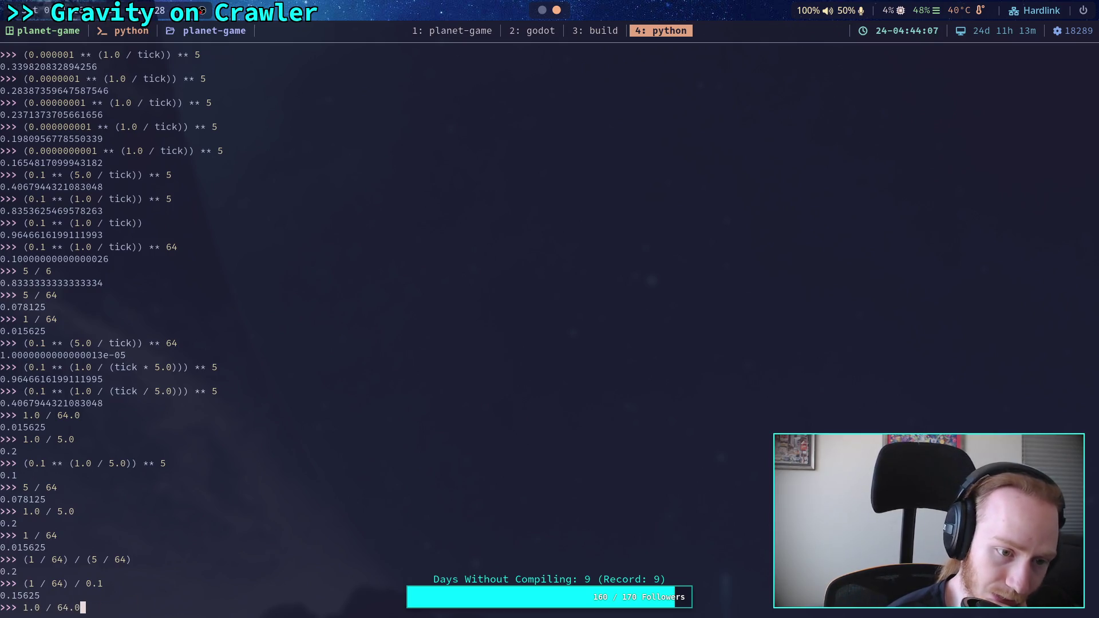
pyautogui.press('Left')
pyautogui.press('Left')
pyautogui.press('Left')
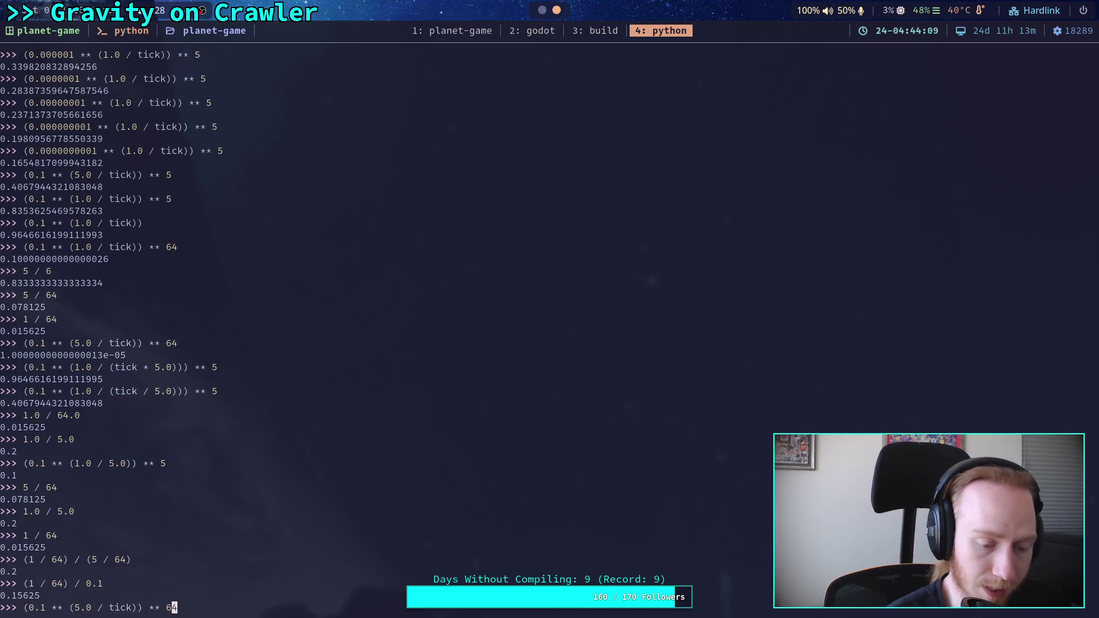
pyautogui.press('Right')
pyautogui.press('Right')
pyautogui.press('Right')
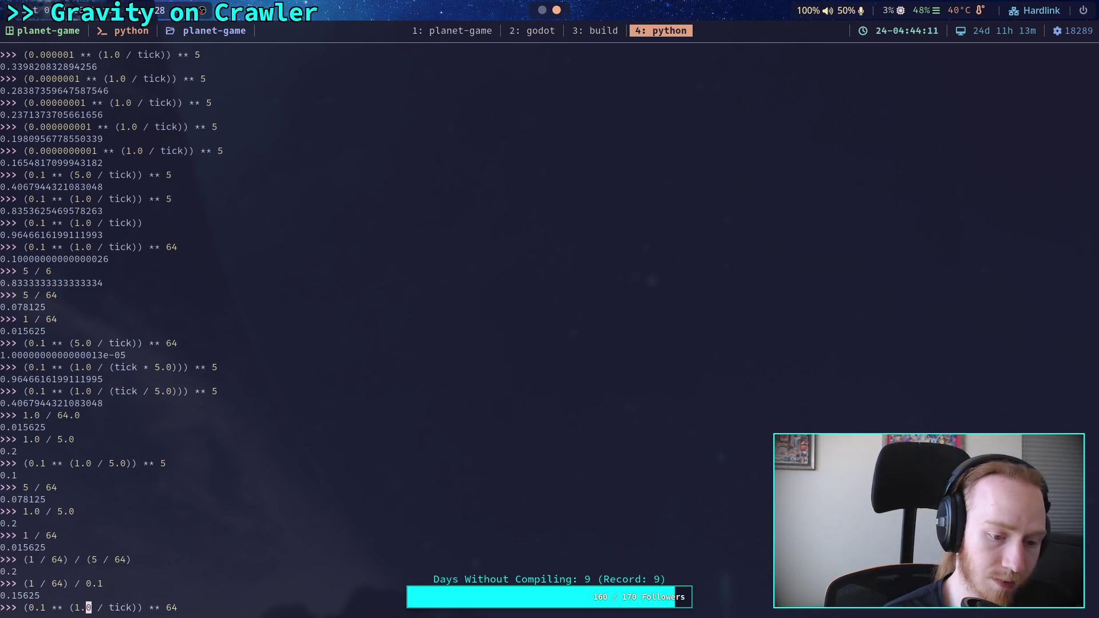
pyautogui.write('/ 0.1')
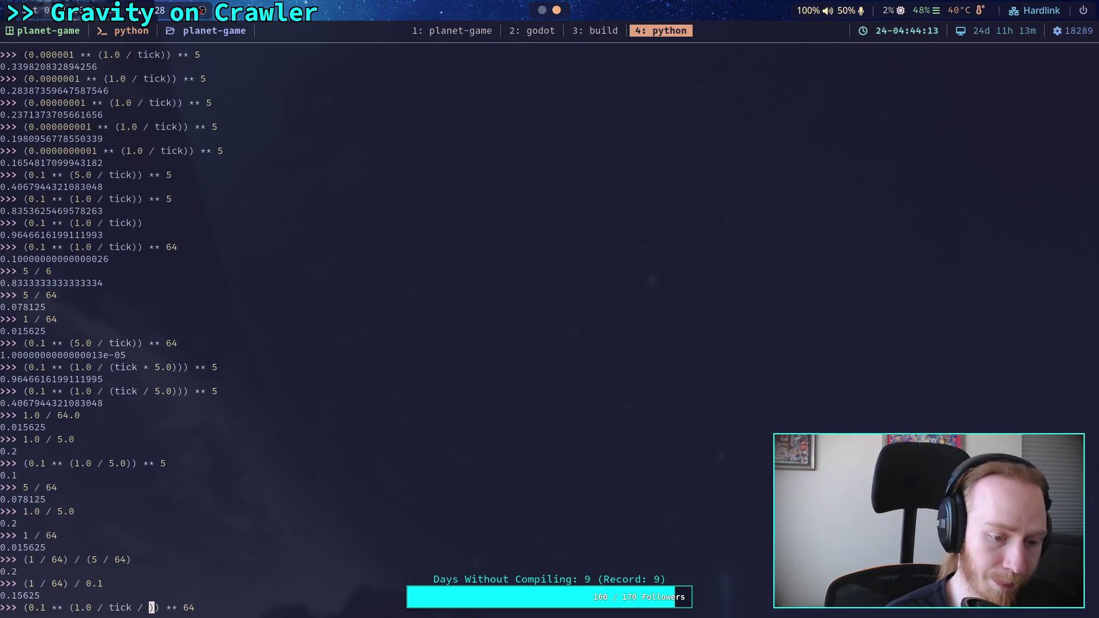
pyautogui.press('Right')
pyautogui.press('Right')
pyautogui.press('Right')
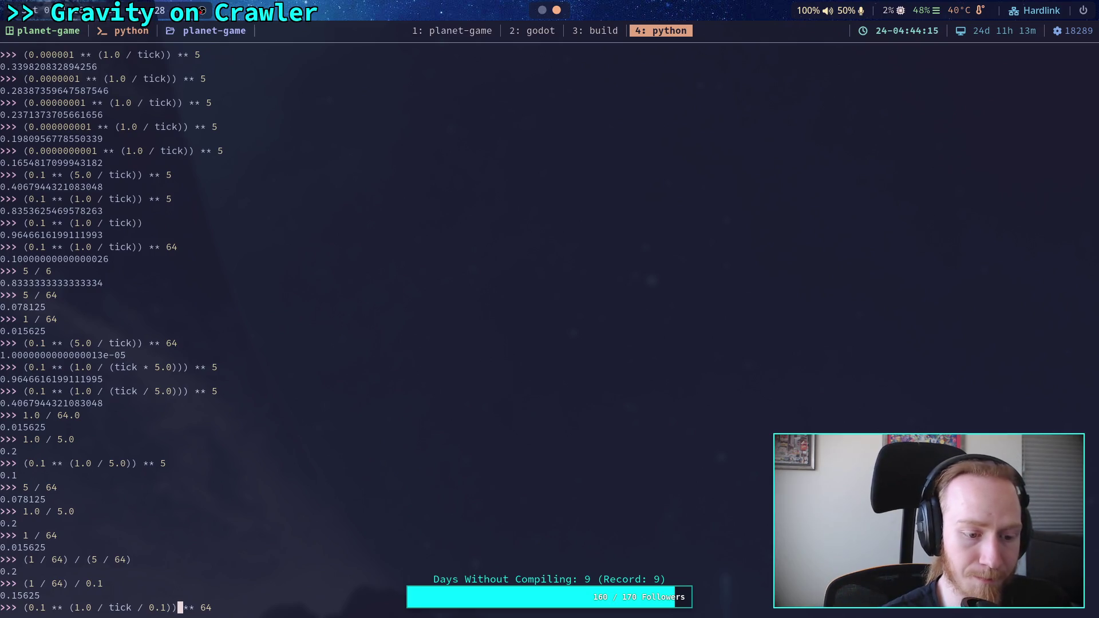
pyautogui.press('BackSpace')
pyautogui.press('Right')
pyautogui.press('Delete')
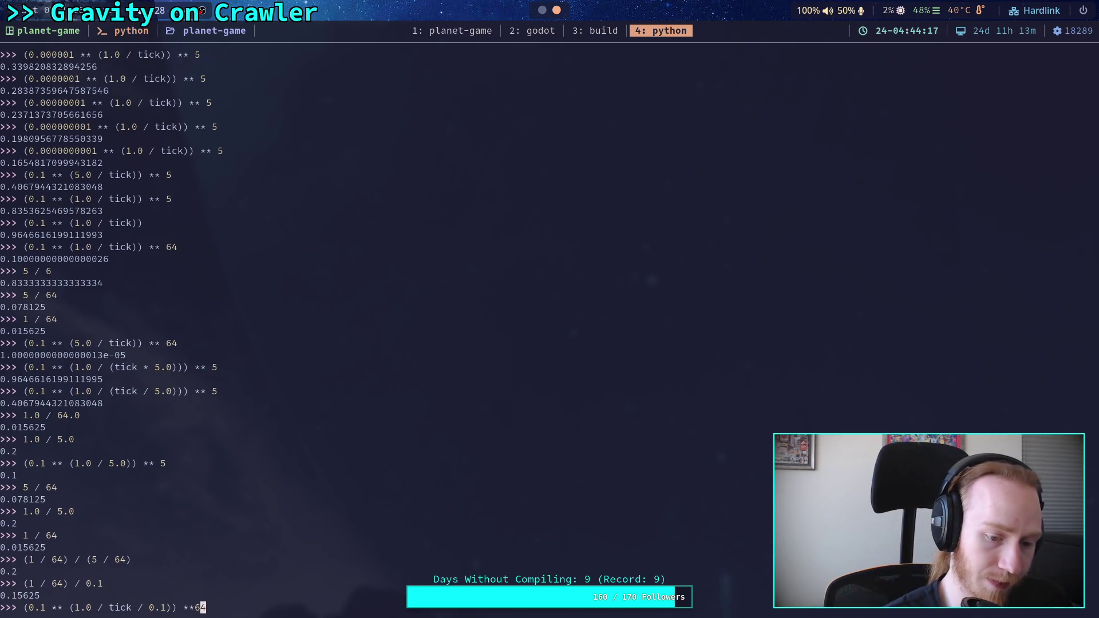
pyautogui.press('BackSpace')
pyautogui.press('BackSpace')
pyautogui.write('5')
pyautogui.press('Return')
# Re-run the tick / 0.1 decay expression with exponents 6 and 7
pyautogui.press('Up')
pyautogui.press('Return')
pyautogui.press('Up')
pyautogui.press('BackSpace')
pyautogui.write('7')
pyautogui.press('Return')
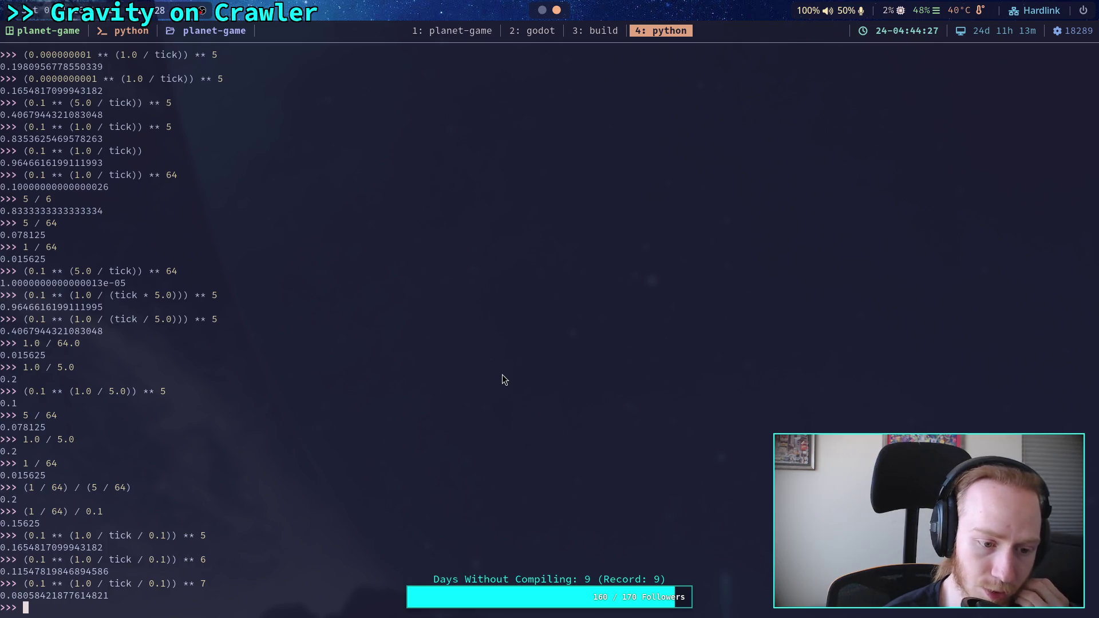
# Evaluate the same decay with exponents 1 (0.698) and 2 (about 0.487)
pyautogui.press('Up')
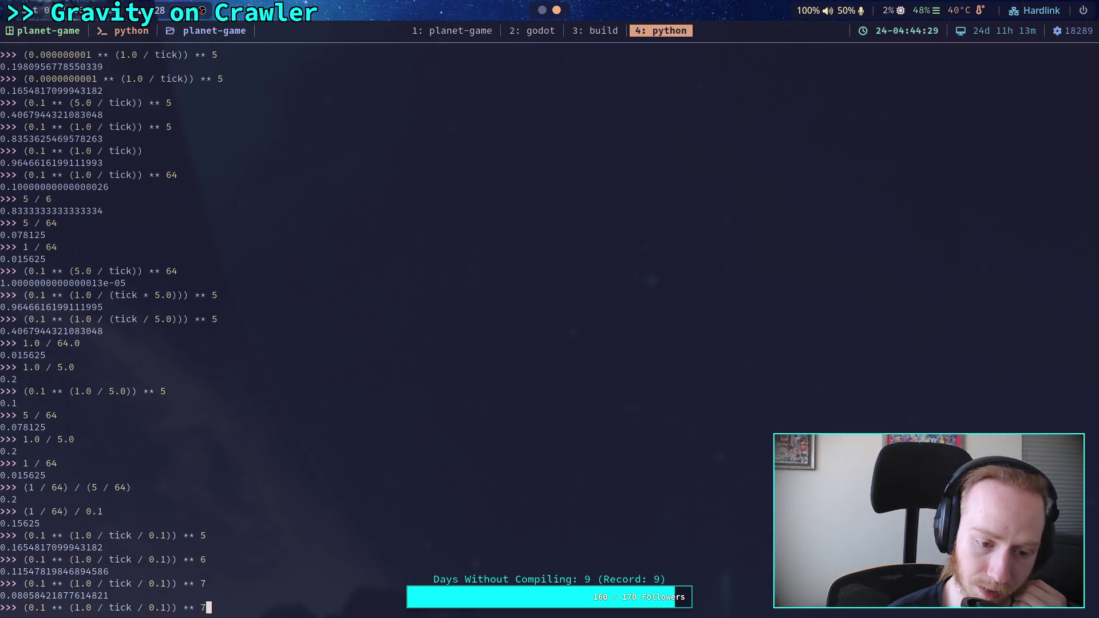
pyautogui.press('BackSpace')
pyautogui.write('1')
pyautogui.press('Return')
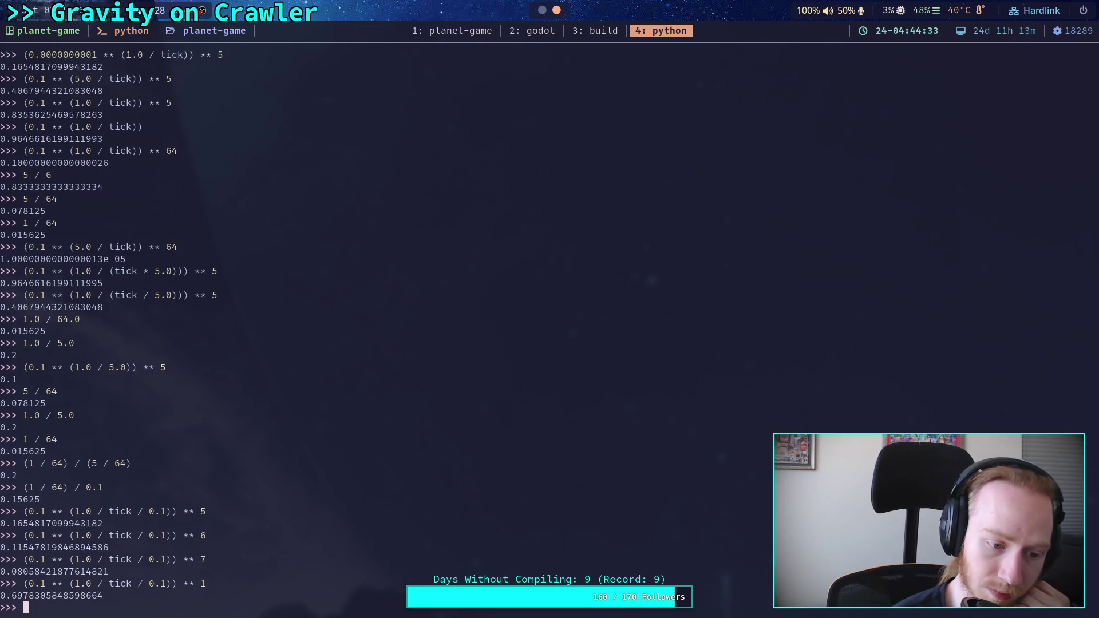
pyautogui.press('Up')
pyautogui.press('BackSpace')
pyautogui.write('2')
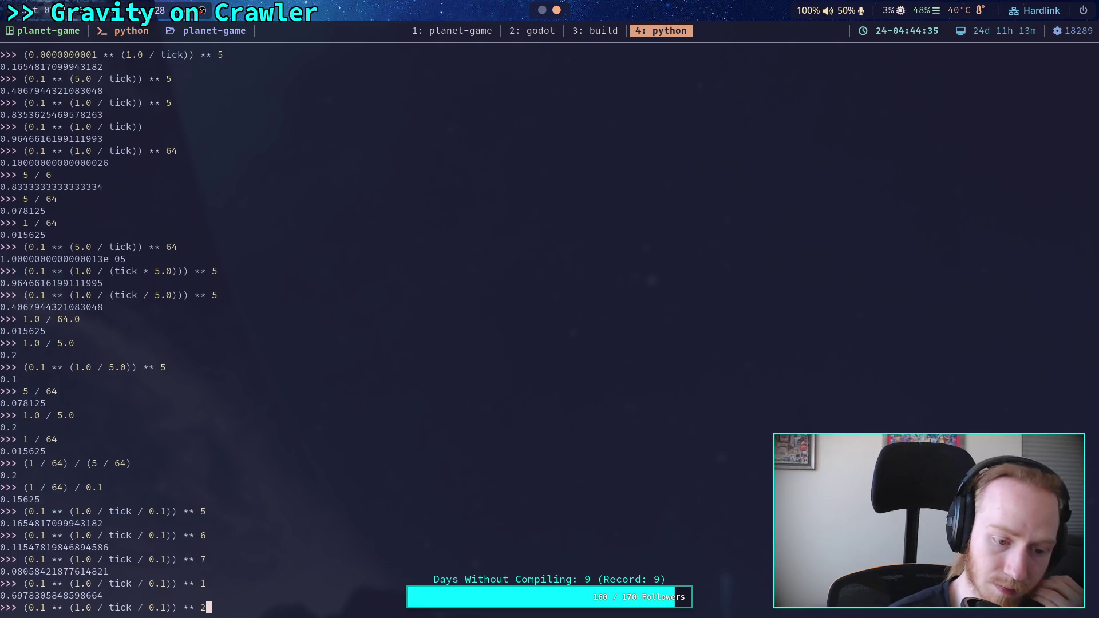
pyautogui.press('Return')
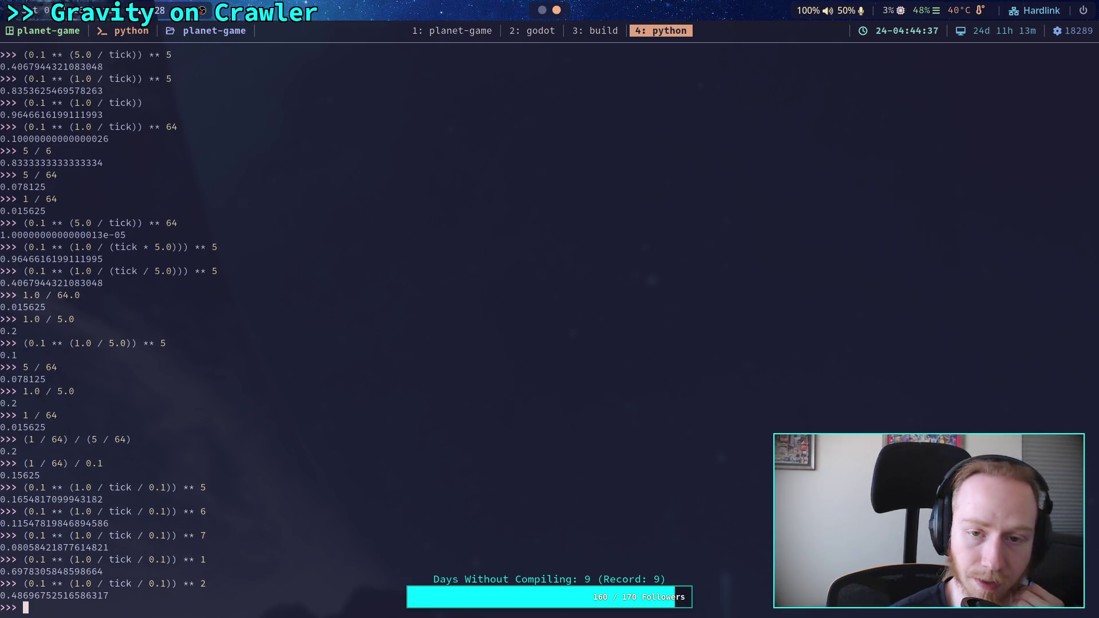
pyautogui.press('super+2')
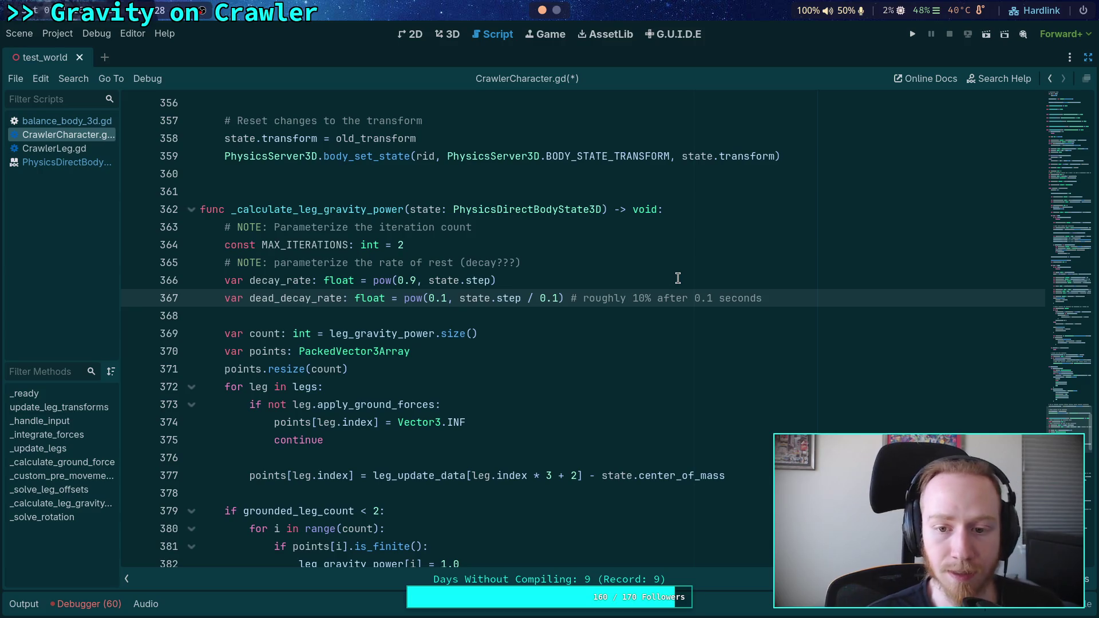
# Stop the game, remove the line 418 breakpoint, hide the debugger, and relaunch with F5
pyautogui.press('F5')
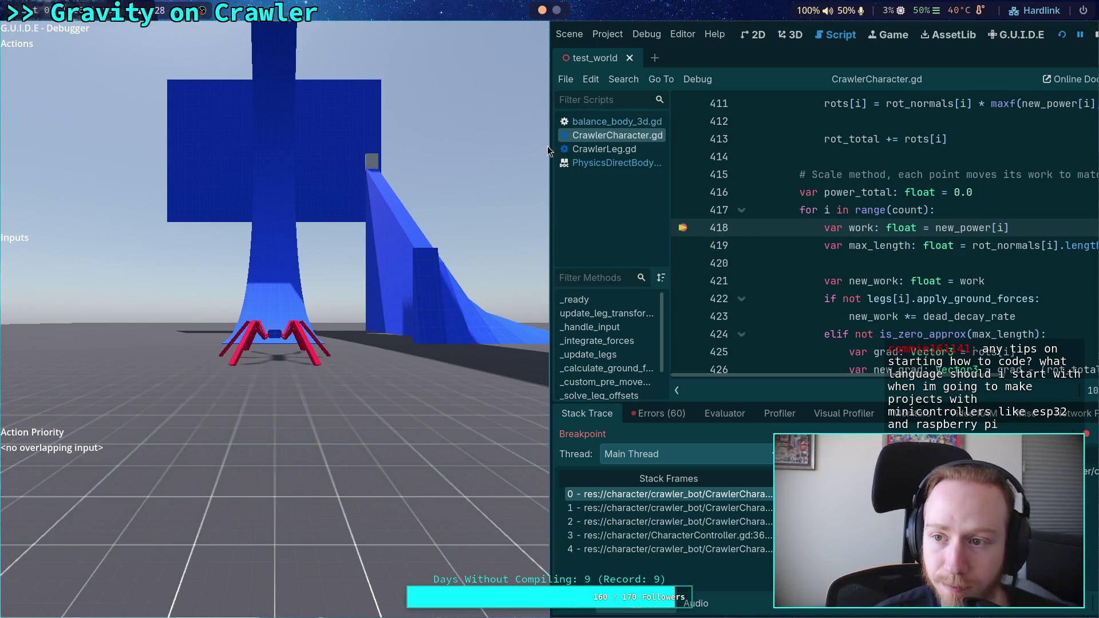
pyautogui.click(1095, 34)
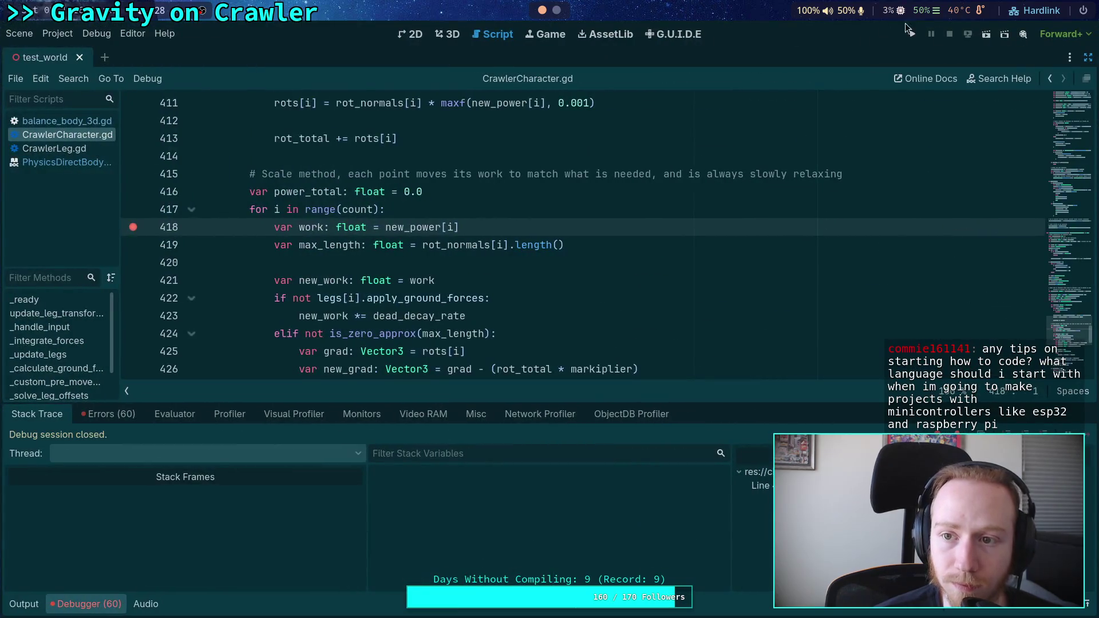
pyautogui.click(133, 227)
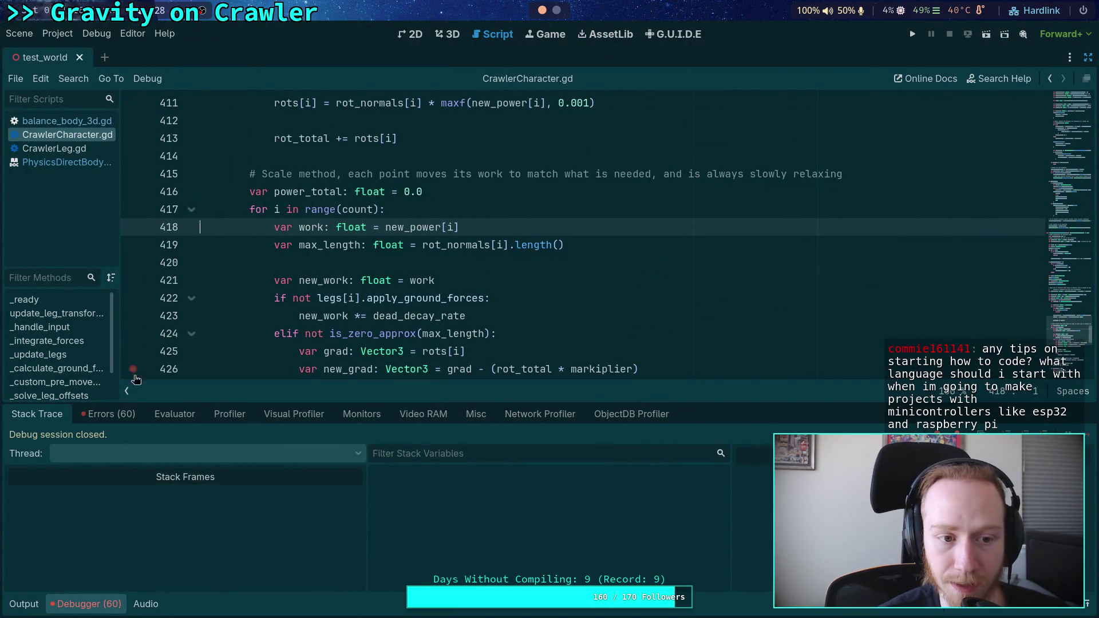
pyautogui.click(84, 607)
pyautogui.press('F5')
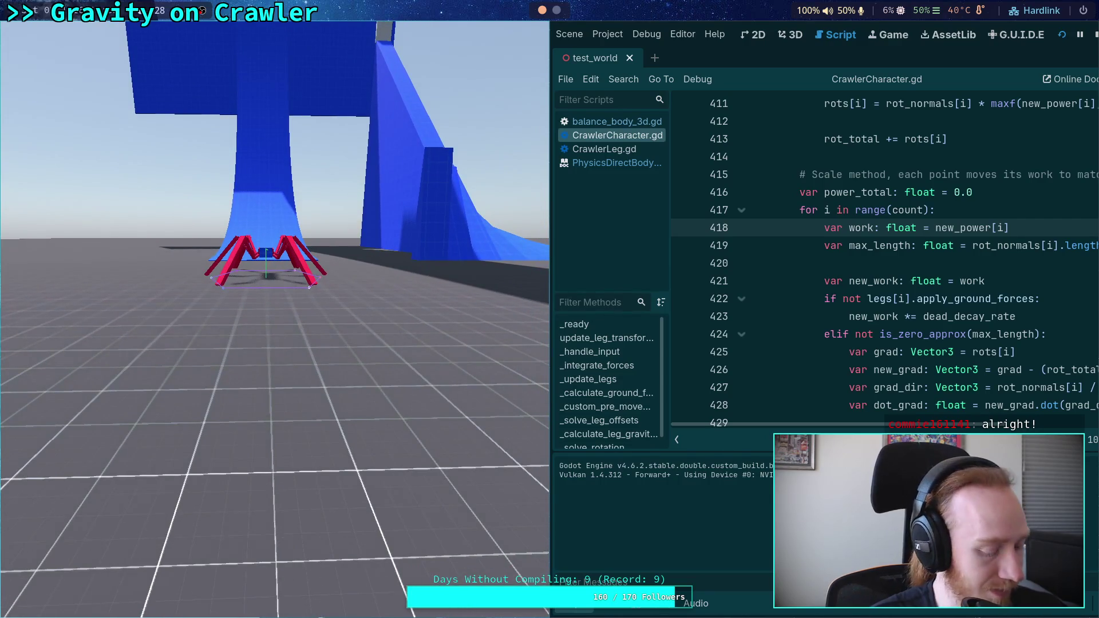
# Advance the crawler four physics ticks, then set a breakpoint on line 417's loop
pyautogui.press('.')
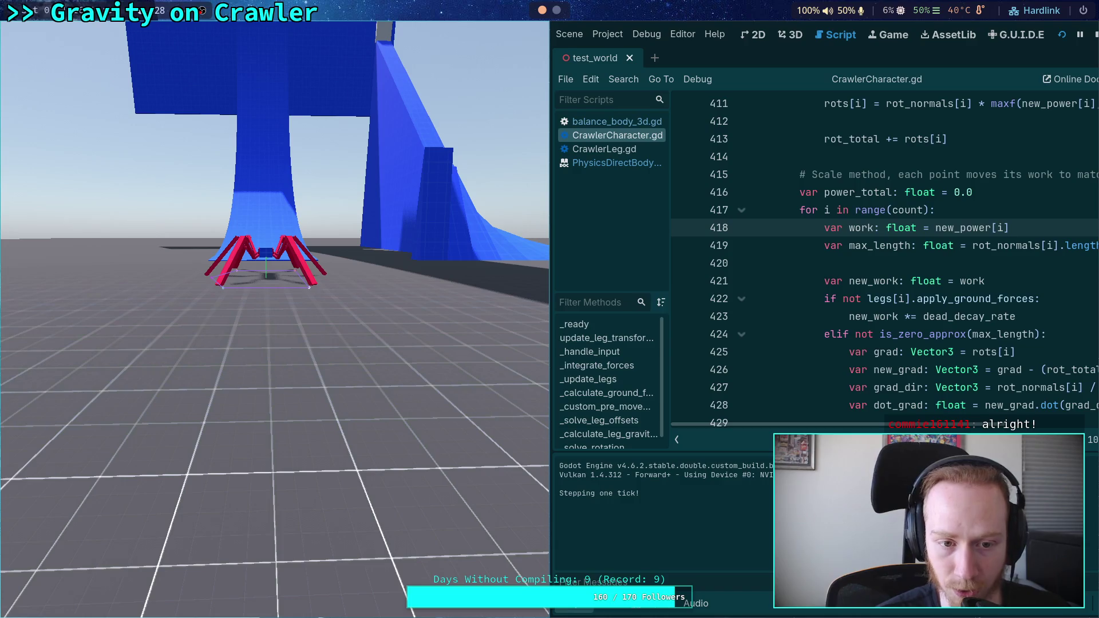
pyautogui.press('.')
pyautogui.press('.')
pyautogui.press('.')
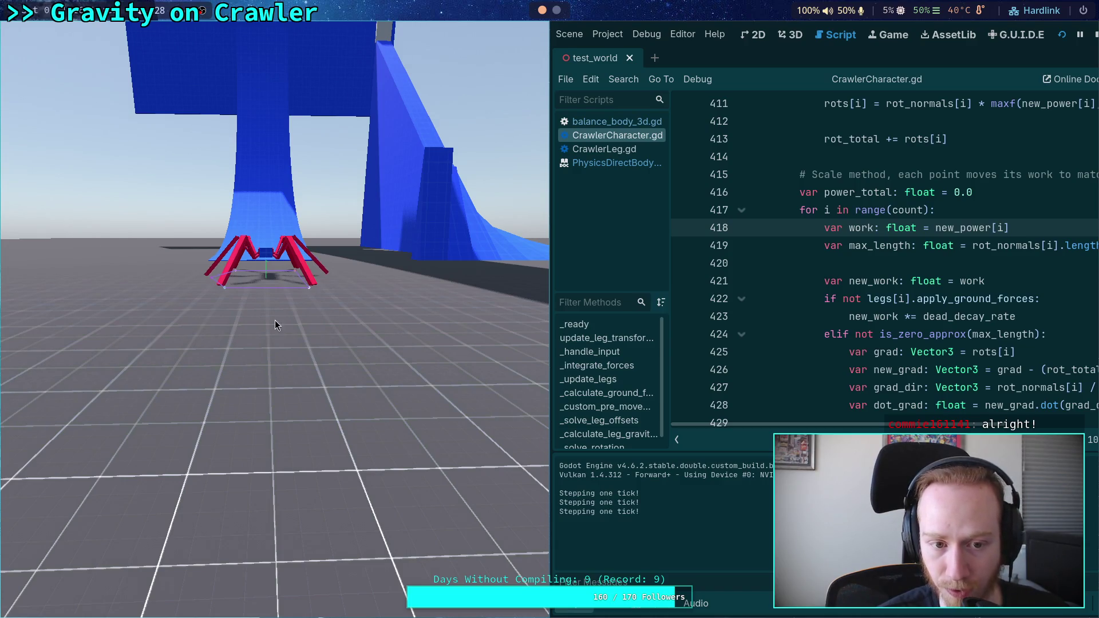
pyautogui.press('.')
pyautogui.press('.')
pyautogui.press('.')
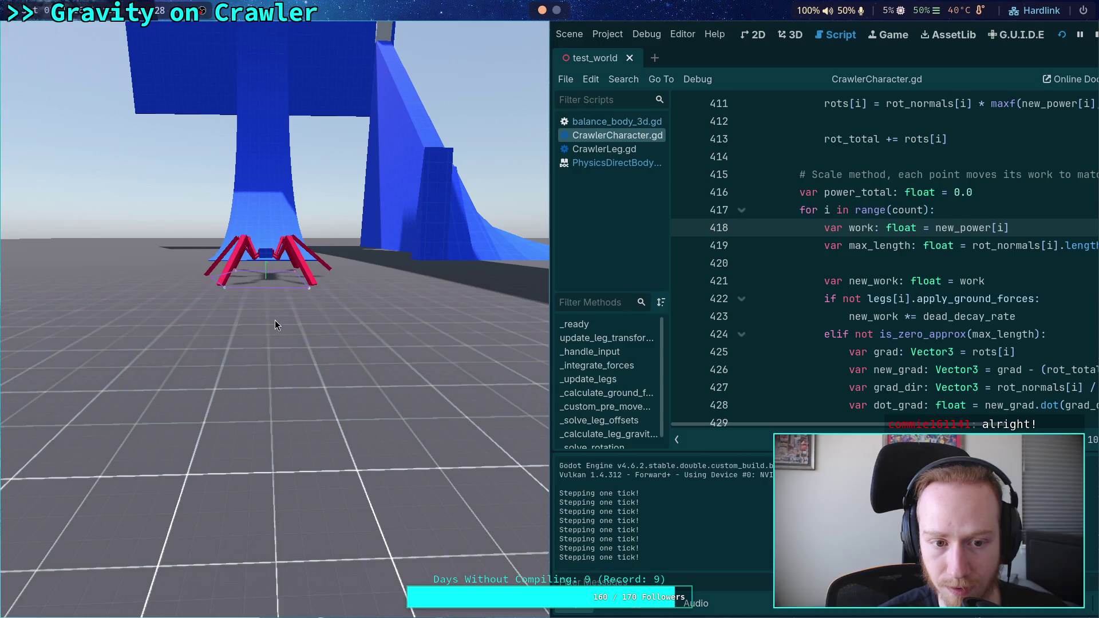
pyautogui.press('.')
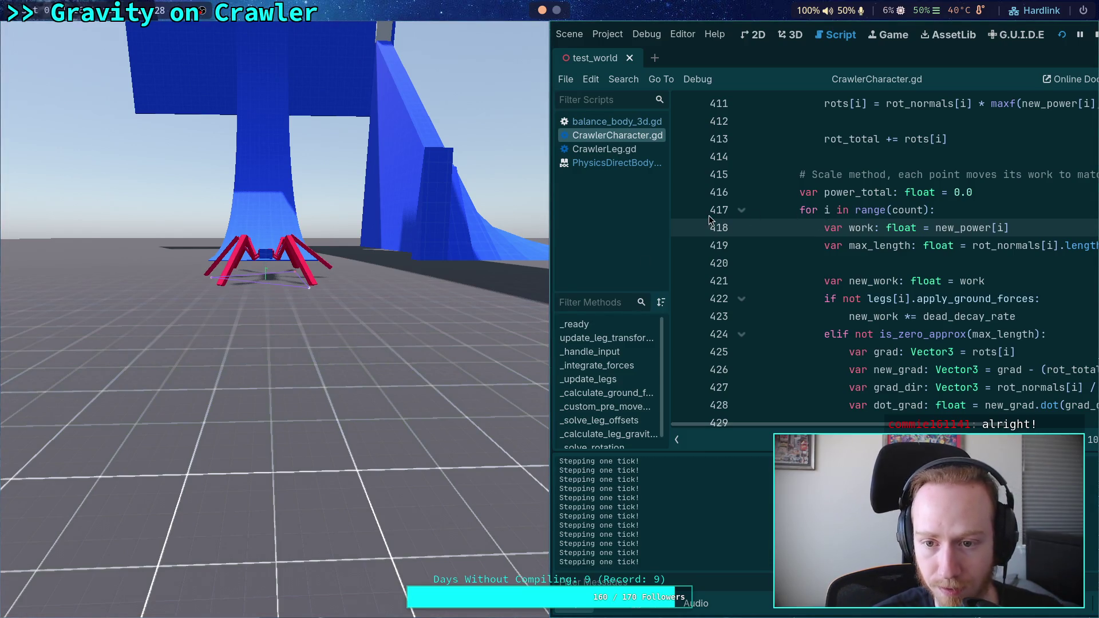
pyautogui.click(684, 214)
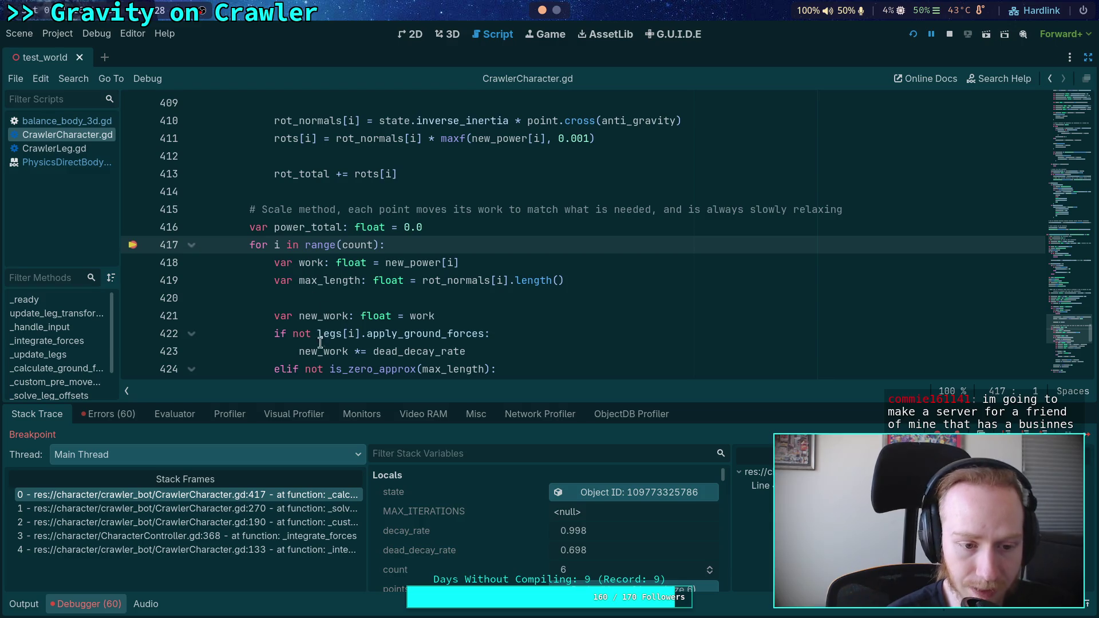
pyautogui.moveTo(319, 354)
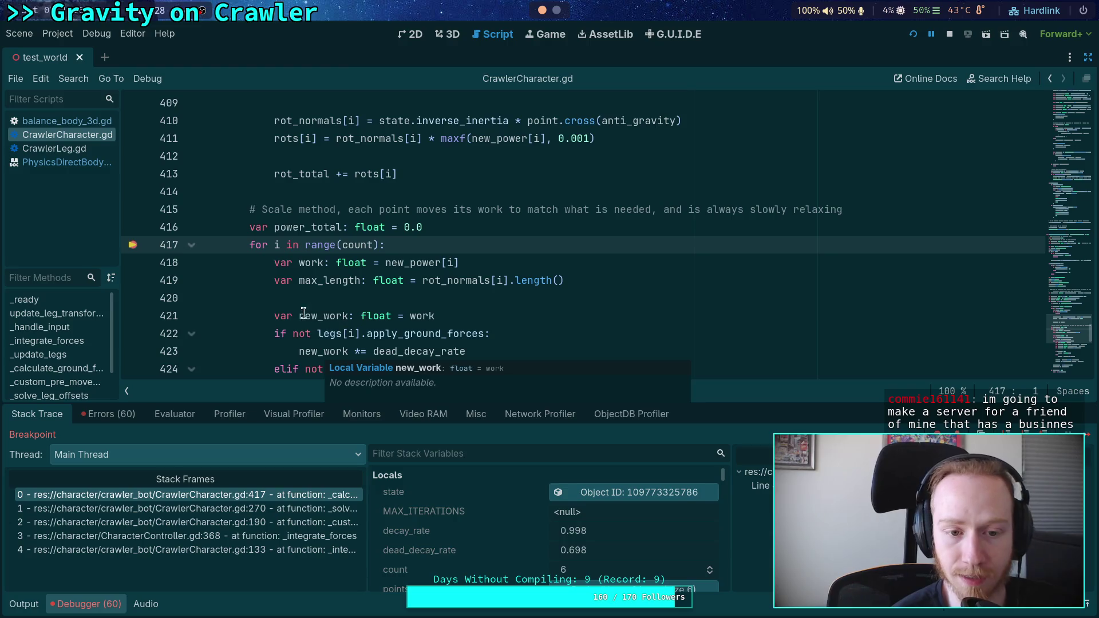
pyautogui.click(111, 608)
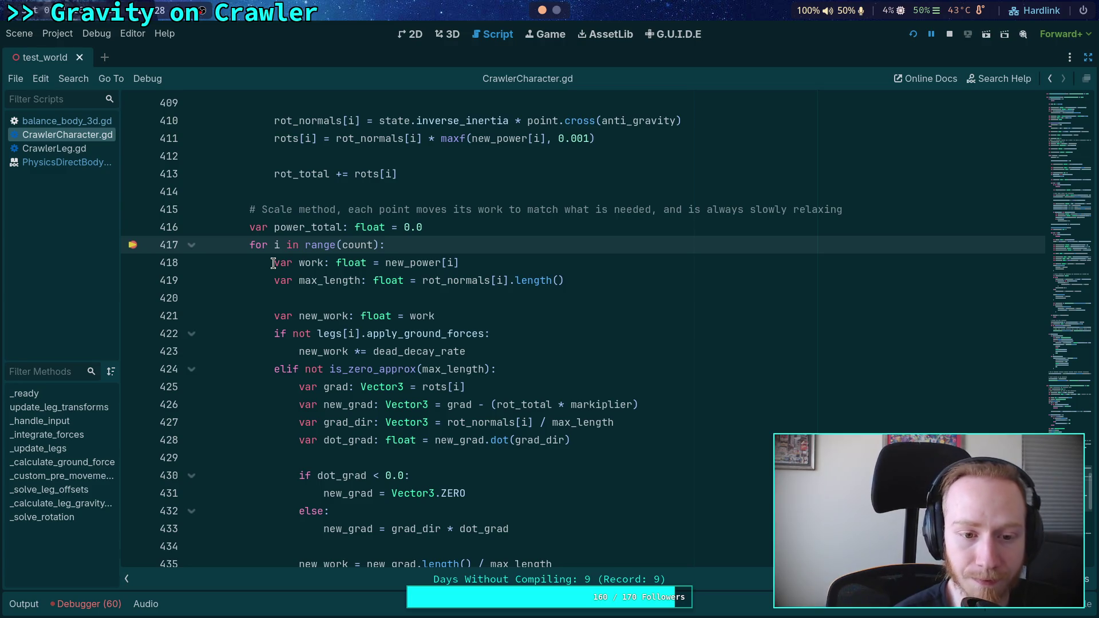
pyautogui.moveTo(292, 245); pyautogui.dragTo(338, 245)
pyautogui.click(255, 245)
pyautogui.moveTo(244, 245)
pyautogui.mouseDown()
pyautogui.moveTo(394, 245)
pyautogui.moveTo(277, 265)
pyautogui.moveTo(246, 250)
pyautogui.mouseUp()
pyautogui.click(428, 245)
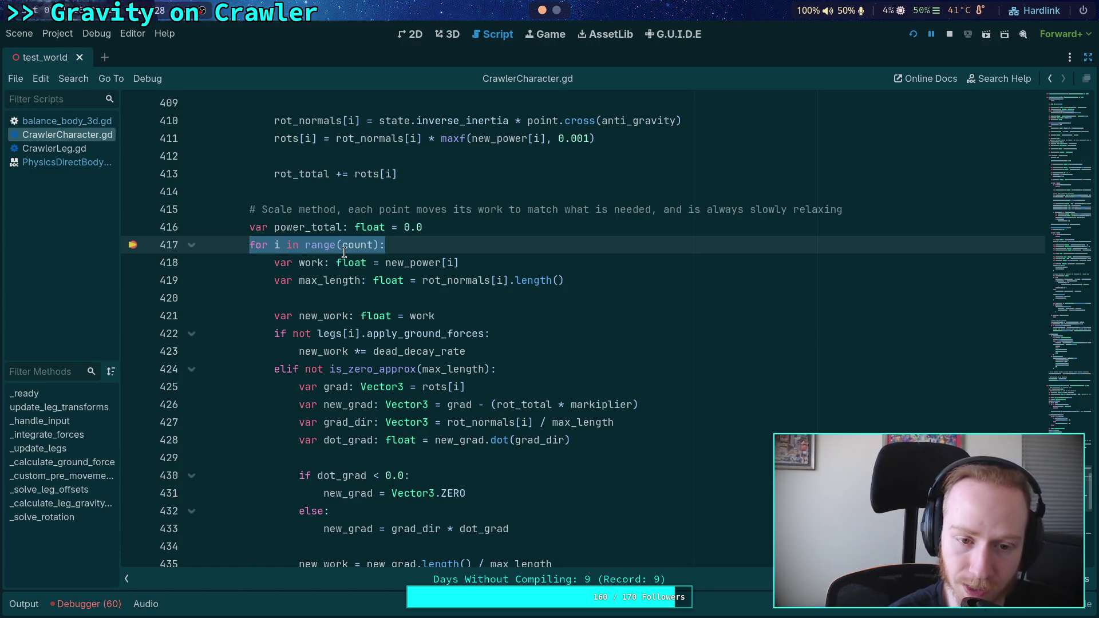
pyautogui.scroll(-1, 298, 321)
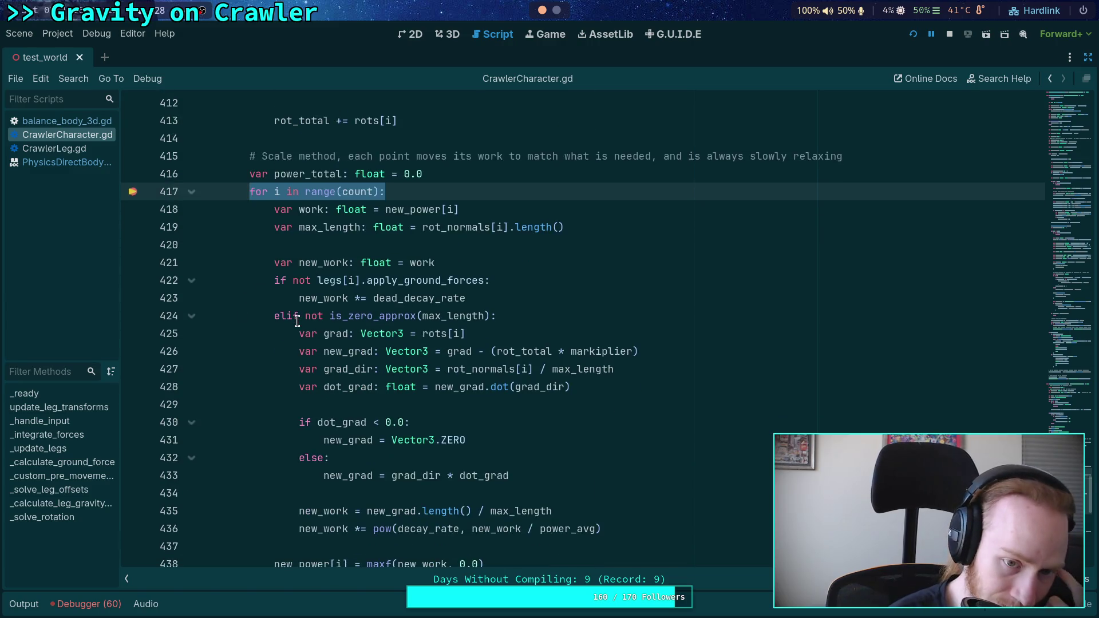
pyautogui.moveTo(300, 298); pyautogui.dragTo(466, 293)
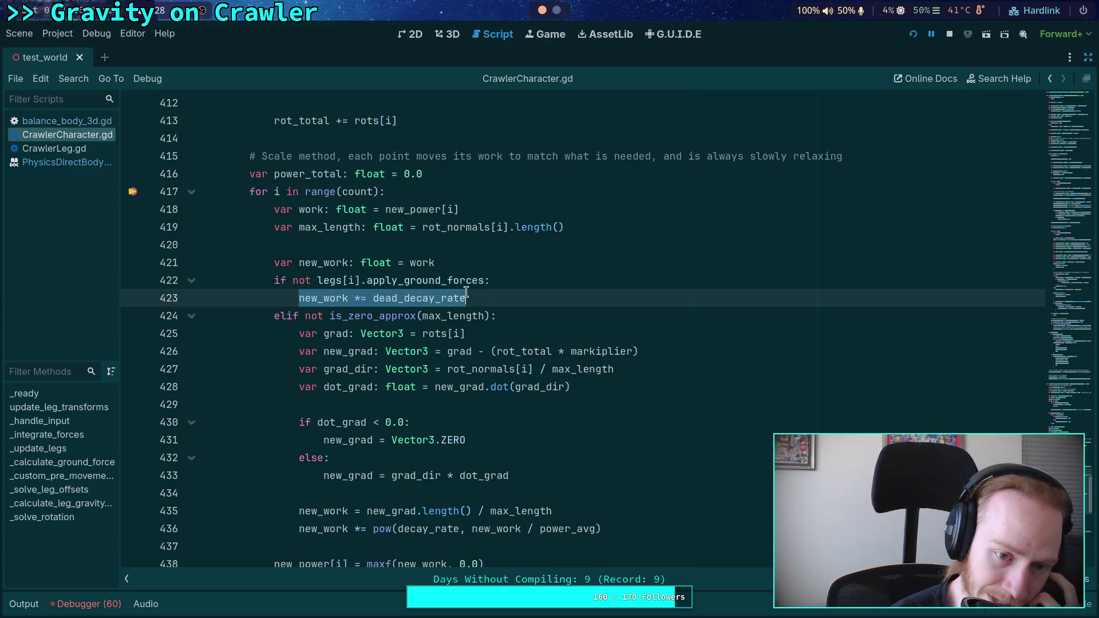
pyautogui.moveTo(275, 280); pyautogui.dragTo(522, 279)
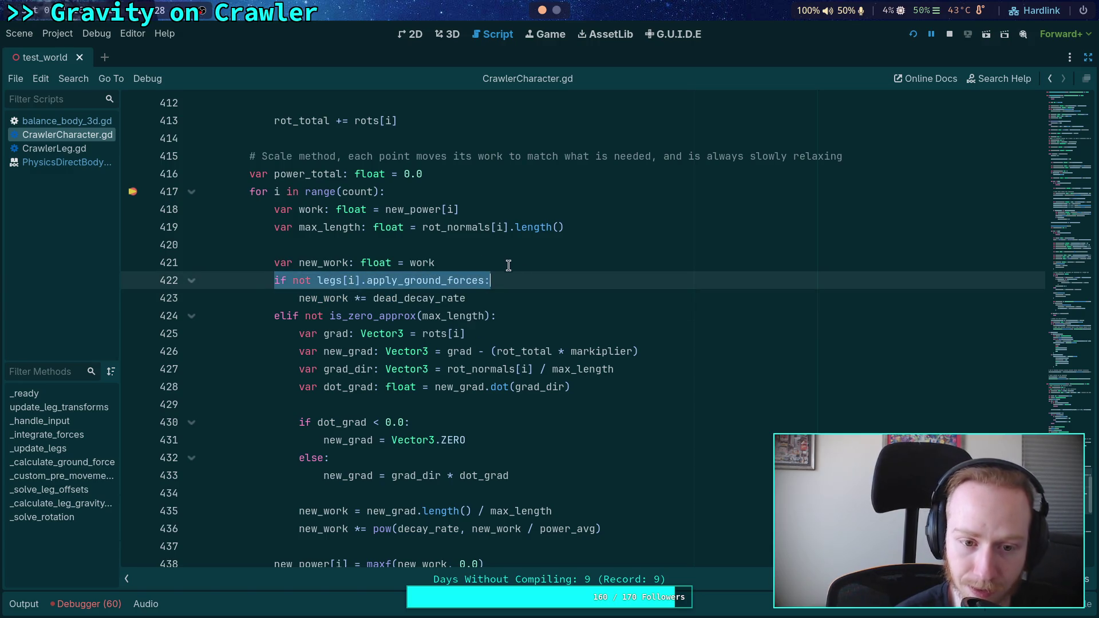
pyautogui.scroll(-4, 531, 319)
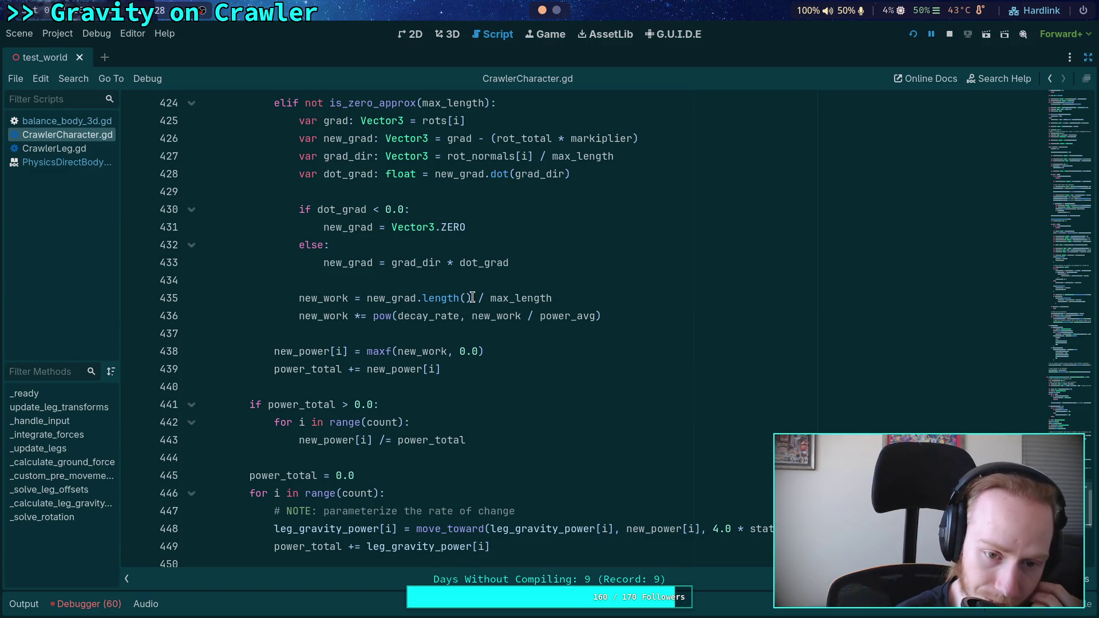
pyautogui.scroll(3, 471, 298)
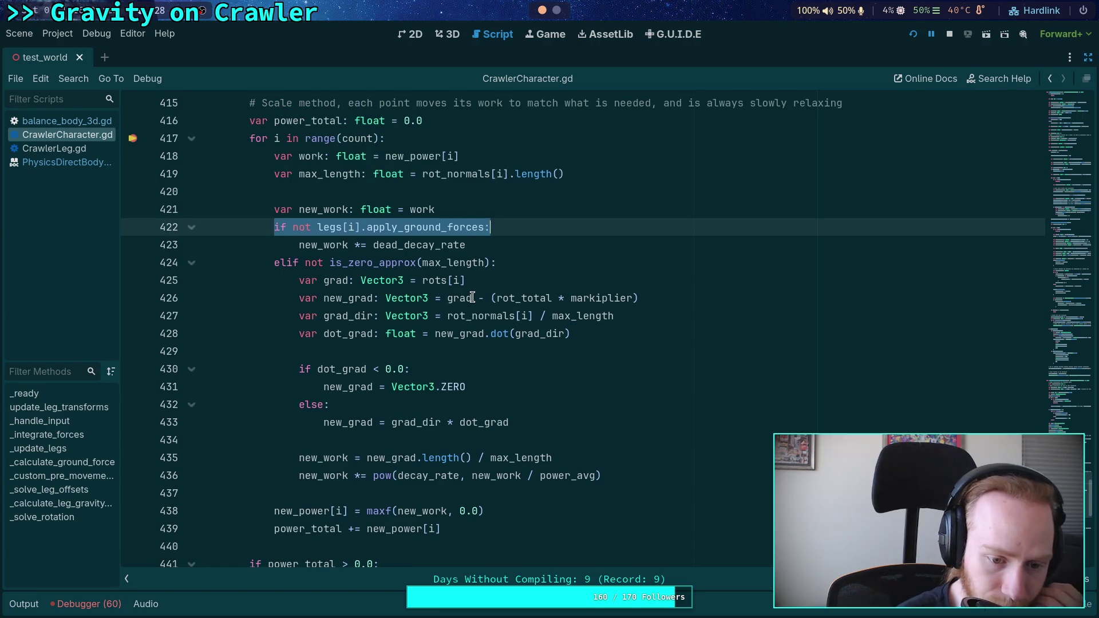
pyautogui.scroll(4, 472, 298)
pyautogui.click(378, 302)
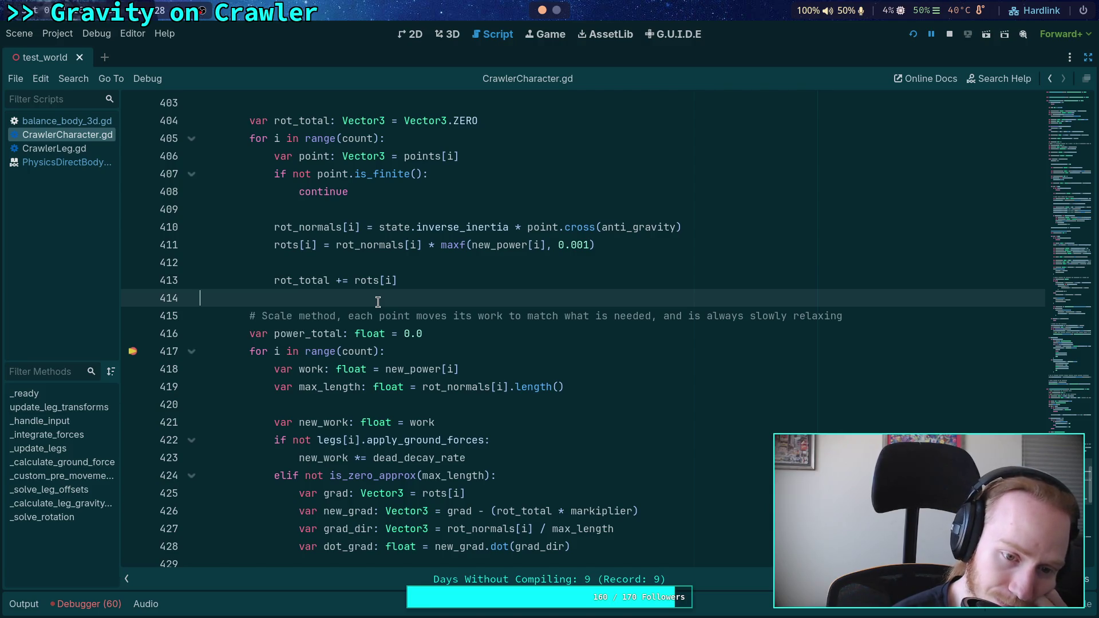
pyautogui.scroll(-2, 378, 301)
# Reopen the debugger, inspect leg_gravity_power, and step over from line 417 to line 419
pyautogui.click(86, 604)
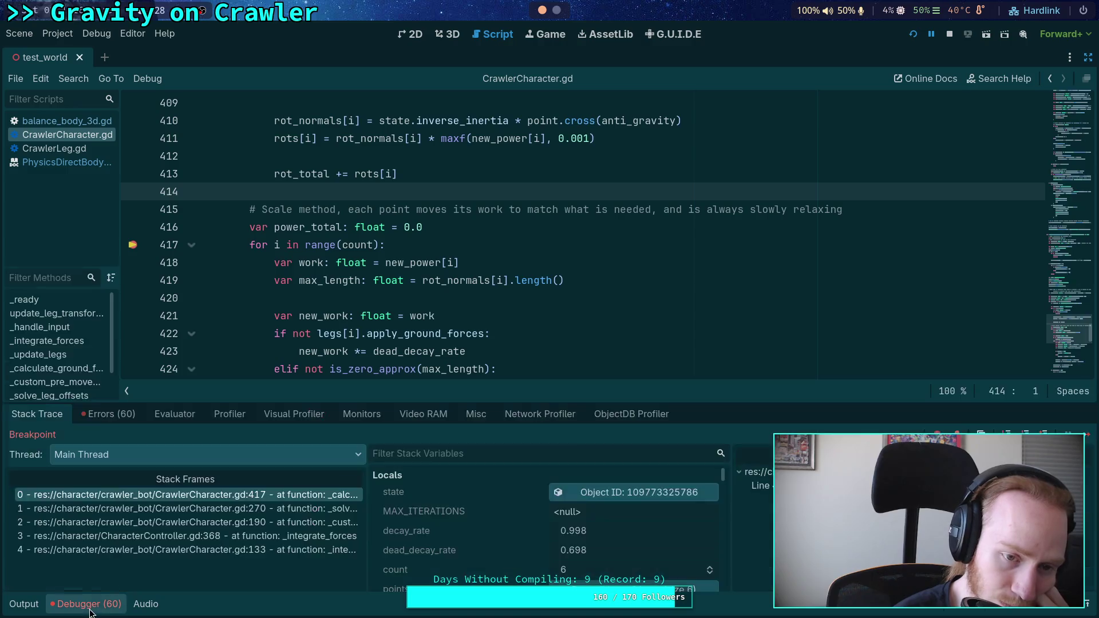
pyautogui.scroll(3, 584, 371)
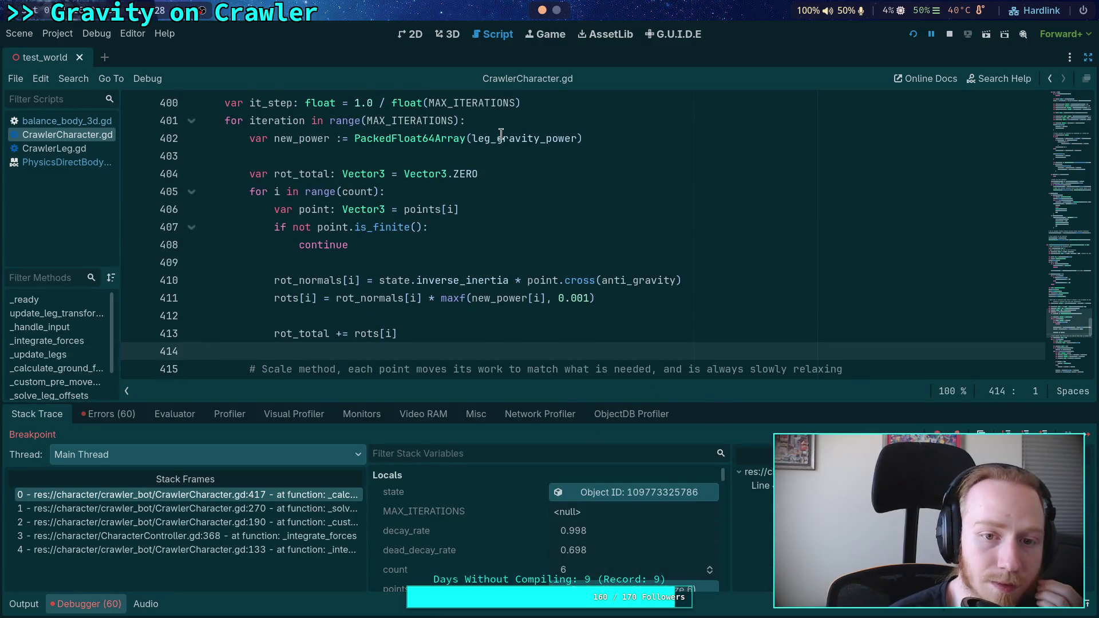
pyautogui.moveTo(504, 138)
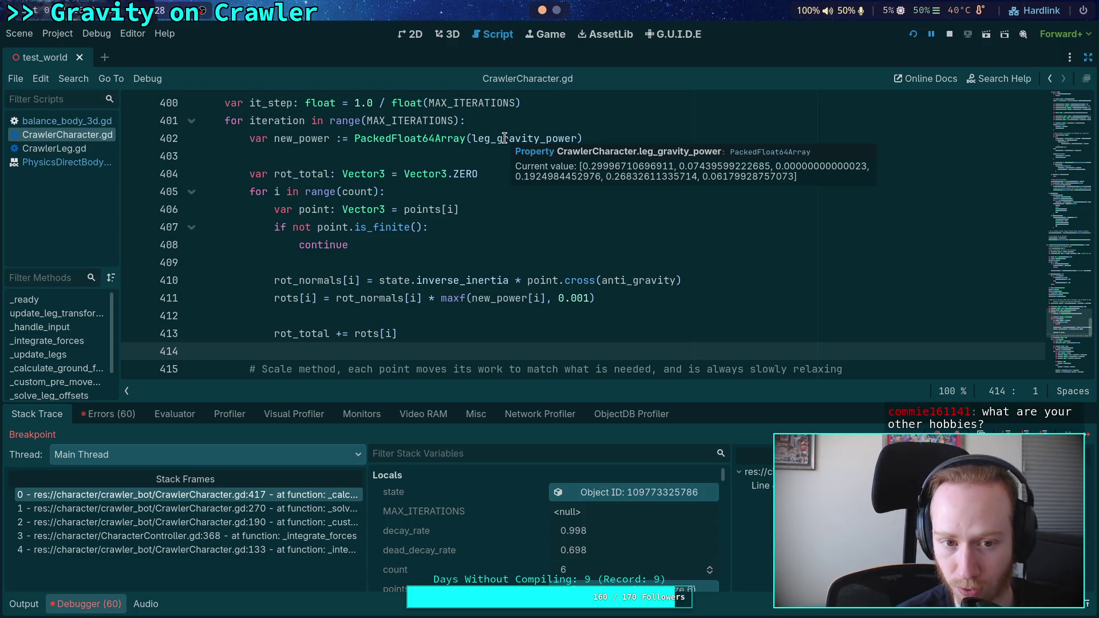
pyautogui.scroll(-4, 444, 290)
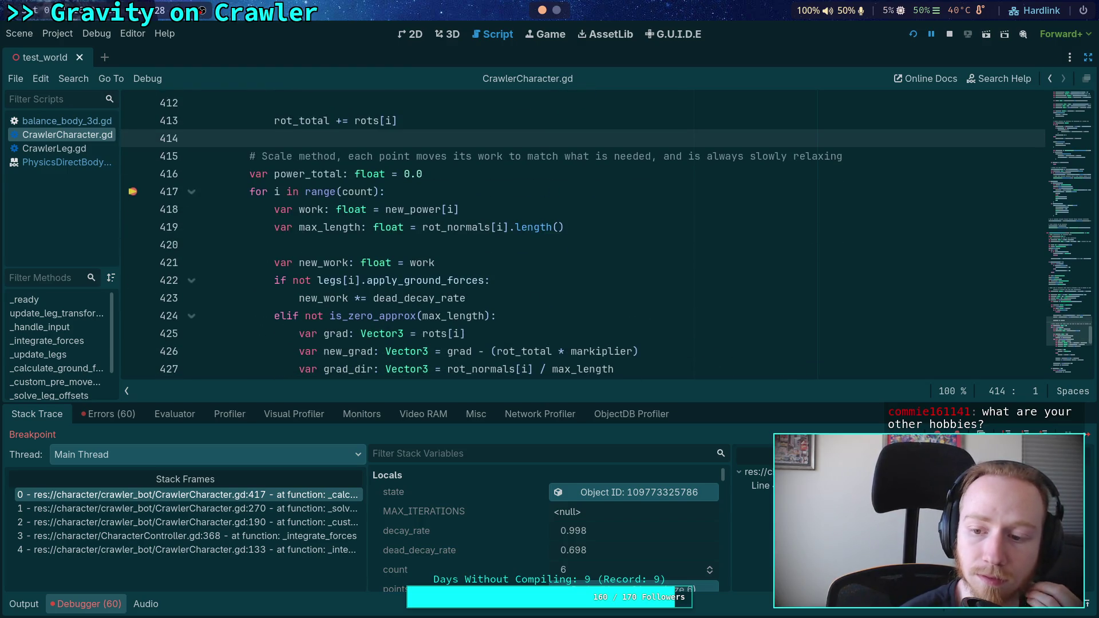
pyautogui.press('F10')
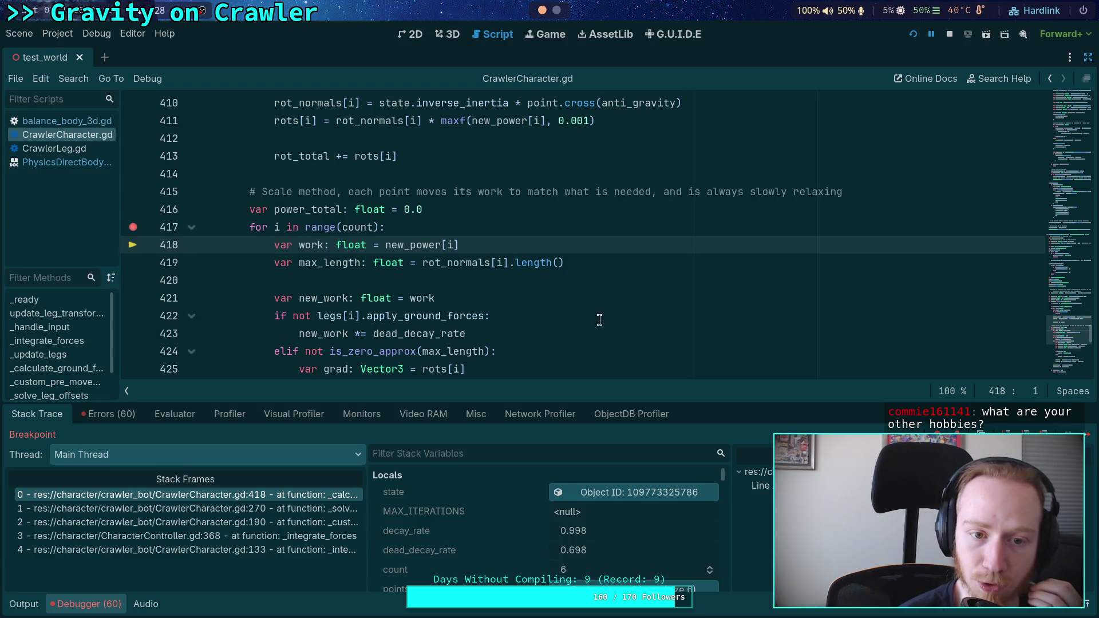
pyautogui.moveTo(303, 209)
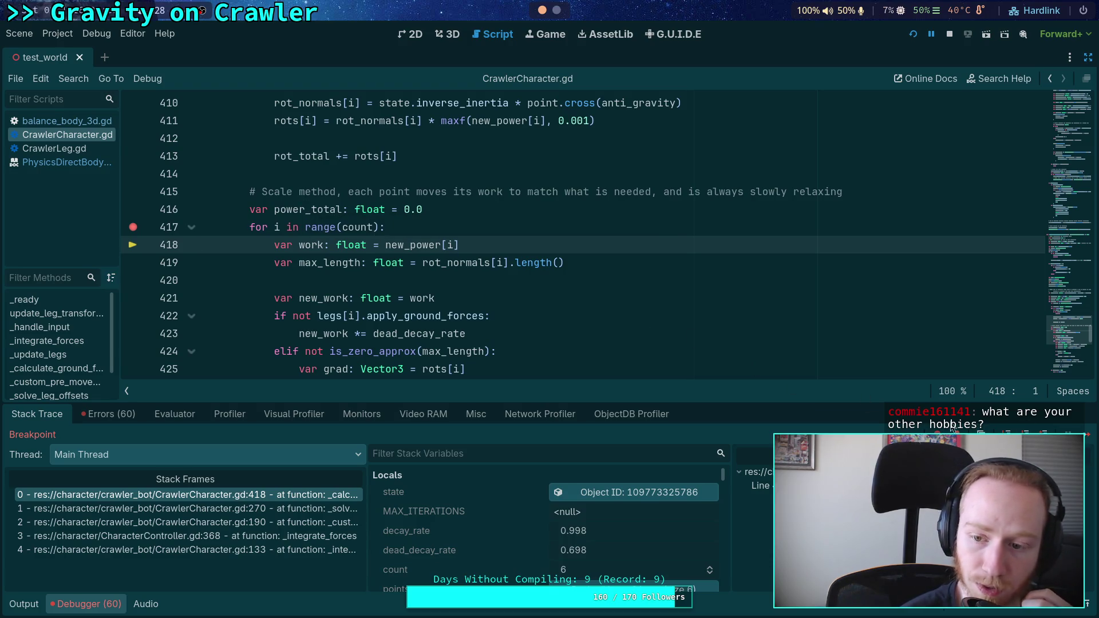
pyautogui.press('F10')
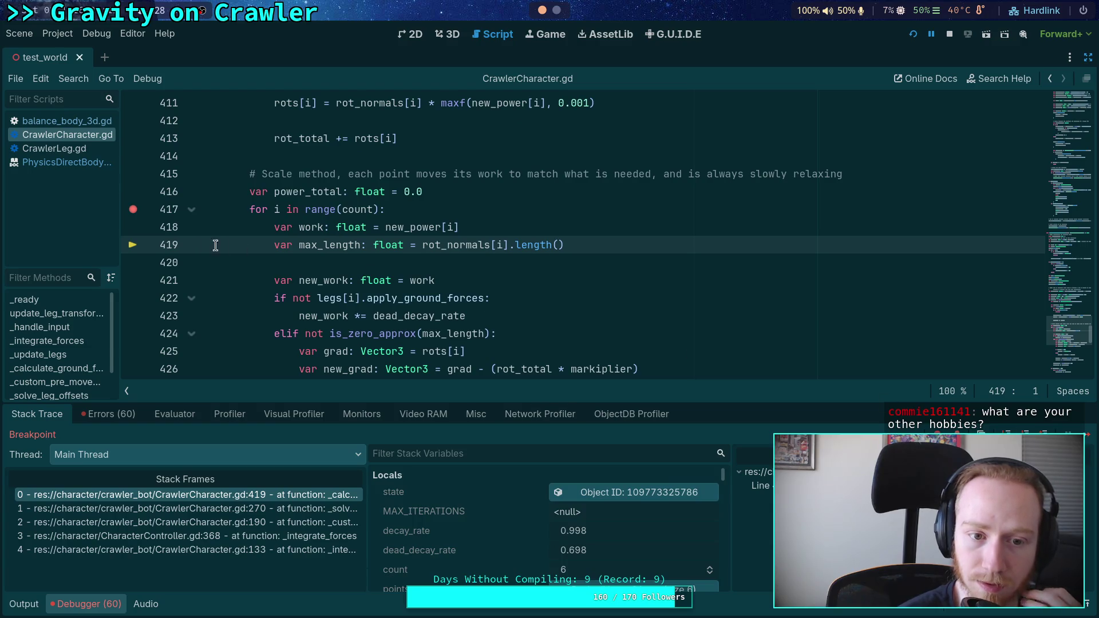
# Set a breakpoint on line 441's power_total check and resume execution with F12
pyautogui.scroll(-3, 229, 234)
pyautogui.scroll(-5, 234, 227)
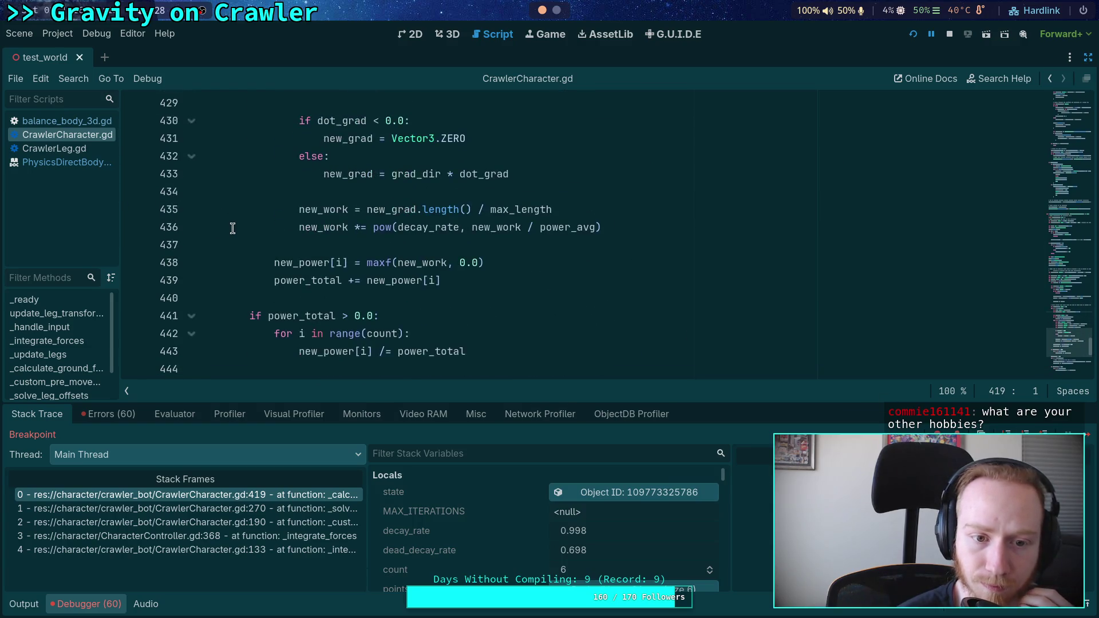
pyautogui.click(134, 210)
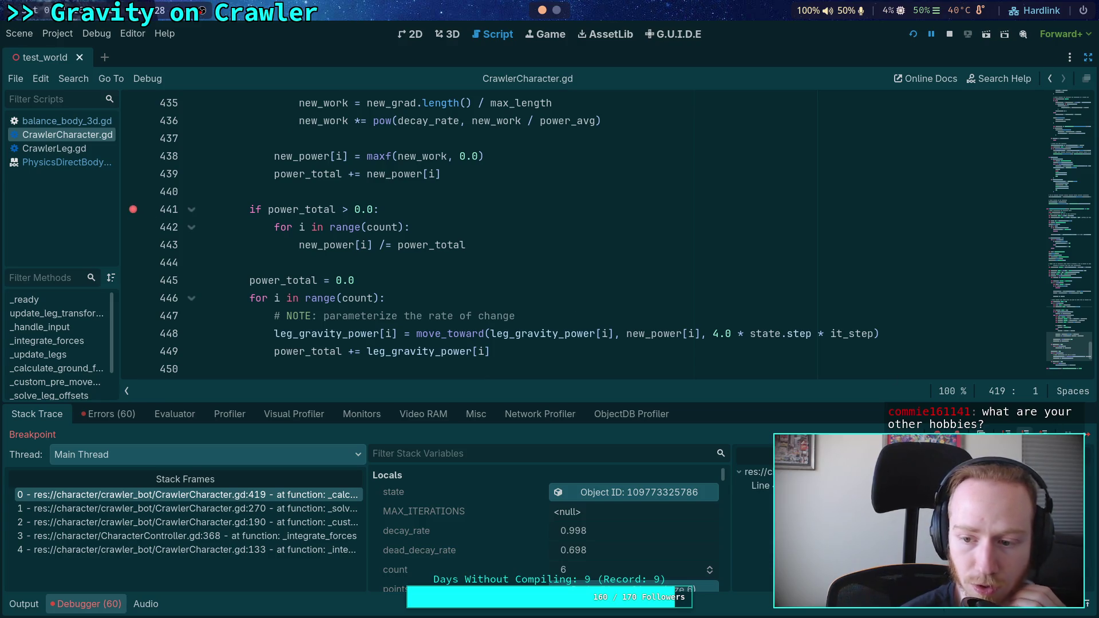
pyautogui.press('F12')
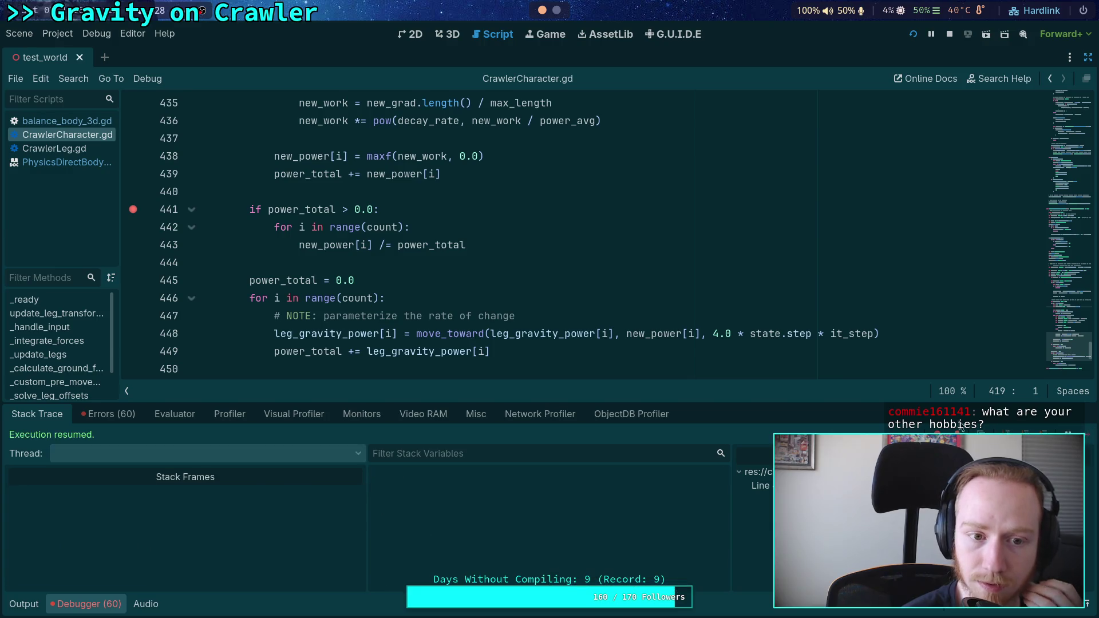
# Review lines 430–445 of the leg gravity loop while paused at the line-441 breakpoint
pyautogui.moveTo(293, 243)
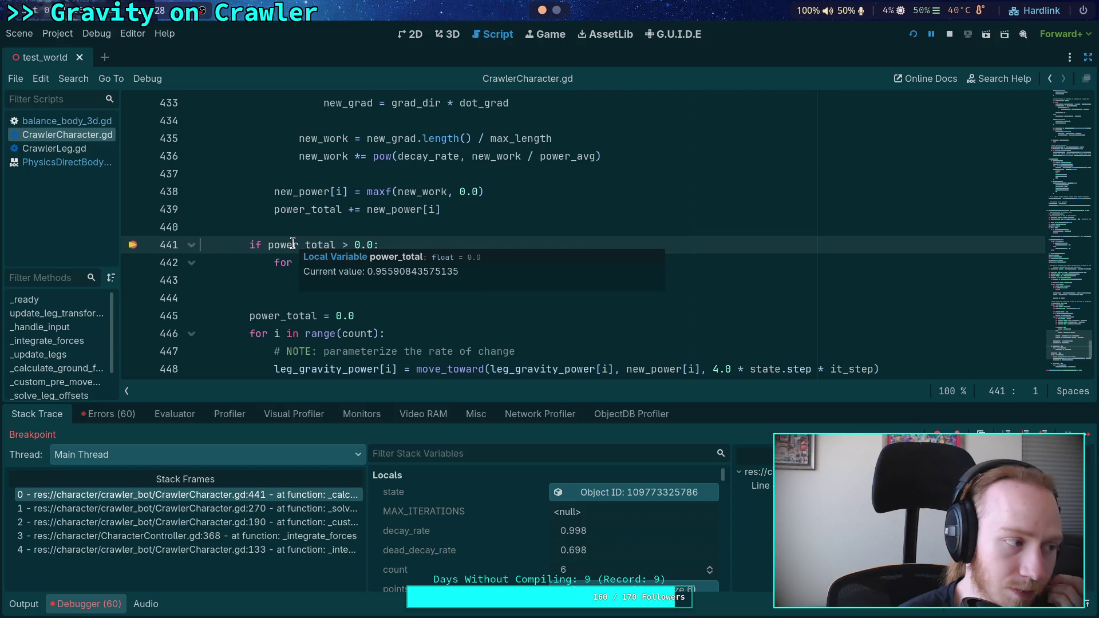
pyautogui.scroll(1, 293, 243)
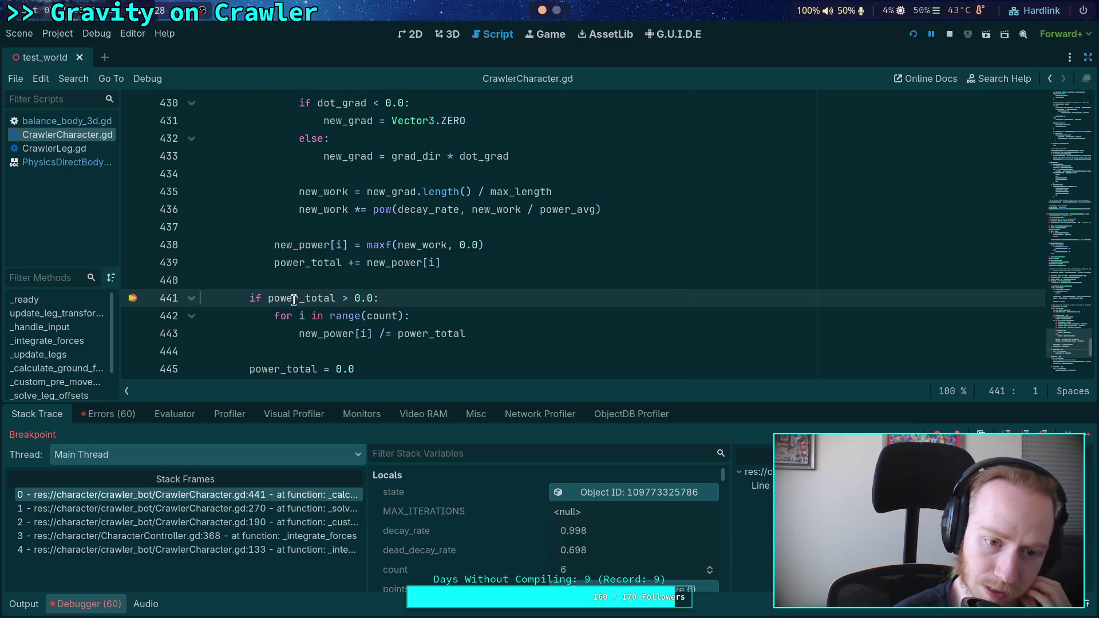
pyautogui.moveTo(293, 300)
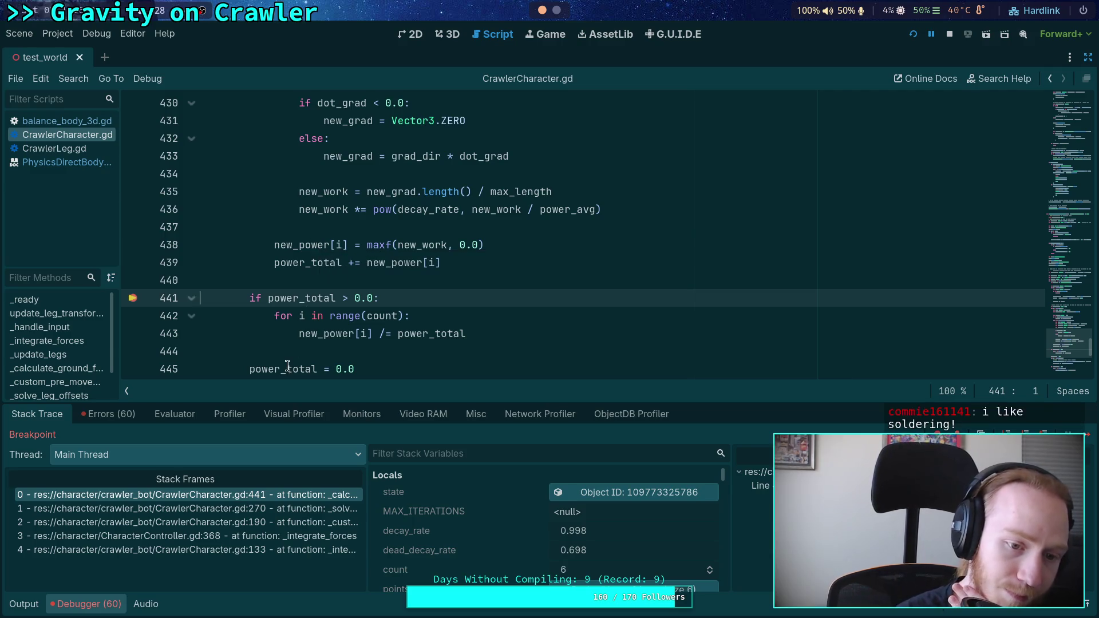
pyautogui.moveTo(424, 371); pyautogui.dragTo(435, 132)
pyautogui.click(511, 258)
pyautogui.moveTo(475, 367); pyautogui.dragTo(375, 301)
pyautogui.moveTo(493, 335); pyautogui.dragTo(317, 103)
pyautogui.click(471, 252)
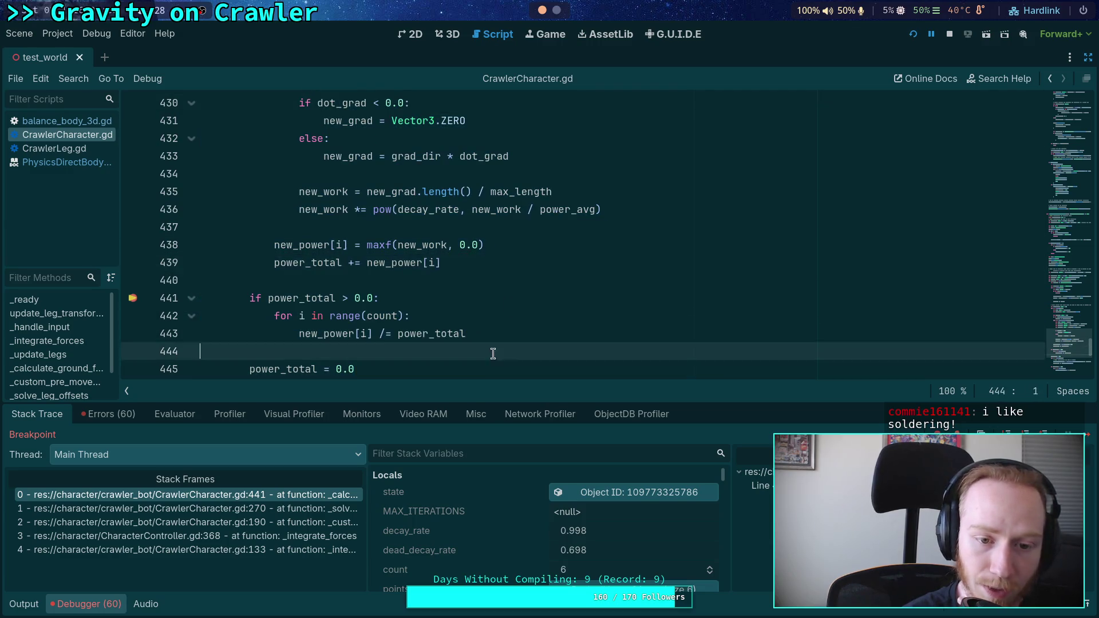
pyautogui.moveTo(497, 356); pyautogui.dragTo(321, 157)
pyautogui.click(546, 326)
pyautogui.click(380, 287)
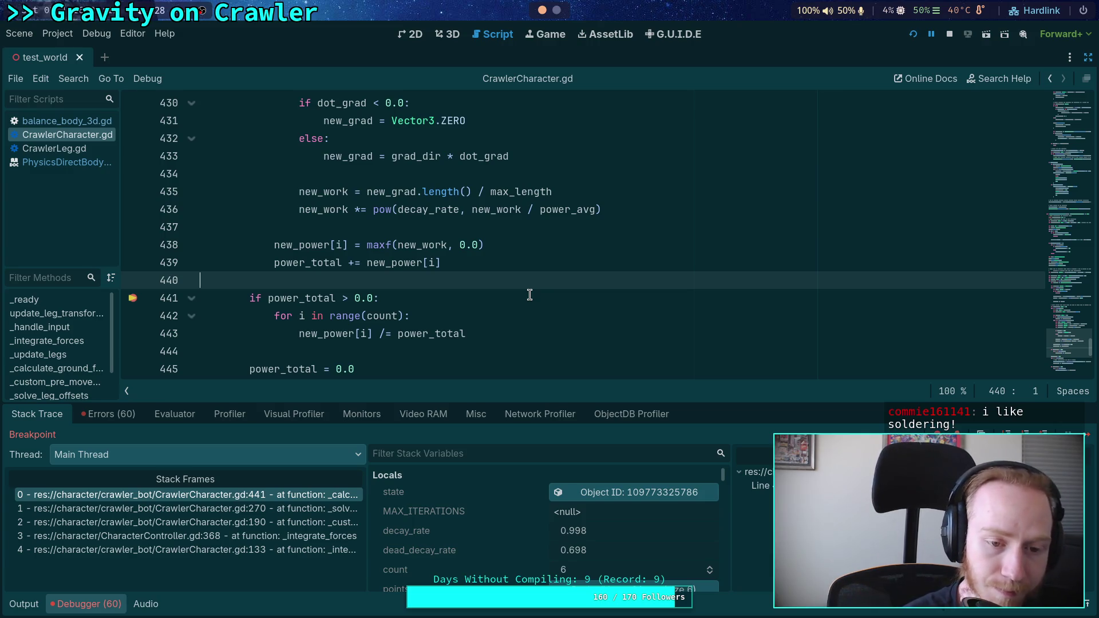
pyautogui.scroll(-1, 529, 295)
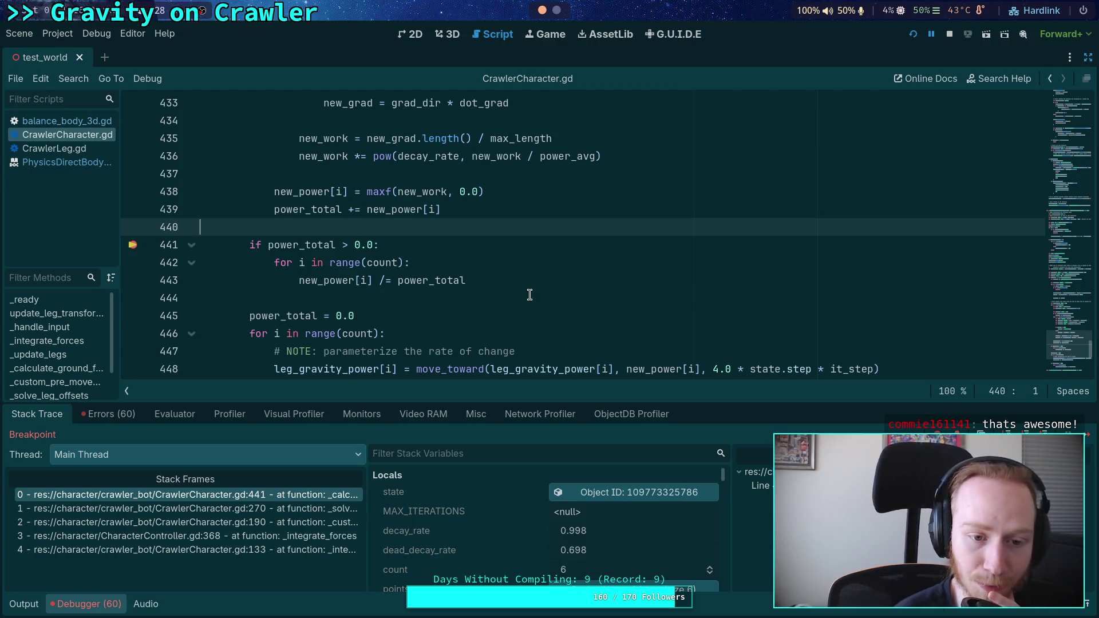
pyautogui.click(529, 295)
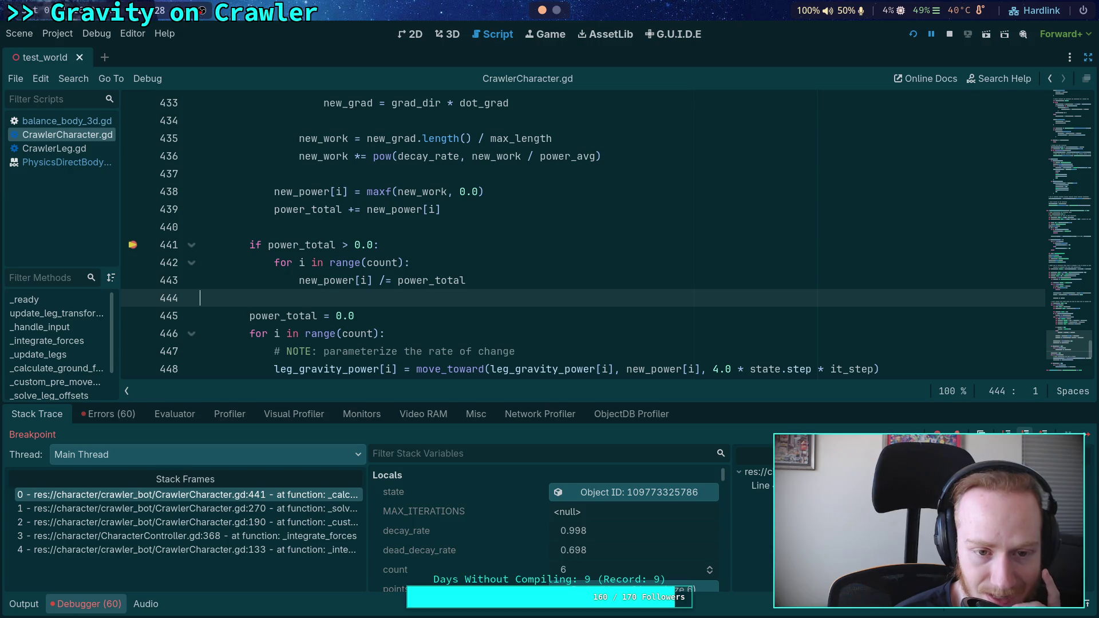
pyautogui.press('F10')
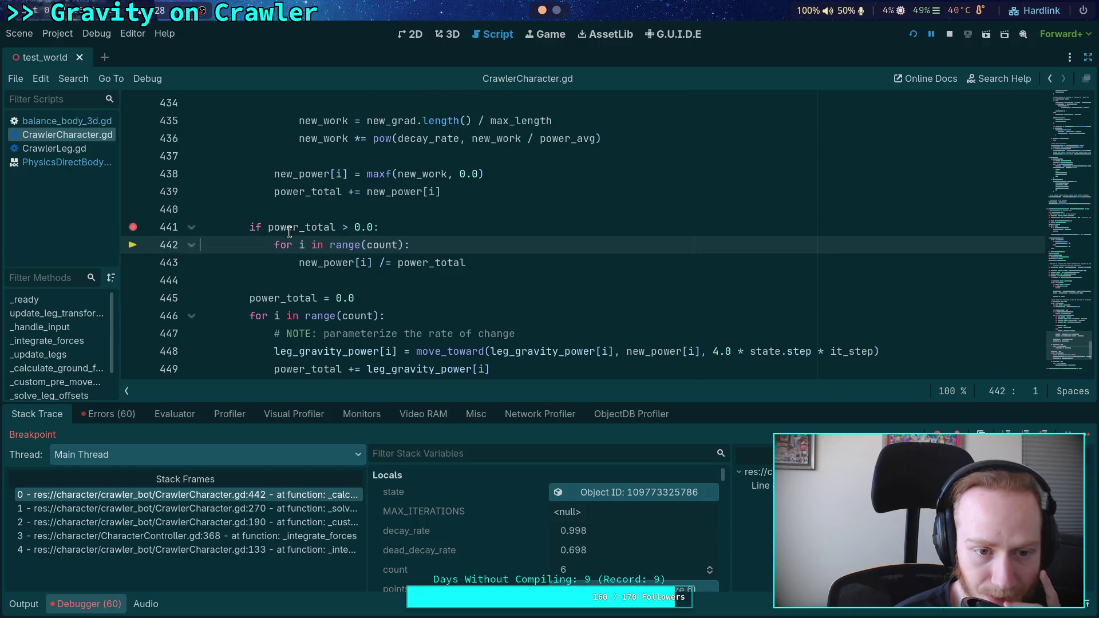
# Trace every use of power_total through the leg gravity loop, including line 445
pyautogui.moveTo(290, 229)
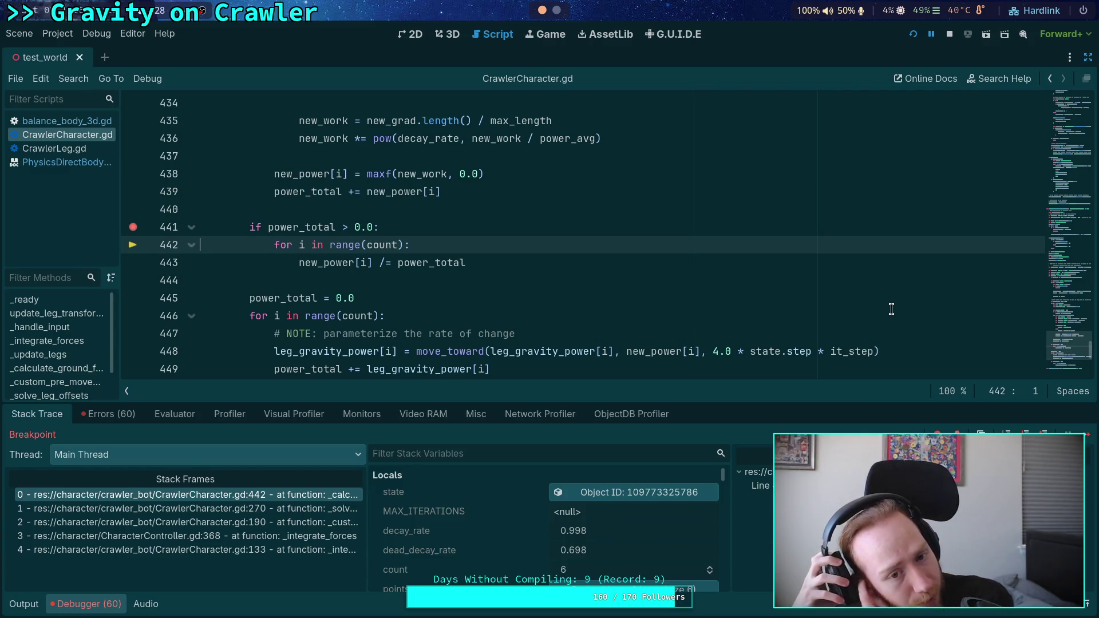
pyautogui.scroll(-2, 628, 247)
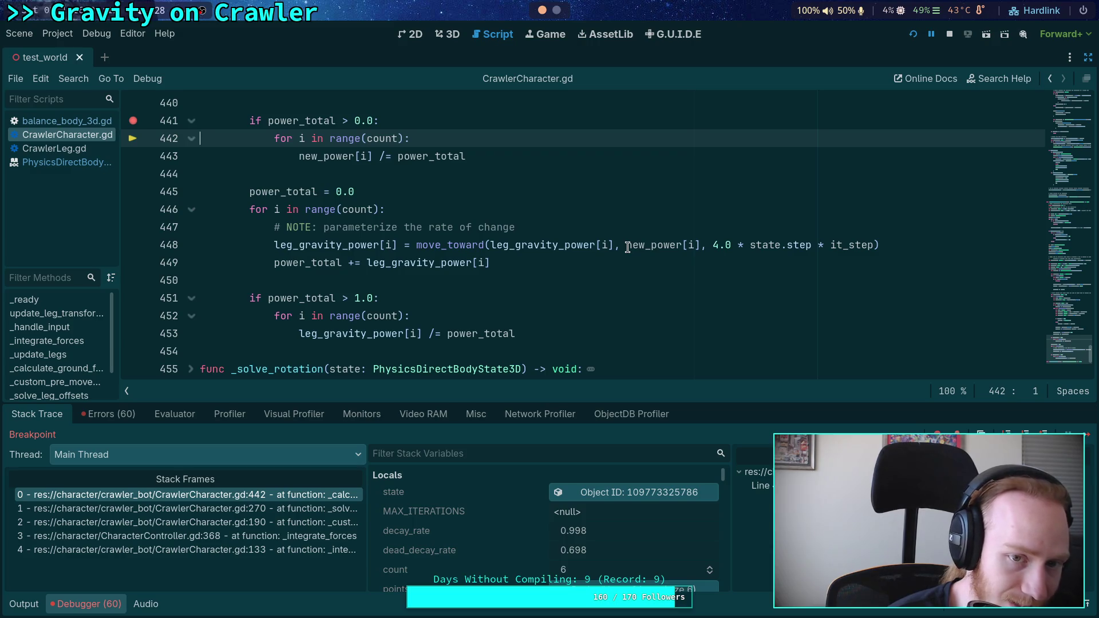
pyautogui.scroll(1, 628, 247)
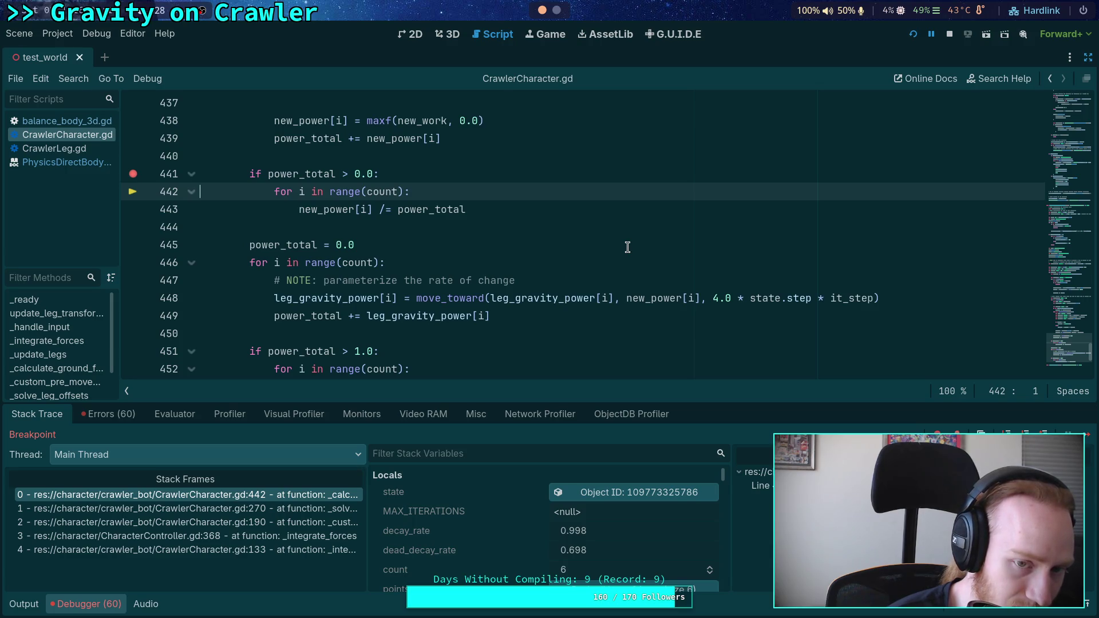
pyautogui.scroll(-1, 628, 248)
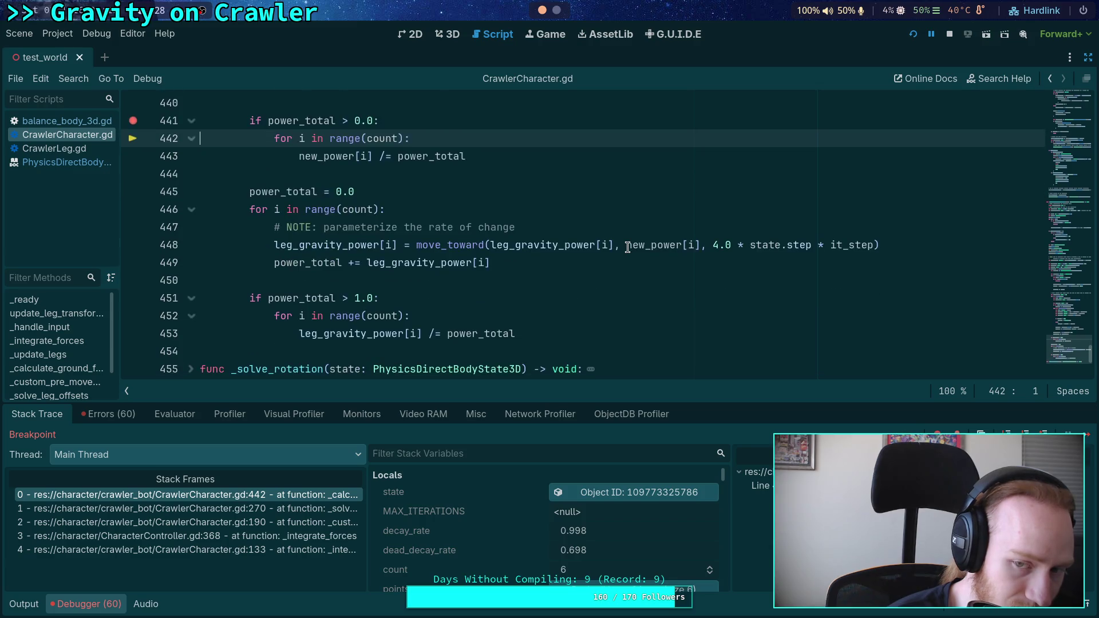
pyautogui.doubleClick(288, 122)
pyautogui.doubleClick(288, 186)
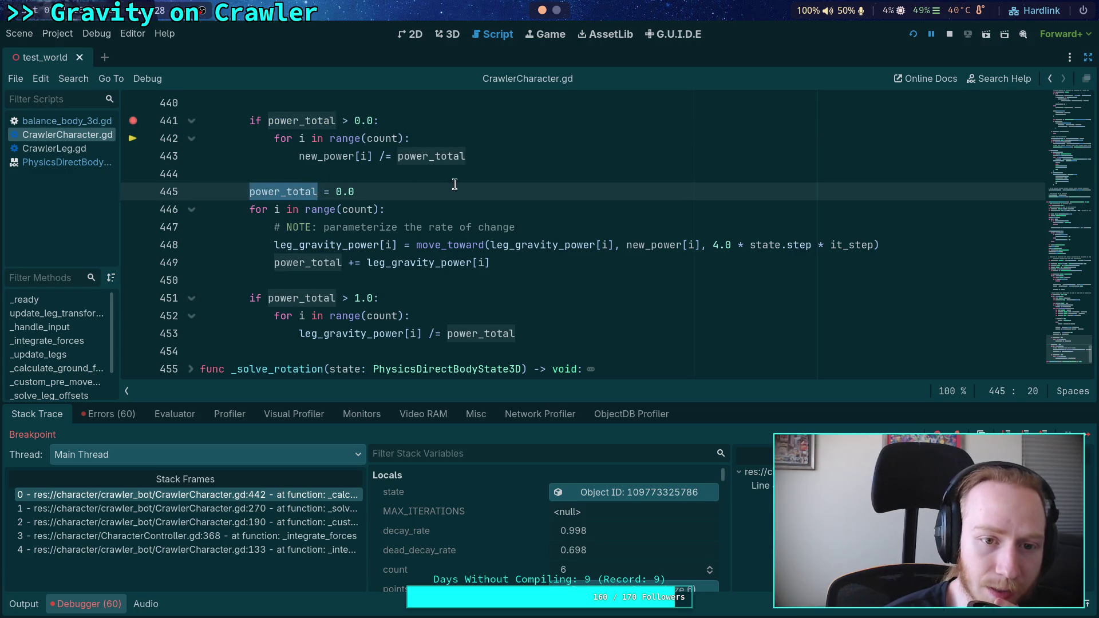
pyautogui.scroll(1, 348, 208)
pyautogui.moveTo(347, 209)
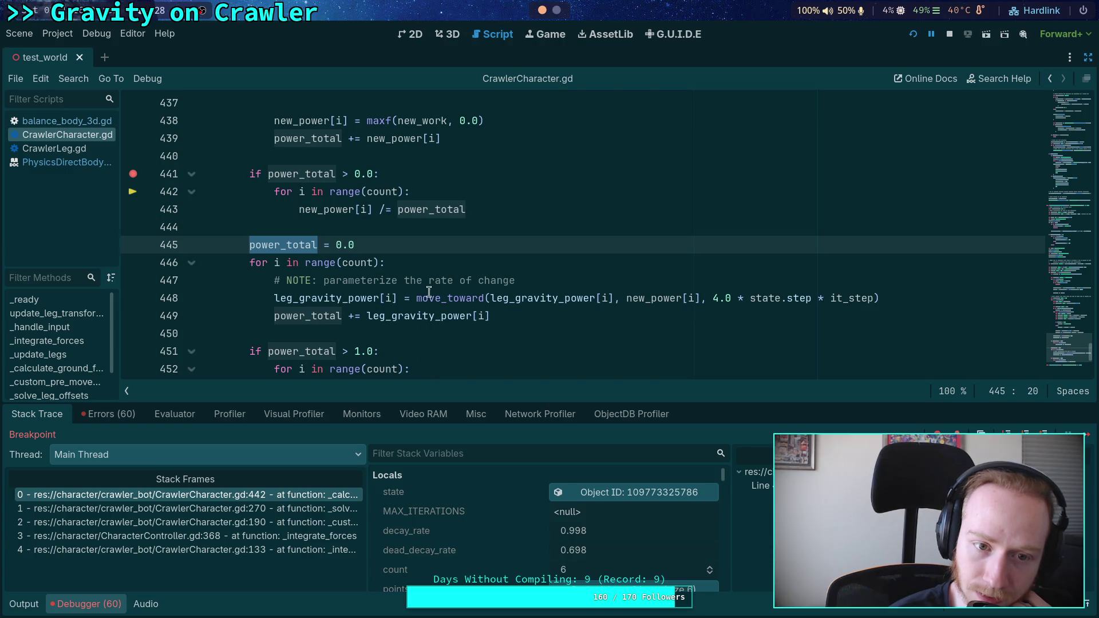
# Delete the power_total > 0.0 normalization block, then save and relaunch the game
pyautogui.moveTo(513, 207)
pyautogui.mouseDown()
pyautogui.moveTo(216, 152)
pyautogui.moveTo(238, 167)
pyautogui.mouseUp()
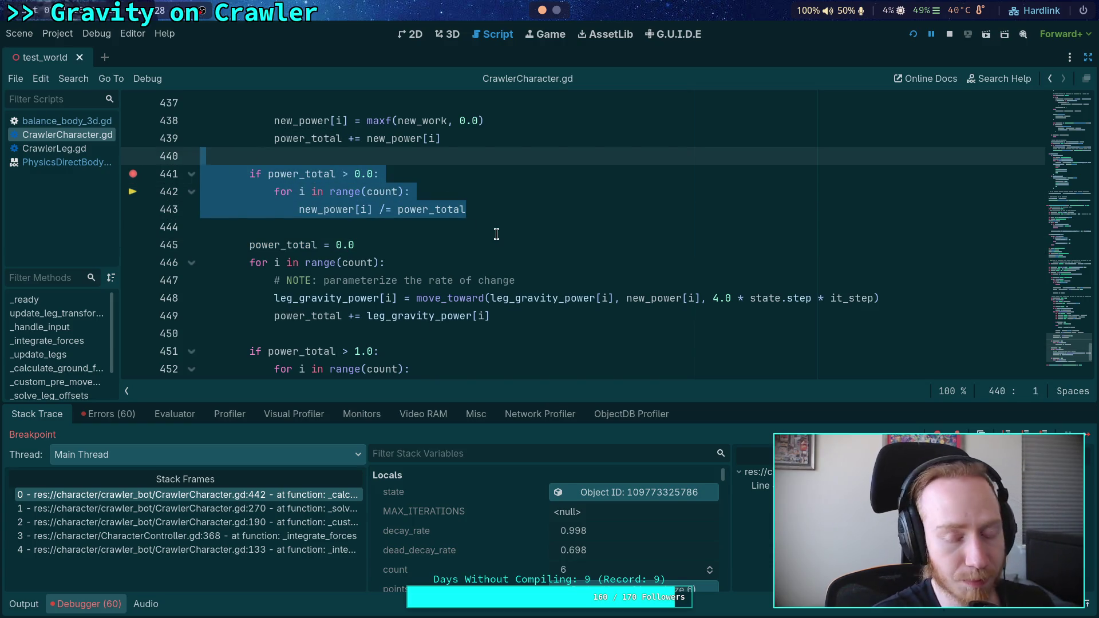
pyautogui.press('Delete')
pyautogui.press('BackSpace')
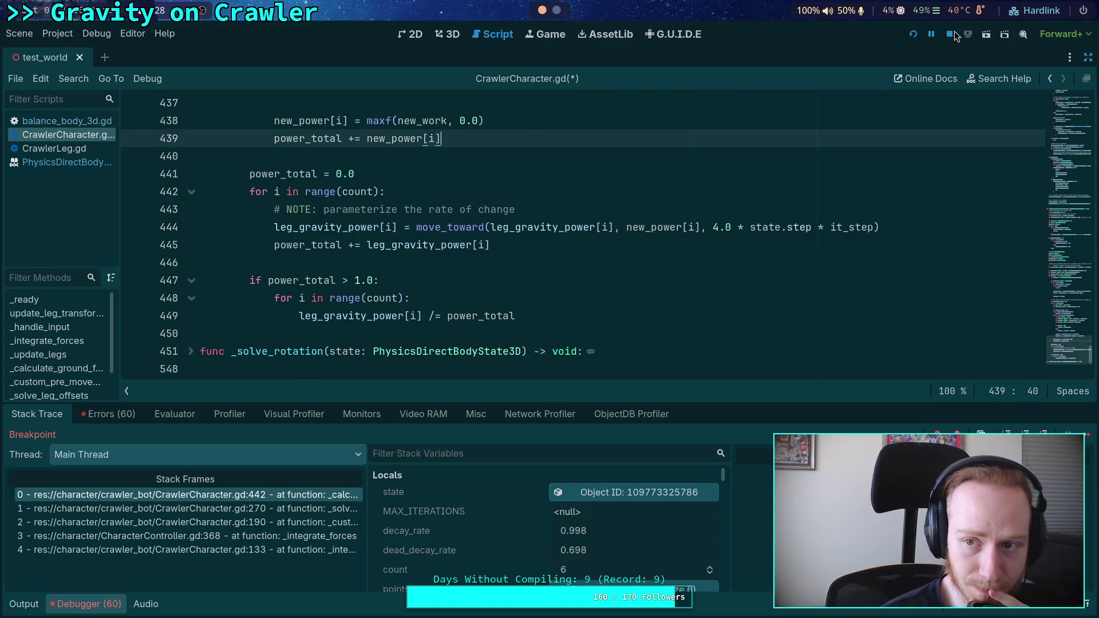
pyautogui.click(919, 32)
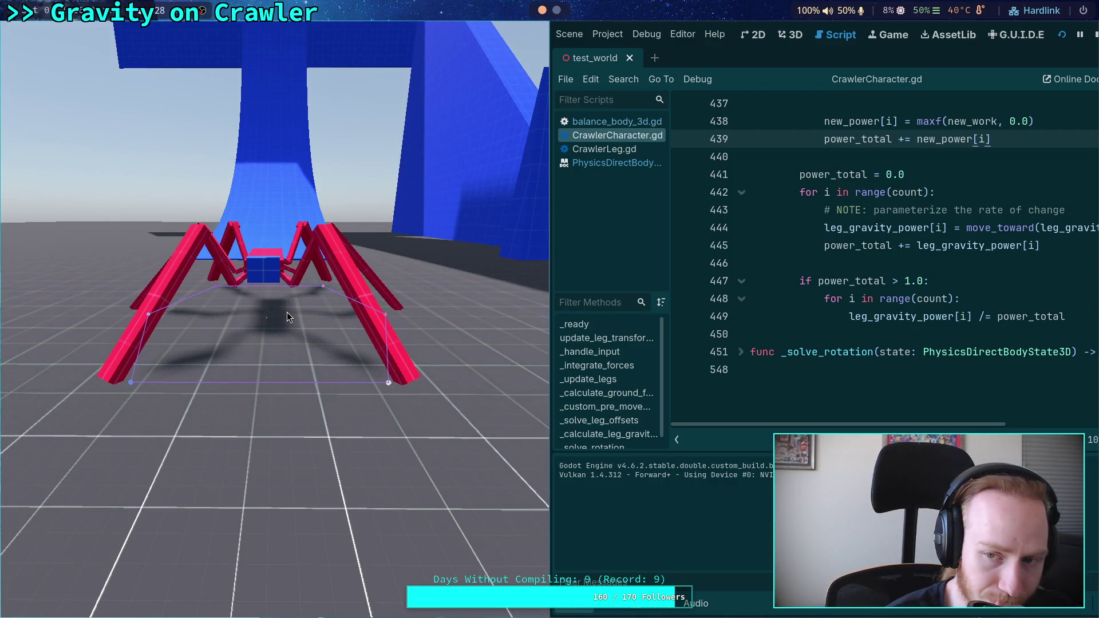
# Add a breakpoint on line 416 of CrawlerCharacter.gd
pyautogui.scroll(5, 904, 282)
pyautogui.scroll(5, 904, 282)
pyautogui.click(685, 320)
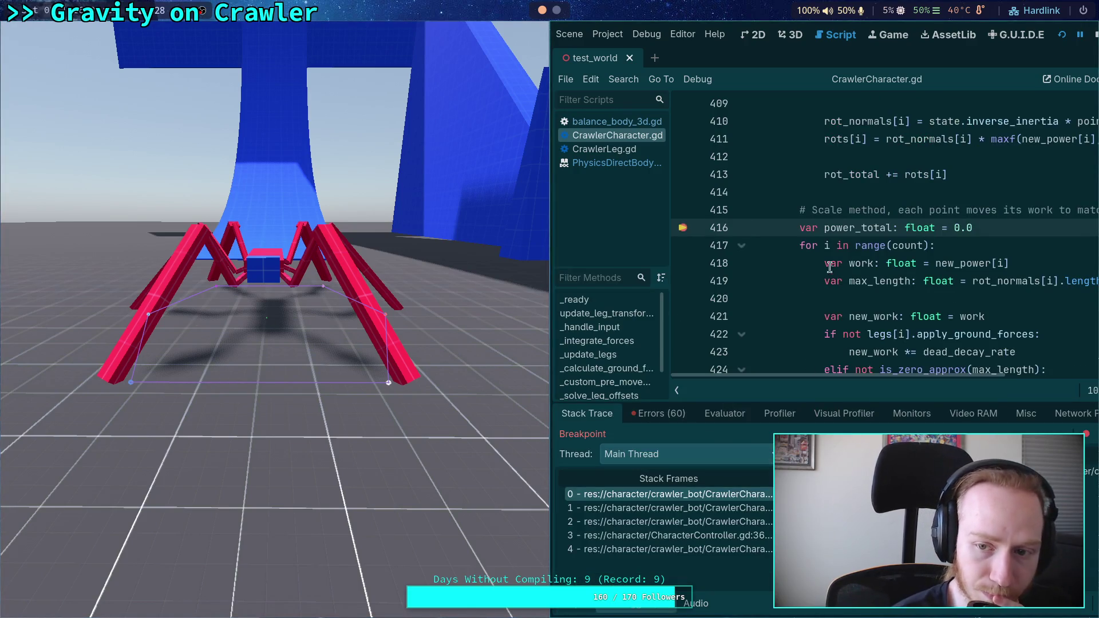
# Check the leg_gravity_power values at the line-416 break, then stop the game
pyautogui.scroll(5, 967, 288)
pyautogui.scroll(1, 966, 288)
pyautogui.moveTo(1049, 250)
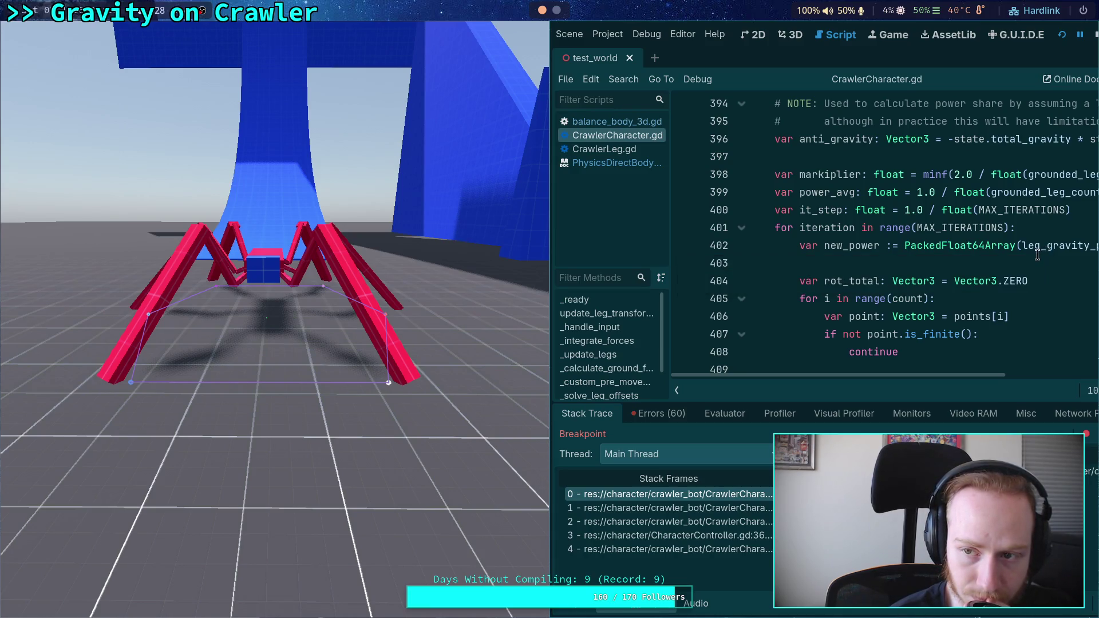
pyautogui.scroll(-7, 1036, 250)
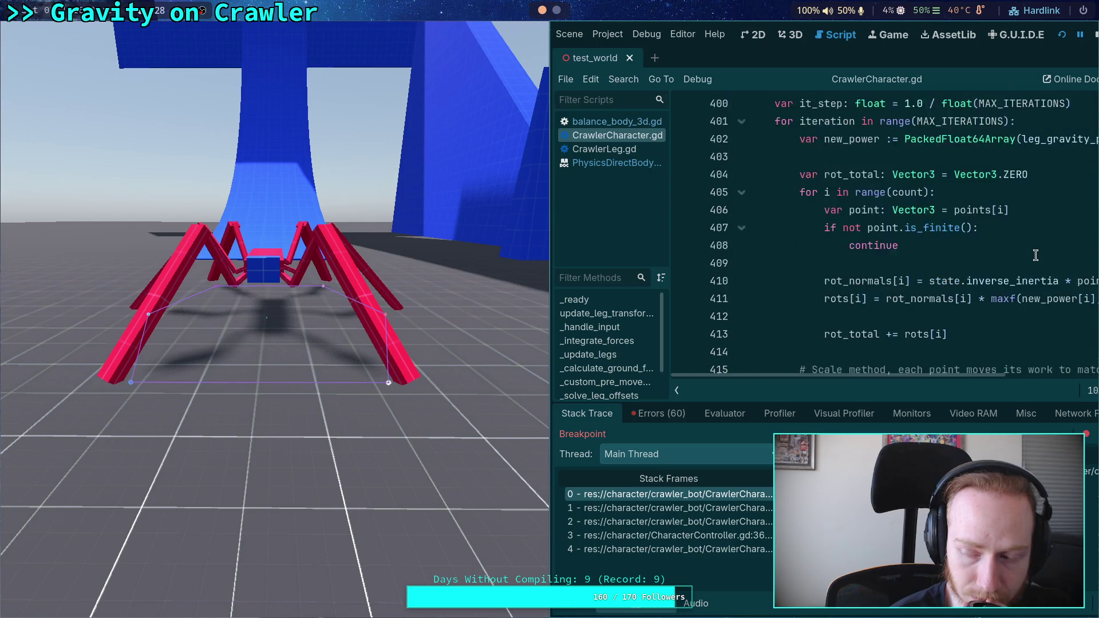
pyautogui.click(1094, 34)
pyautogui.scroll(-5, 517, 274)
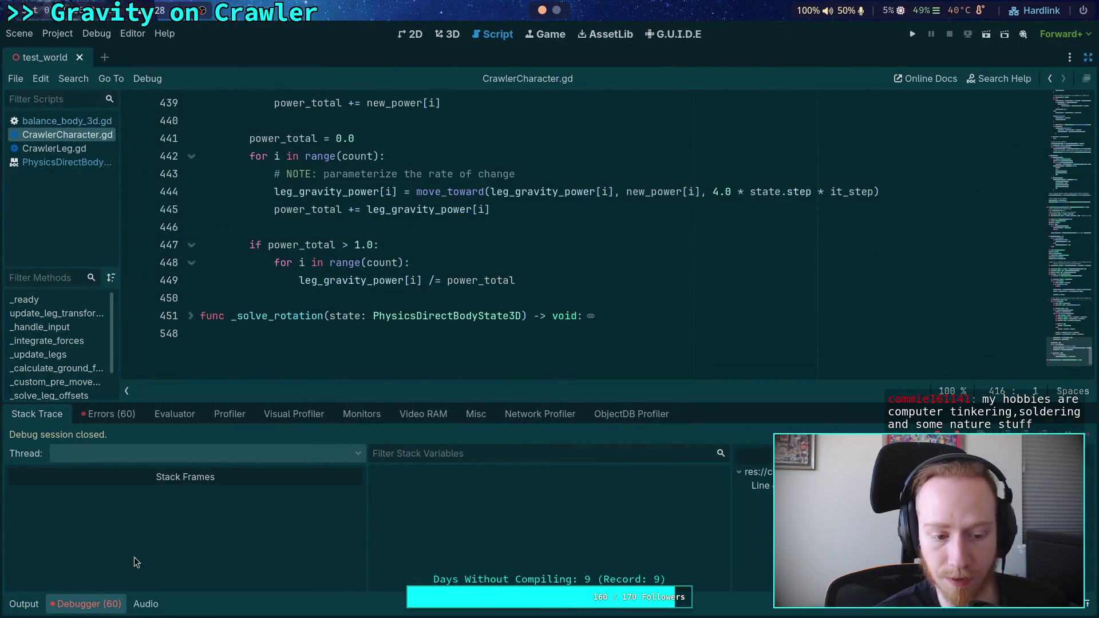
# Hide the debugger panel, undo to restore the power_total > 0.0 block, and review the code
pyautogui.hotkey('ctrl', 'j')
pyautogui.scroll(2, 409, 439)
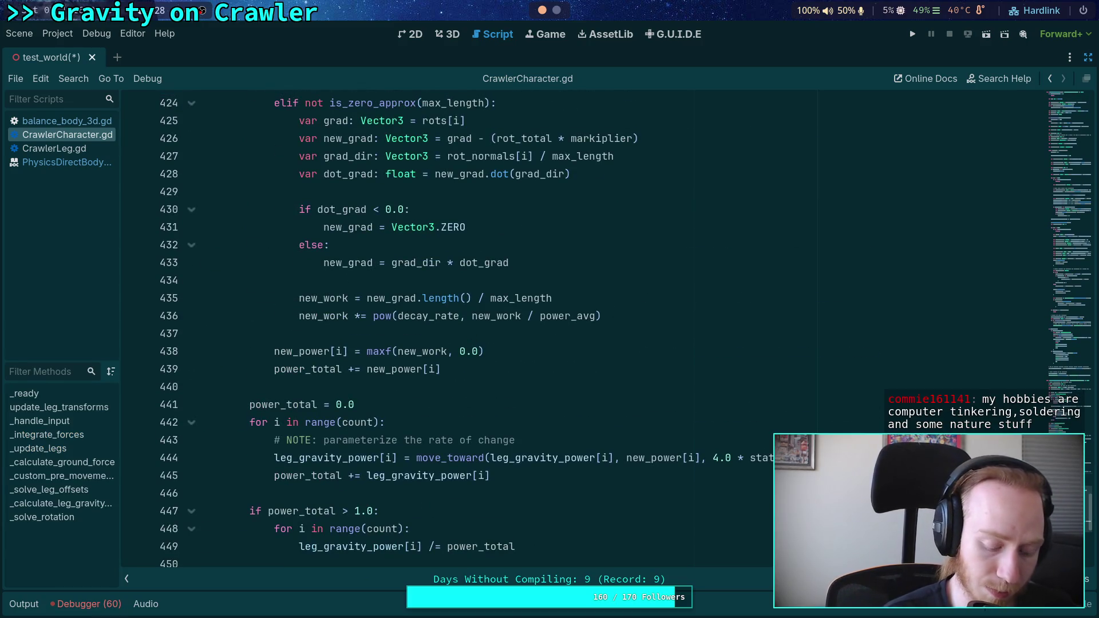
pyautogui.hotkey('ctrl', 'z')
pyautogui.hotkey('ctrl', 'z')
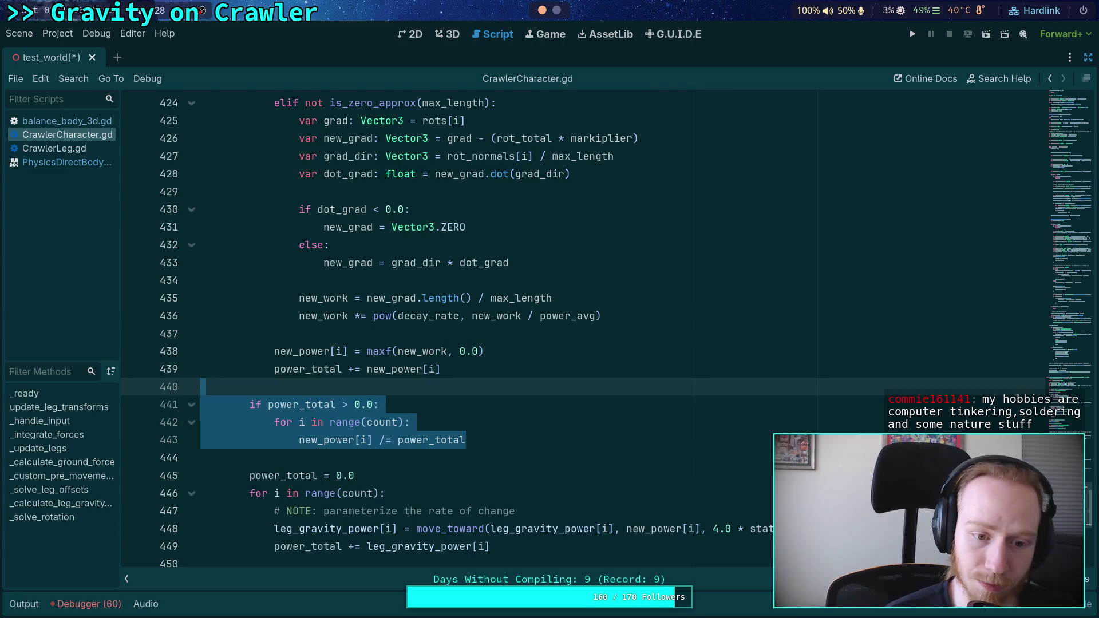
pyautogui.click(457, 422)
pyautogui.scroll(-3, 466, 401)
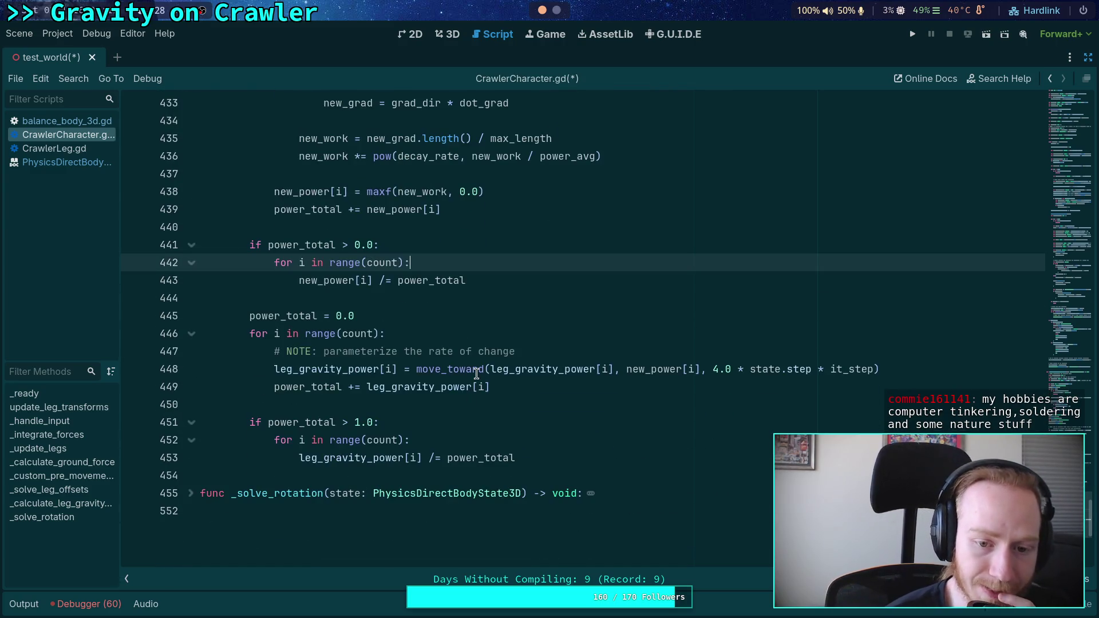
pyautogui.moveTo(557, 458)
pyautogui.mouseDown()
pyautogui.moveTo(449, 458)
pyautogui.moveTo(253, 423)
pyautogui.mouseUp()
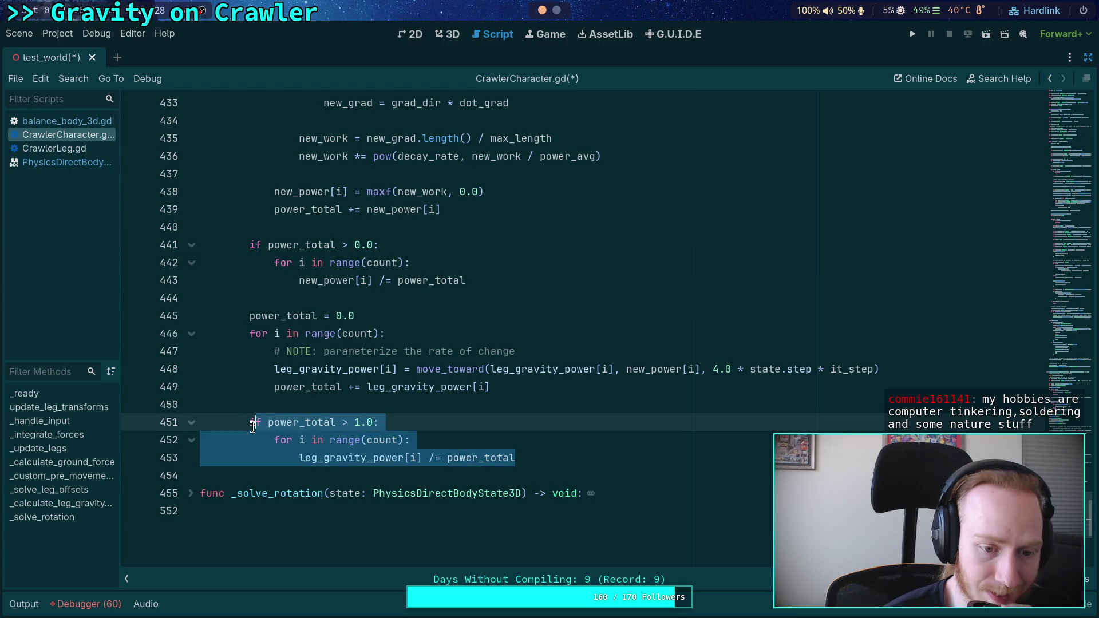
pyautogui.click(263, 422)
pyautogui.scroll(3, 383, 374)
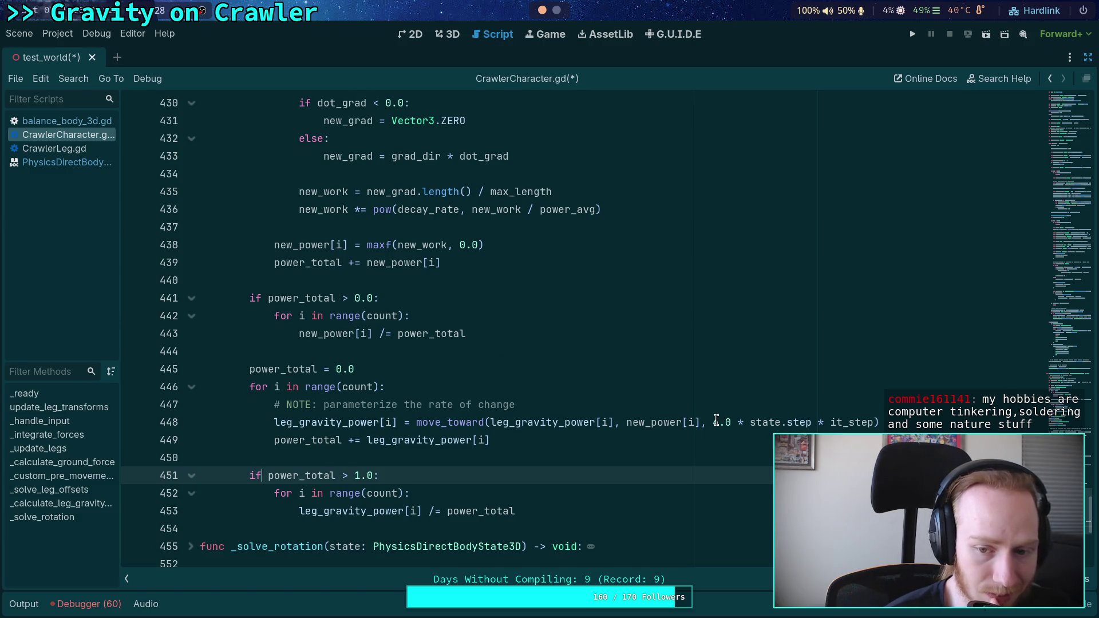
pyautogui.click(715, 422)
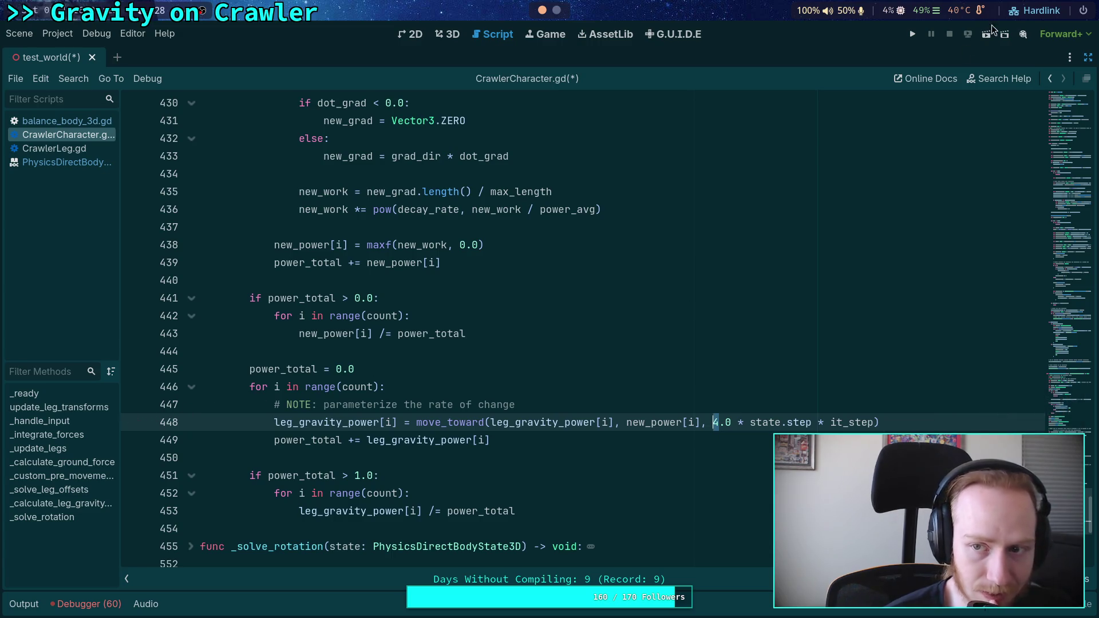
# Save and run the game again, stop it, then select an object in the 3D view
pyautogui.click(913, 34)
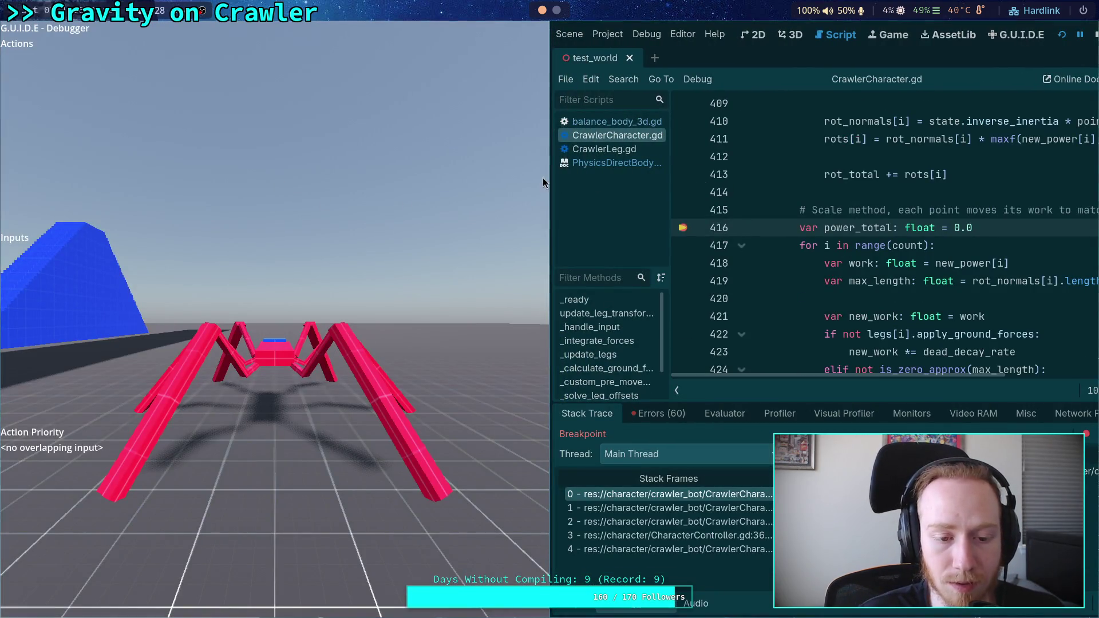
pyautogui.click(1094, 34)
pyautogui.click(551, 34)
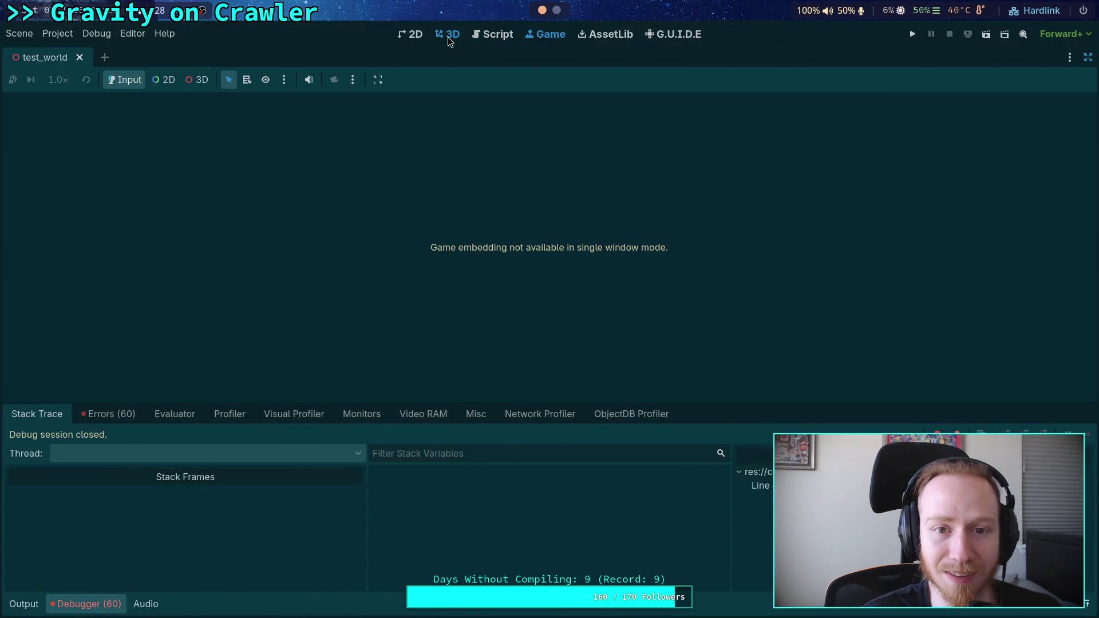
pyautogui.click(450, 35)
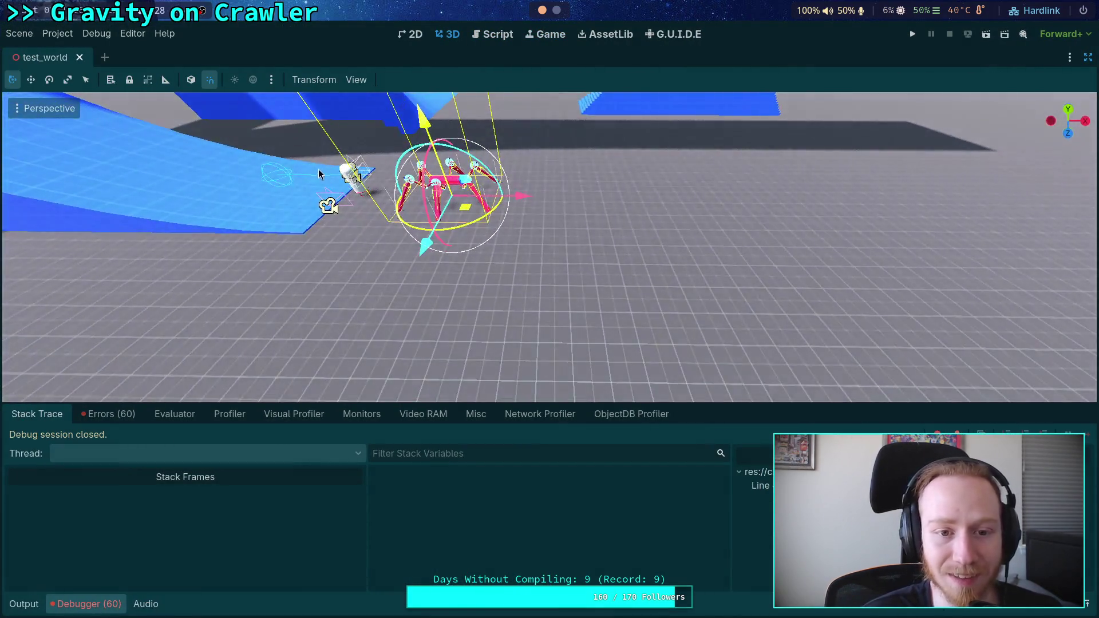
pyautogui.click(352, 226)
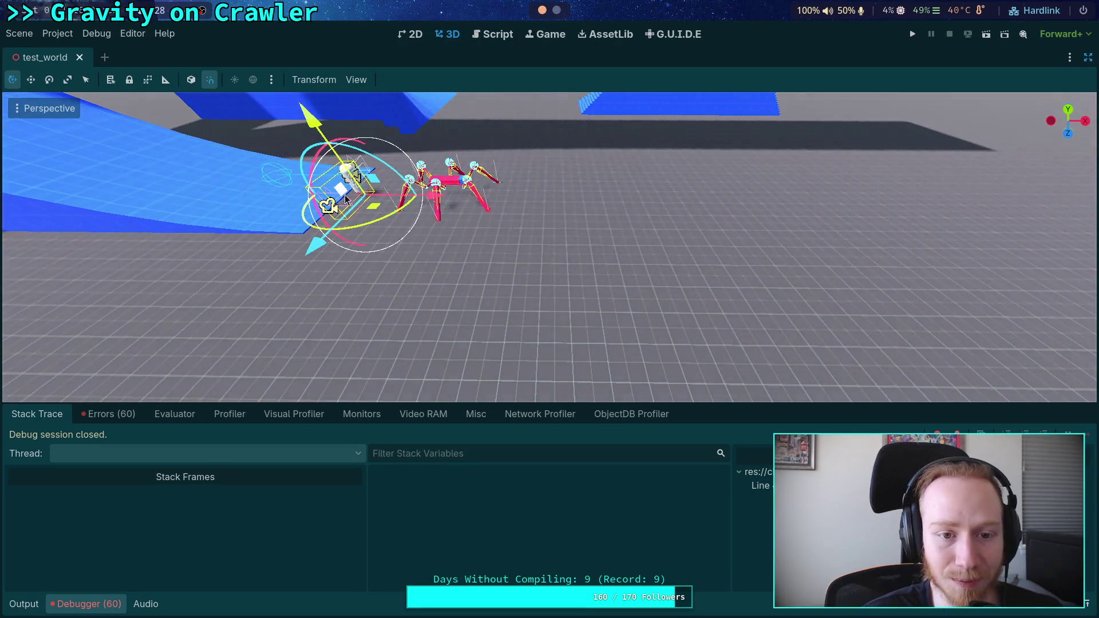